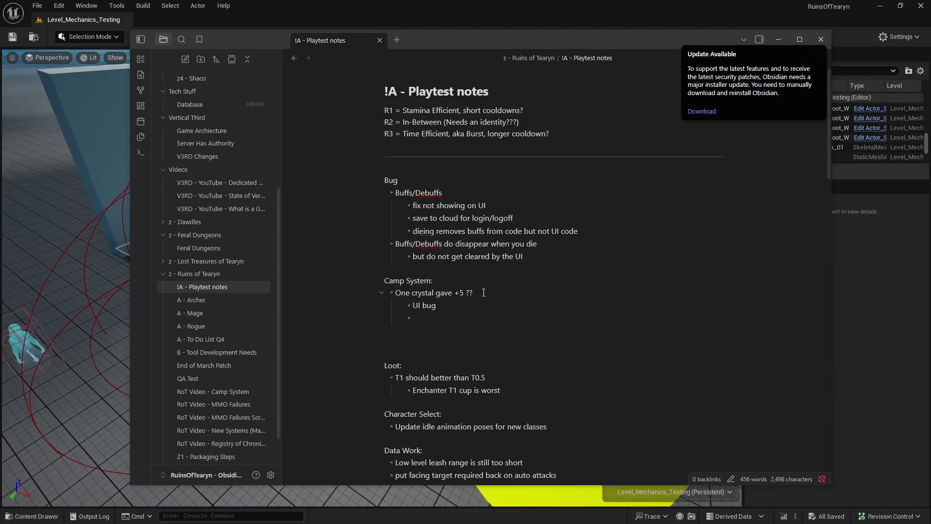
- Bring the Unreal Editor with Level_Mechanics_Testing in front of the Obsidian notes
{"action": "left_click", "coordinate": [103, 28]}
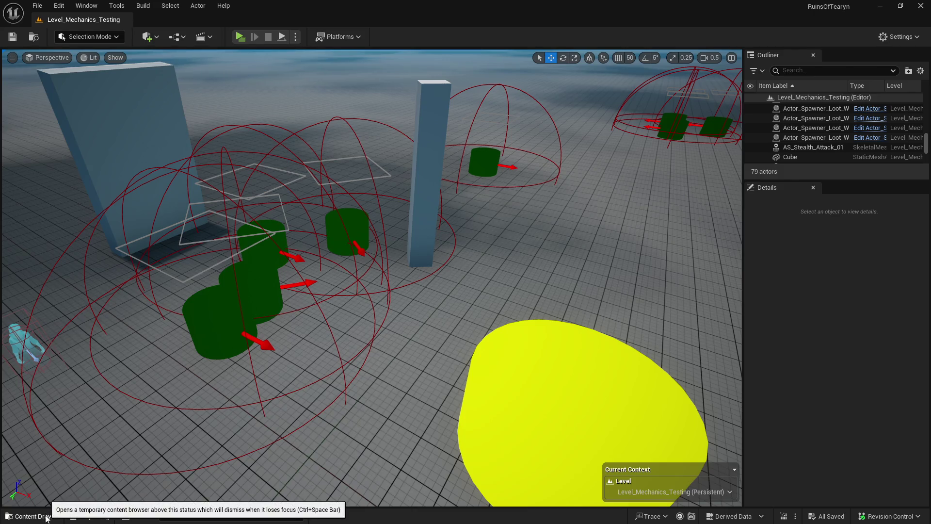
- Enable V3RD on the front-left yellow loot spawner cylinder
{"action": "scroll", "coordinate": [326, 327], "scroll_direction": "up", "scroll_amount": 3}
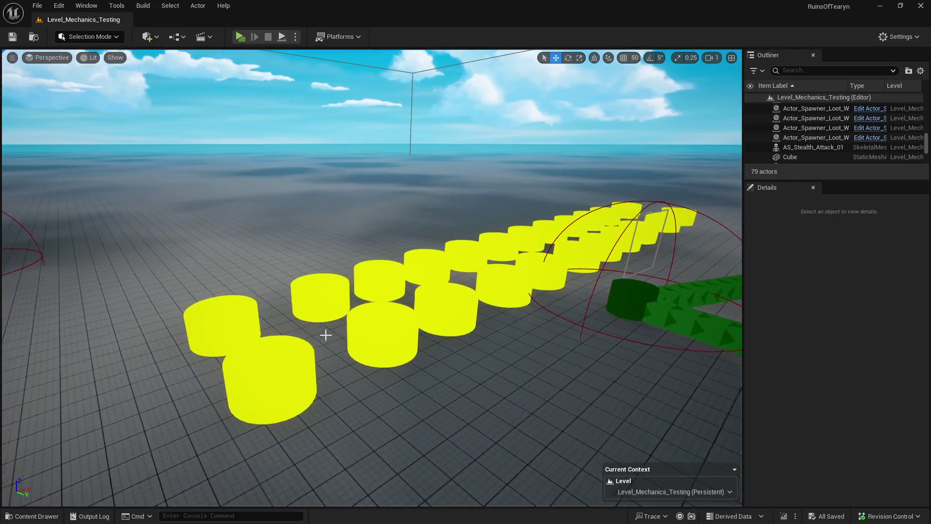
{"action": "left_click", "coordinate": [383, 340]}
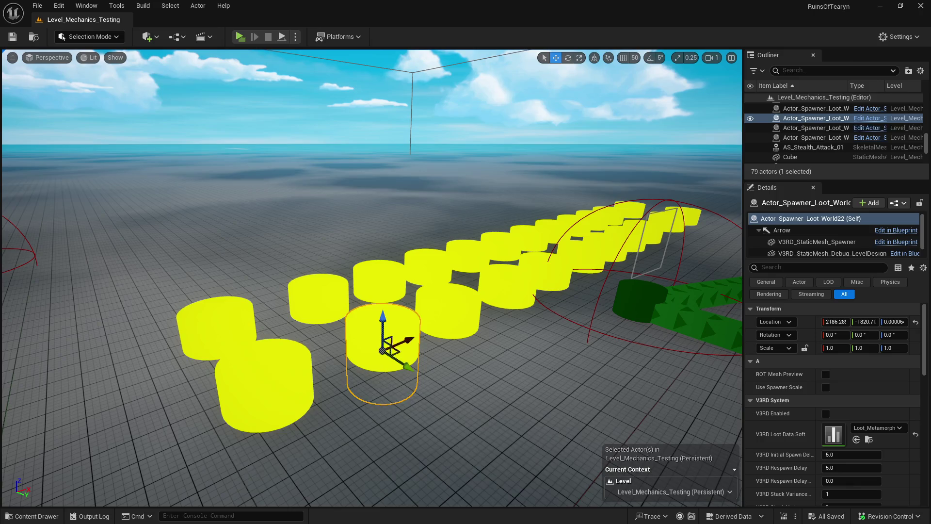
{"action": "left_click", "coordinate": [306, 365]}
{"action": "left_click", "coordinate": [825, 413]}
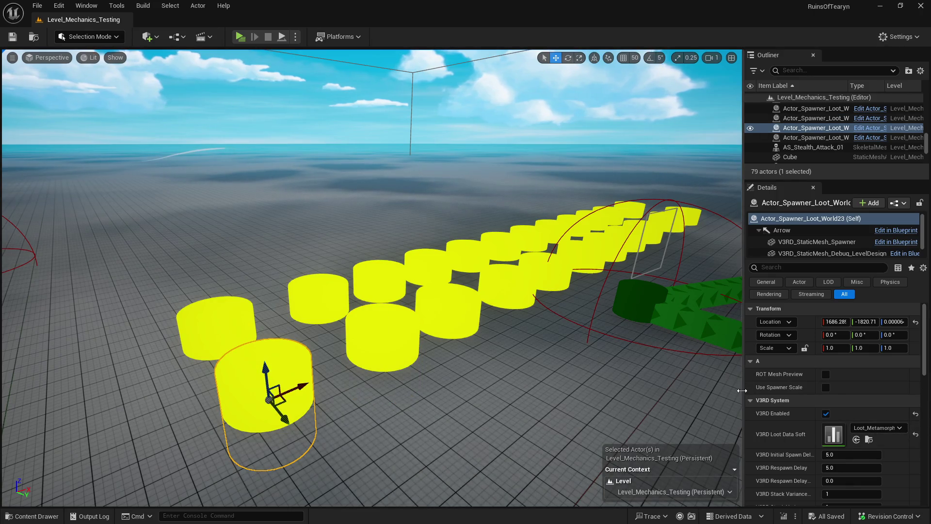
- Widen the side panels, enable V3RD on the rear-left loot spawner, and start Play
{"action": "left_click_drag", "start_coordinate": [743, 391], "coordinate": [607, 381]}
{"action": "left_click", "coordinate": [184, 323]}
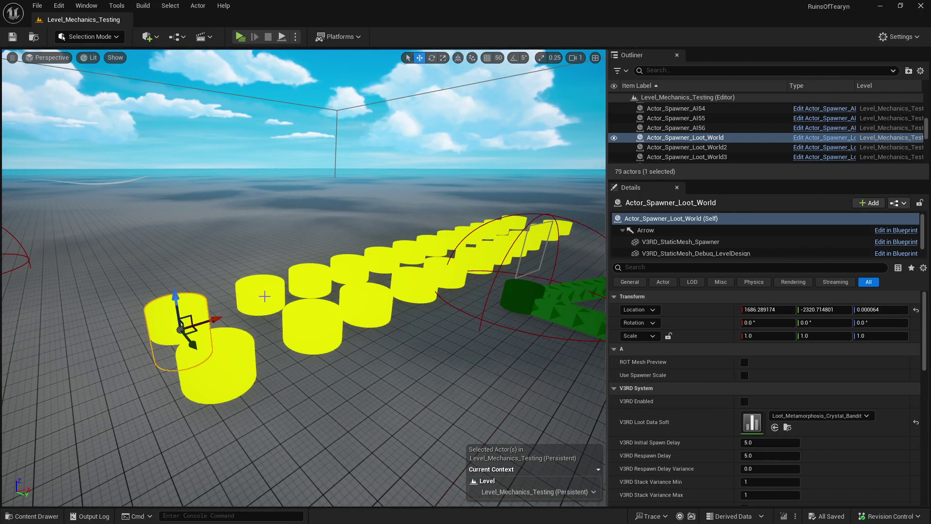
{"action": "left_click", "coordinate": [265, 296]}
{"action": "left_click", "coordinate": [179, 322]}
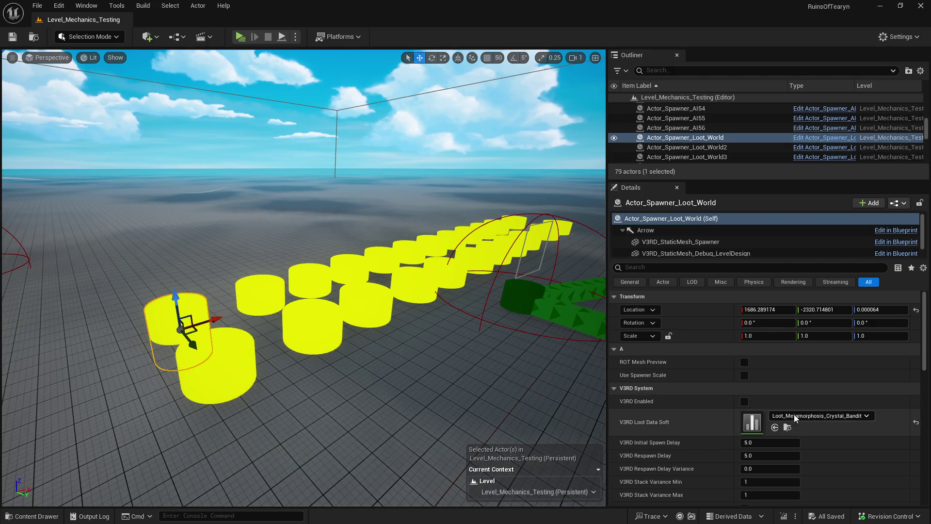
{"action": "left_click", "coordinate": [744, 401]}
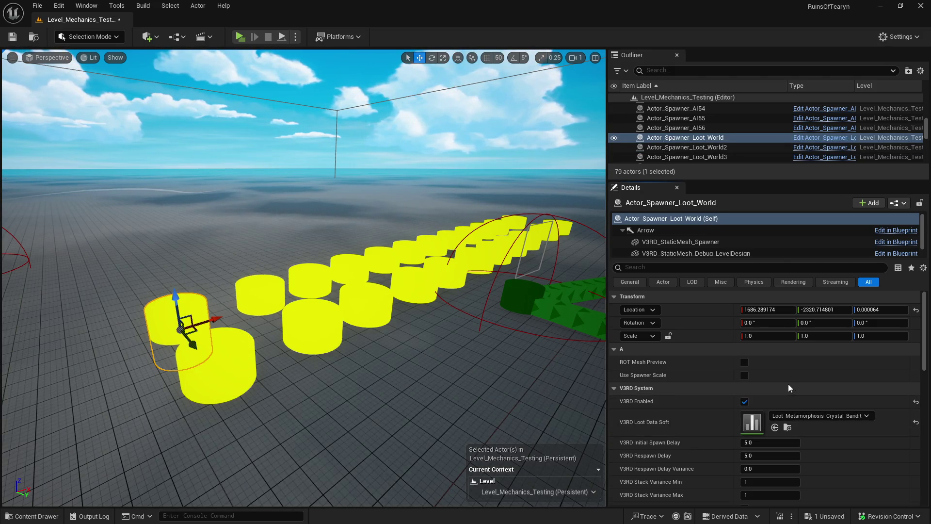
{"action": "left_click", "coordinate": [240, 37]}
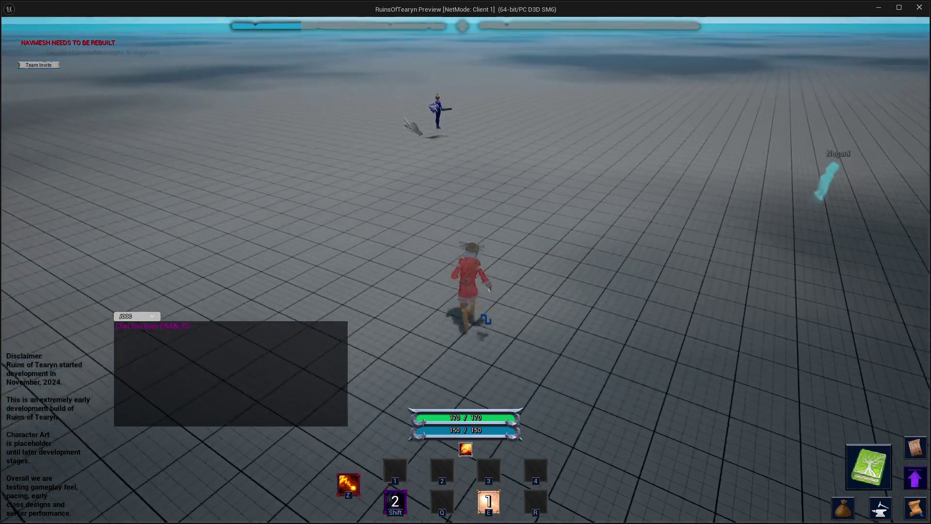
- Run forward, cast a spell, pick up the crystal with F, then stop the preview
{"action": "key", "text": "w"}
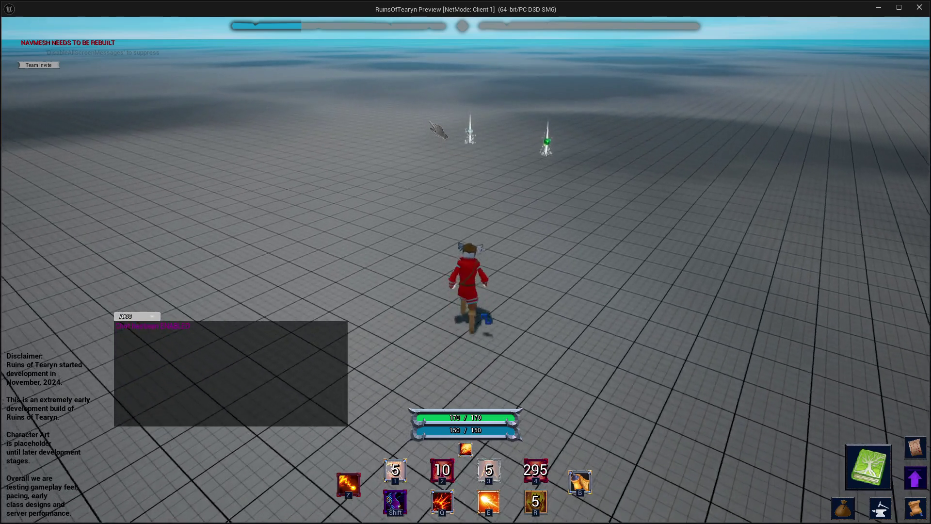
{"action": "key", "text": "shift"}
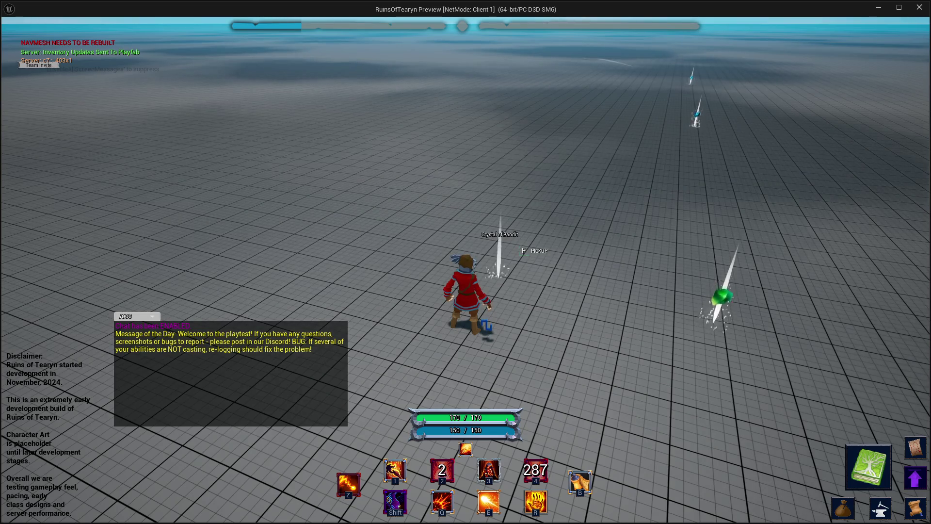
{"action": "key", "text": "f"}
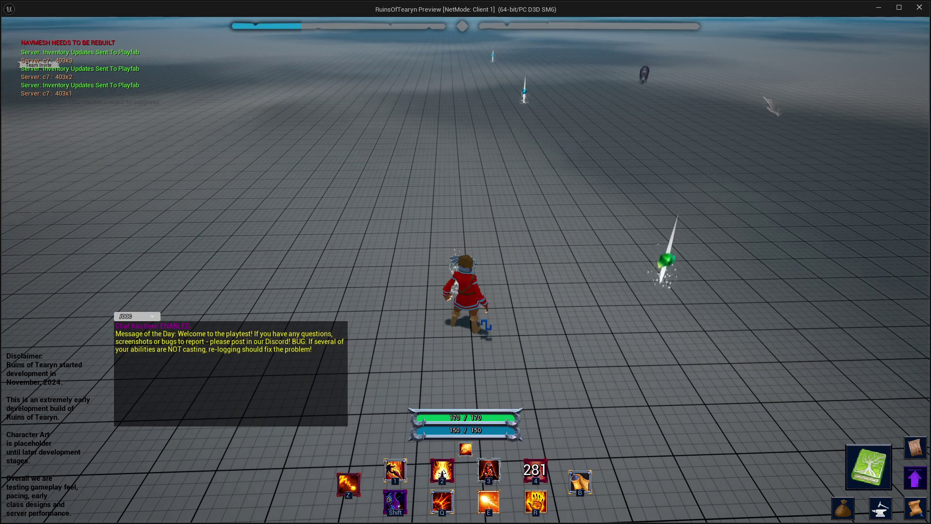
{"action": "key", "text": "Escape"}
- Browse the Content Drawer to the Levels > Level_001 folder
{"action": "key", "text": "ctrl+space"}
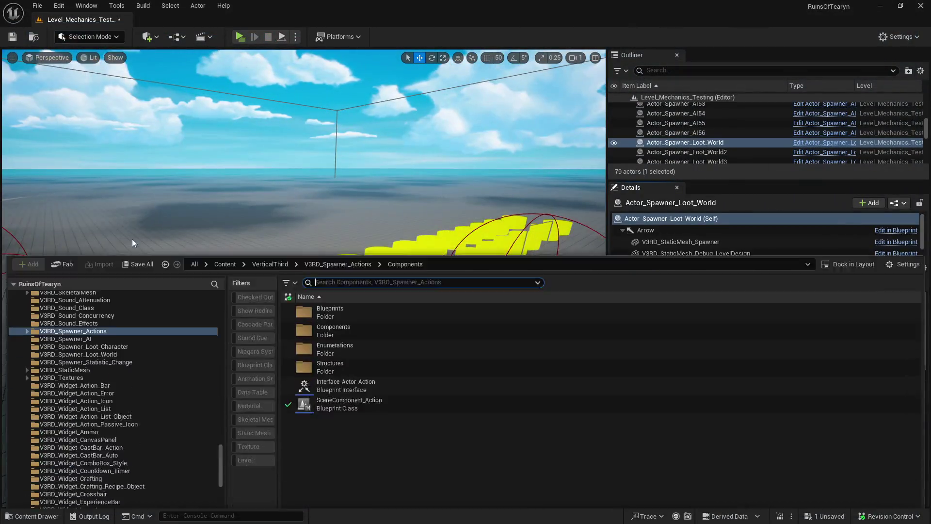
{"action": "scroll", "coordinate": [109, 347], "scroll_direction": "up", "scroll_amount": 5}
{"action": "scroll", "coordinate": [109, 347], "scroll_direction": "up", "scroll_amount": 10}
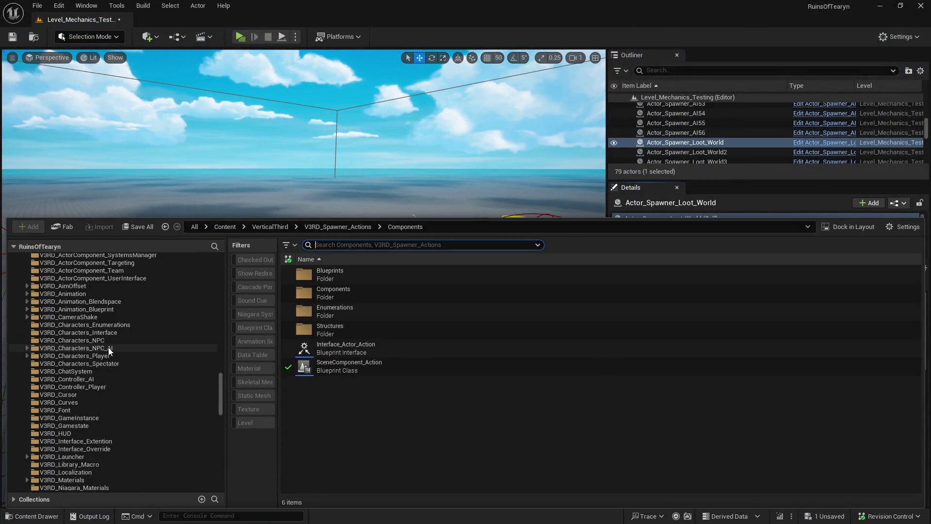
{"action": "scroll", "coordinate": [109, 347], "scroll_direction": "up", "scroll_amount": 8}
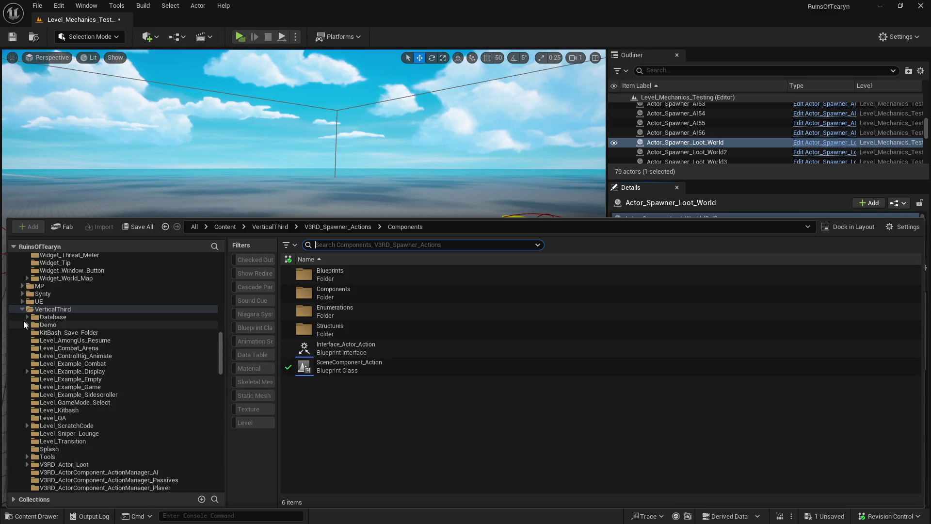
{"action": "scroll", "coordinate": [25, 321], "scroll_direction": "up", "scroll_amount": 10}
{"action": "scroll", "coordinate": [25, 321], "scroll_direction": "up", "scroll_amount": 10}
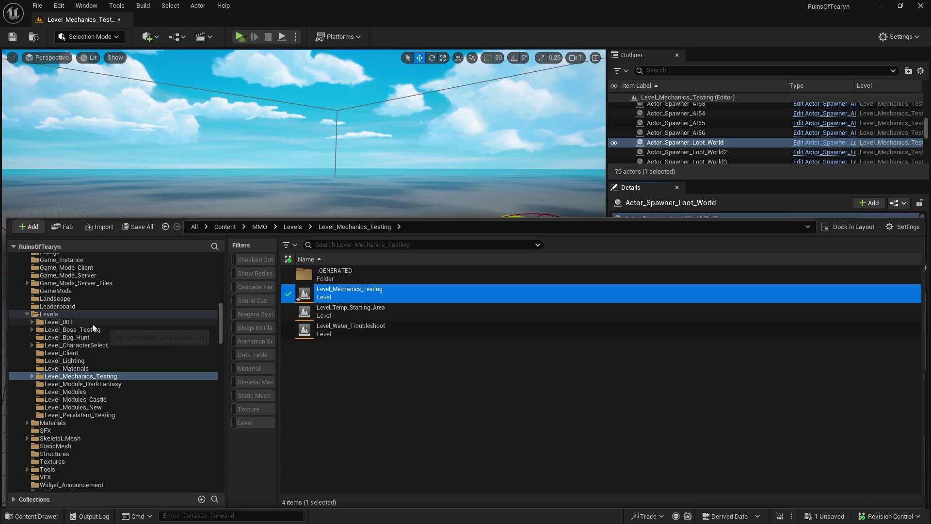
{"action": "left_click", "coordinate": [92, 323]}
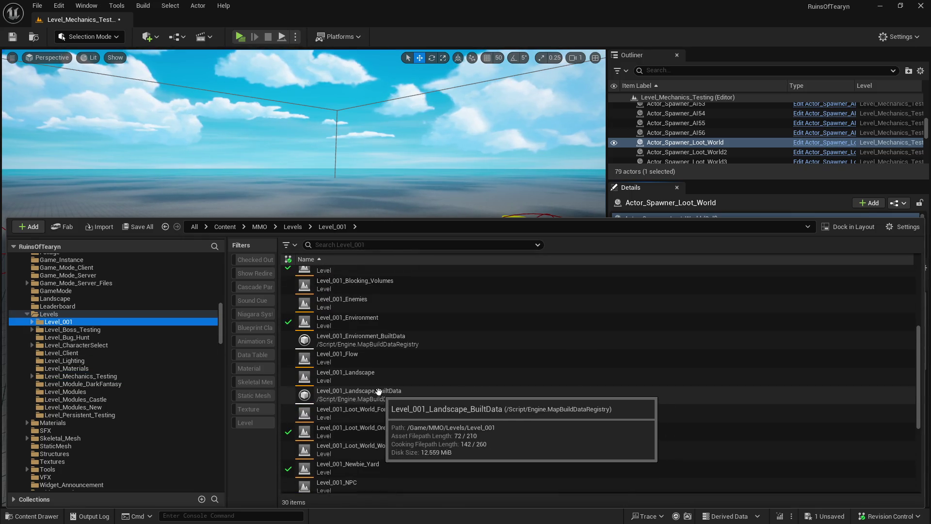
- Open Level_001_Newbie_Yard after saving the mechanics level, then start a test play
{"action": "double_click", "coordinate": [397, 470]}
{"action": "left_click", "coordinate": [494, 377]}
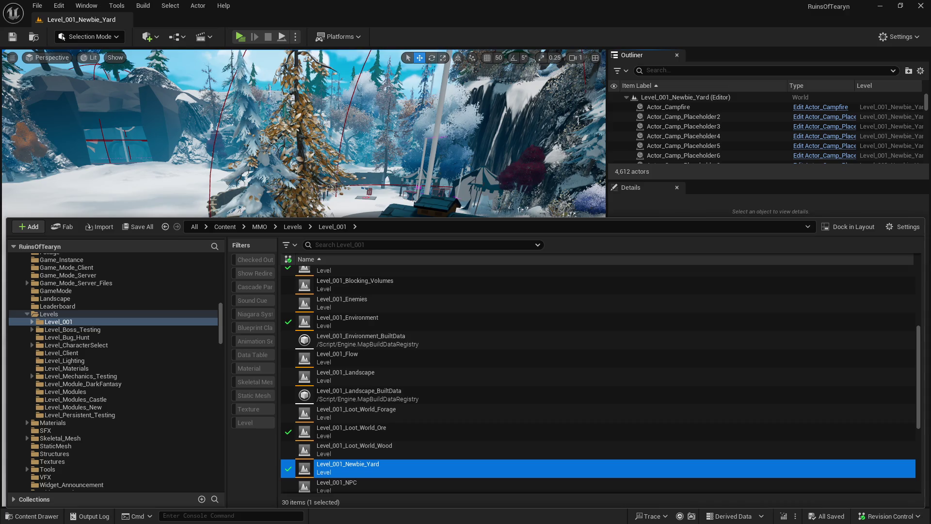
{"action": "left_click", "coordinate": [250, 53]}
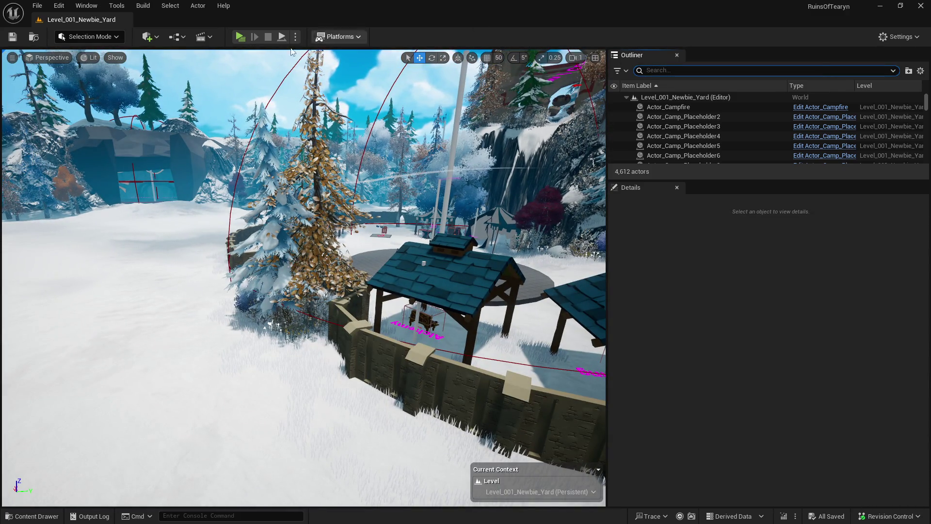
{"action": "left_click", "coordinate": [233, 39]}
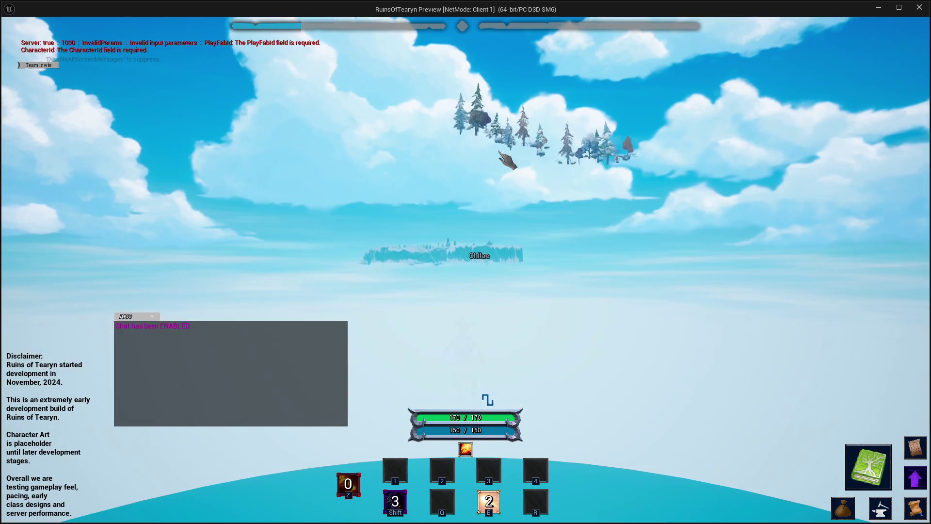
- Send the chat teleport commands '/tp bandit_camp' and '/tp'
{"action": "key", "text": "Return"}
{"action": "type", "text": "/tp"}
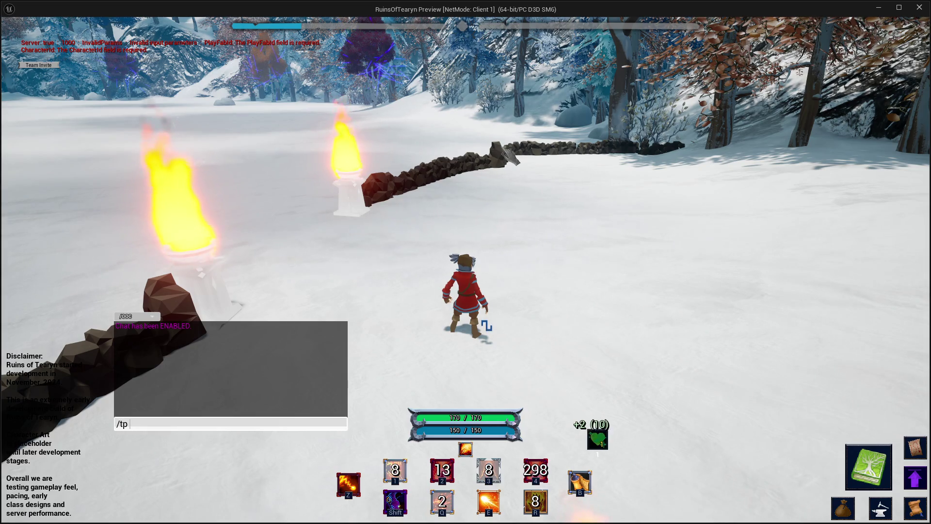
{"action": "type", "text": " bandit_camp"}
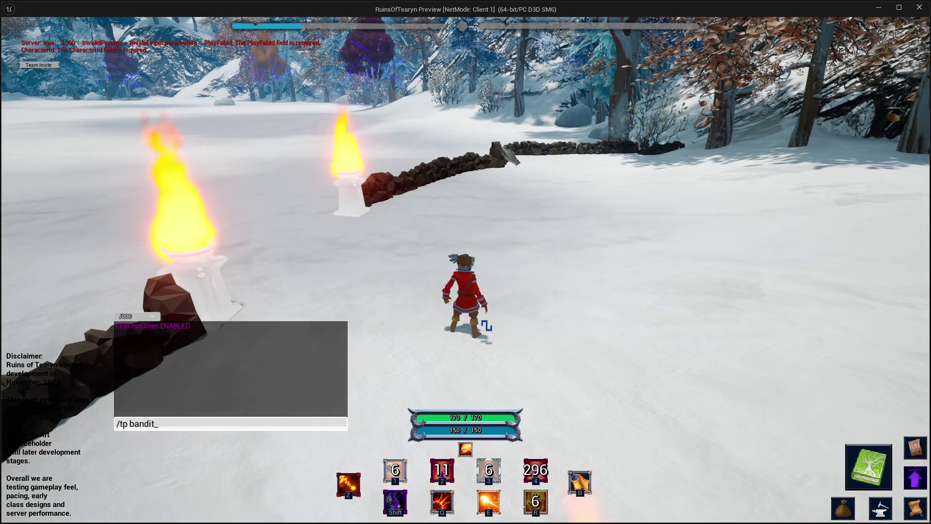
{"action": "key", "text": "Return"}
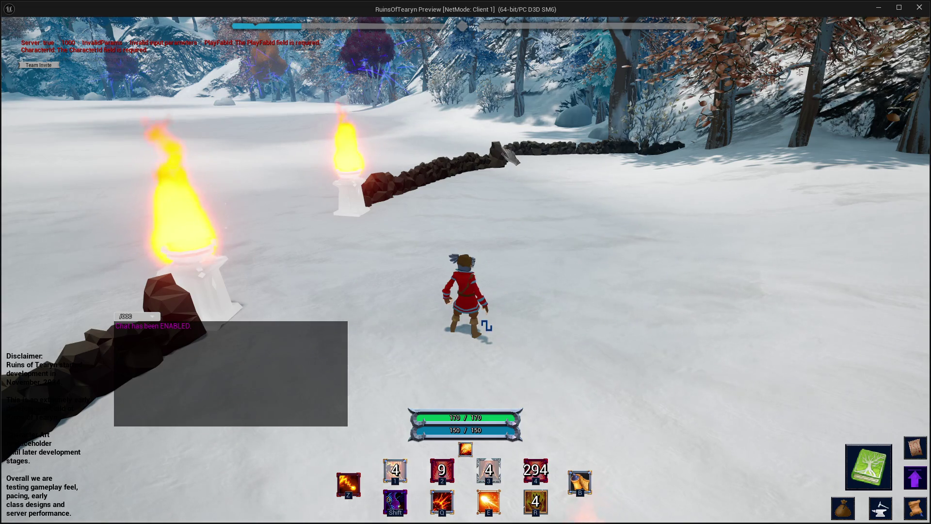
{"action": "key", "text": "Return"}
{"action": "type", "text": "/"}
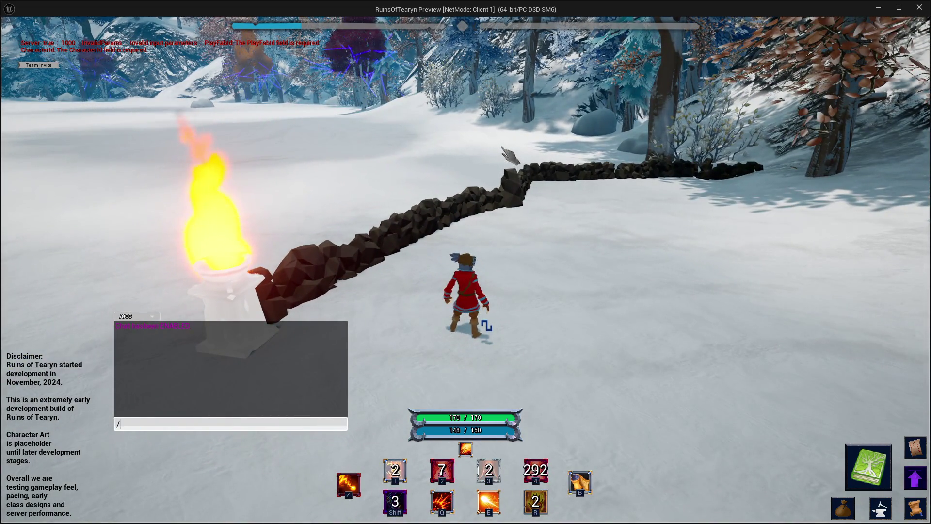
{"action": "type", "text": "tp ba"}
{"action": "key", "text": "Return"}
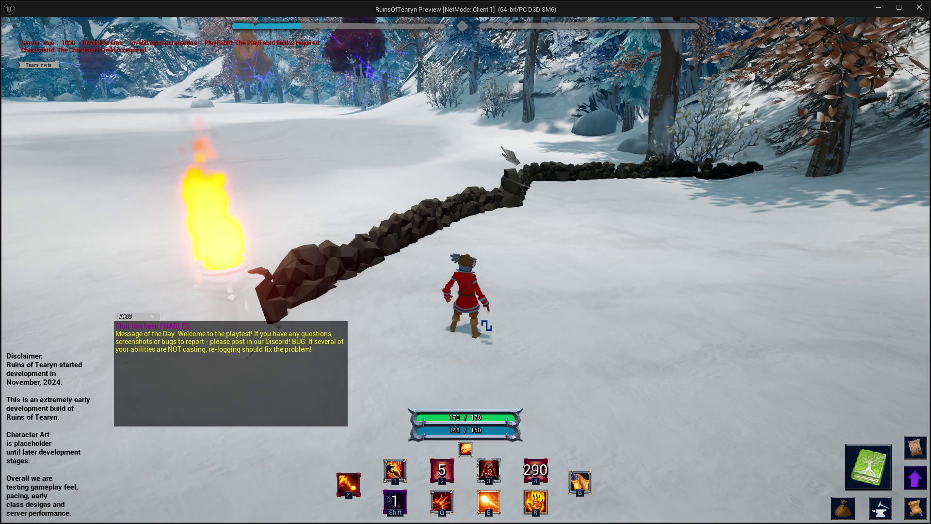
- Send '/tp camp bandit' and further bandit teleport variants in chat
{"action": "key", "text": "Return"}
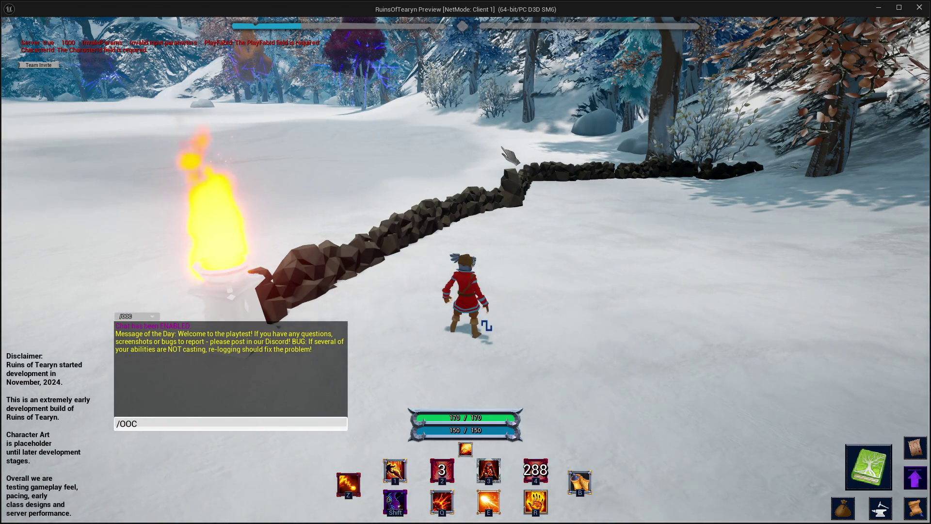
{"action": "type", "text": "/tp"}
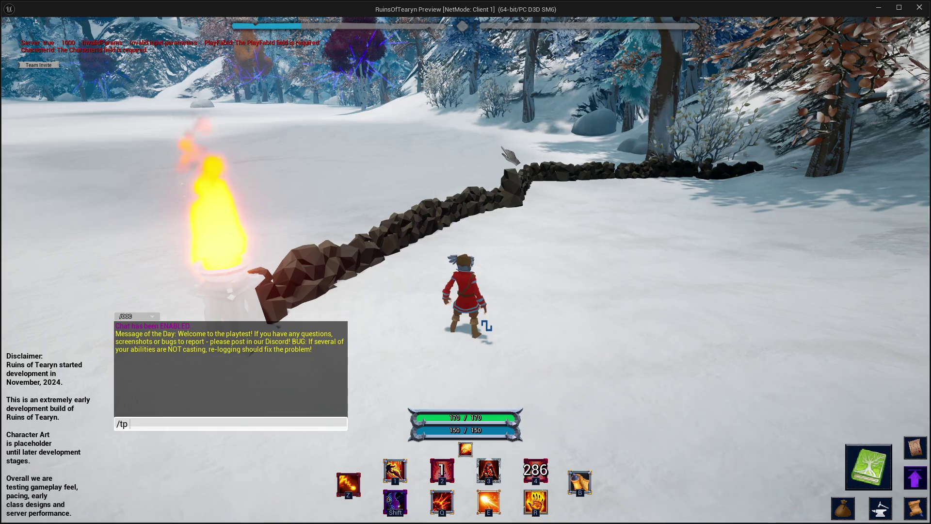
{"action": "type", "text": " camp bandit"}
{"action": "key", "text": "Return"}
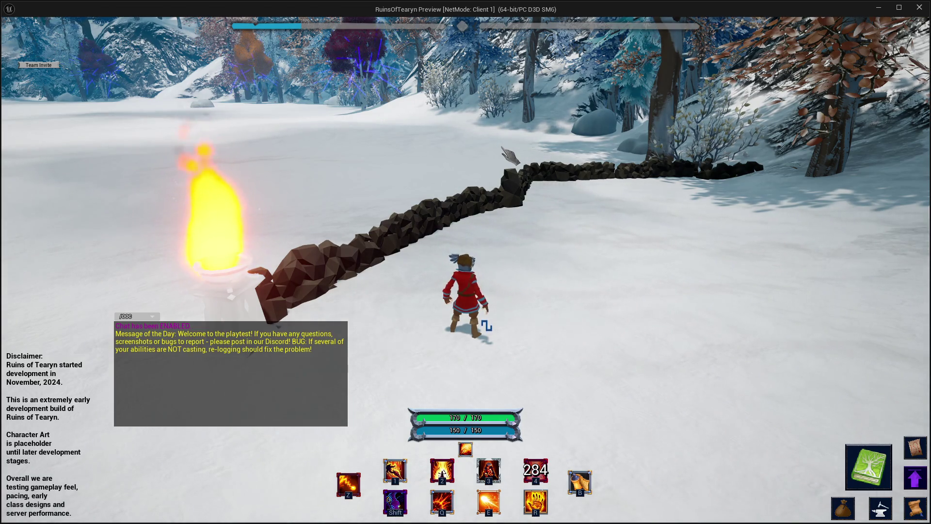
{"action": "key", "text": "Return"}
{"action": "type", "text": "/tp bandit"}
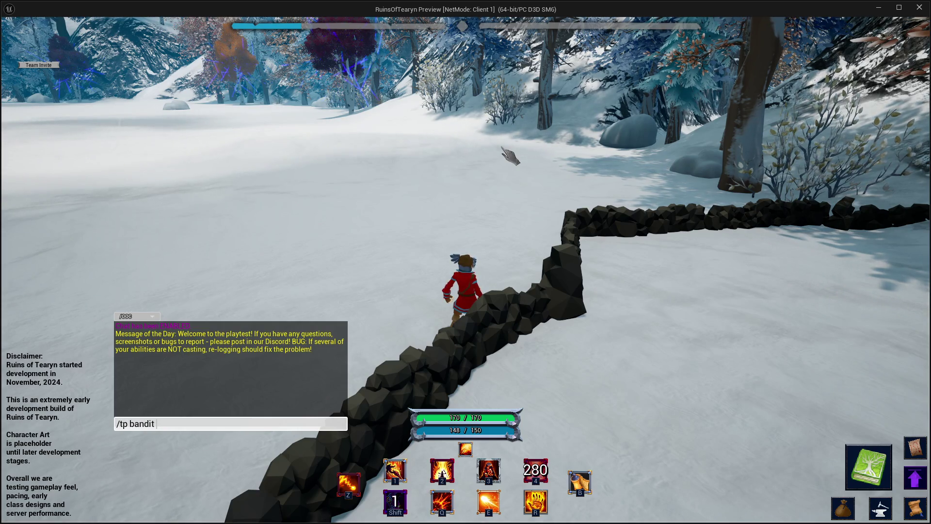
{"action": "key", "text": "Return"}
{"action": "key", "text": "Return"}
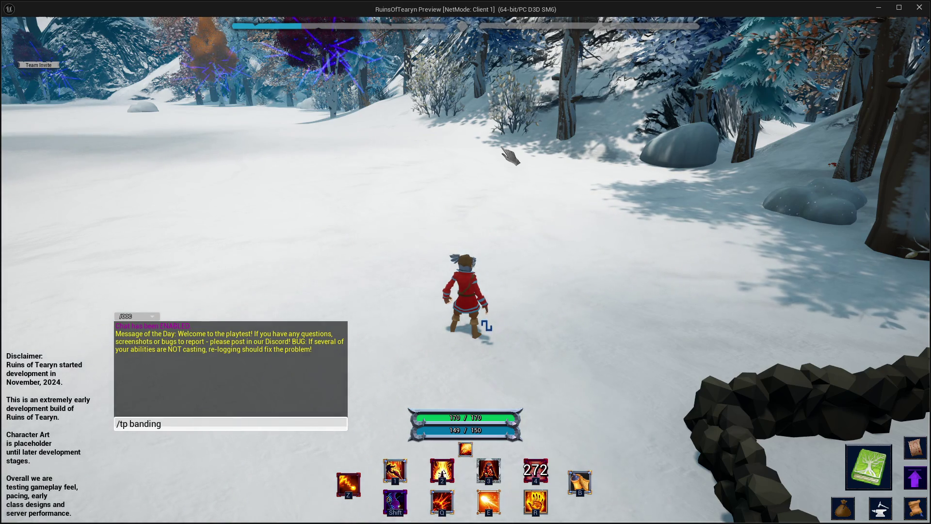
{"action": "key", "text": "Return"}
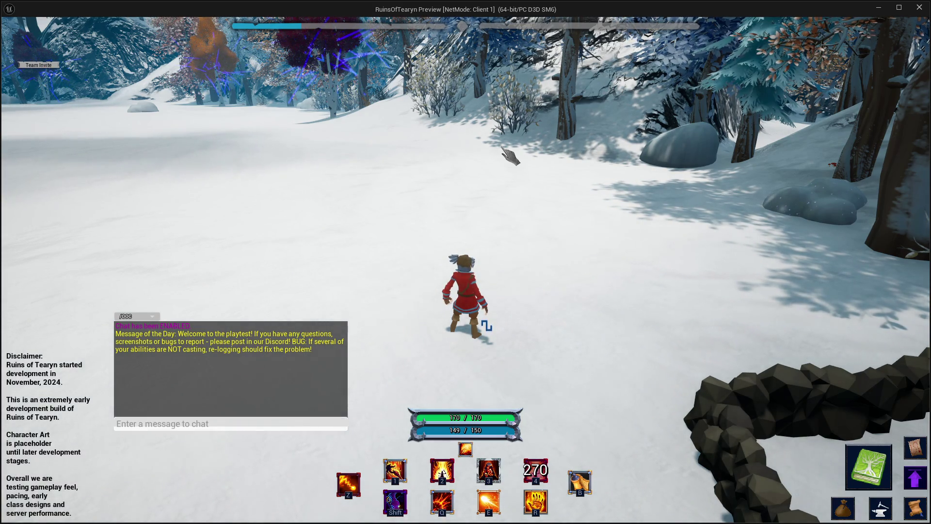
- Close the preview and select Actor_PlayerStart_Override via the Outliner search 'overr'
{"action": "left_click", "coordinate": [920, 8]}
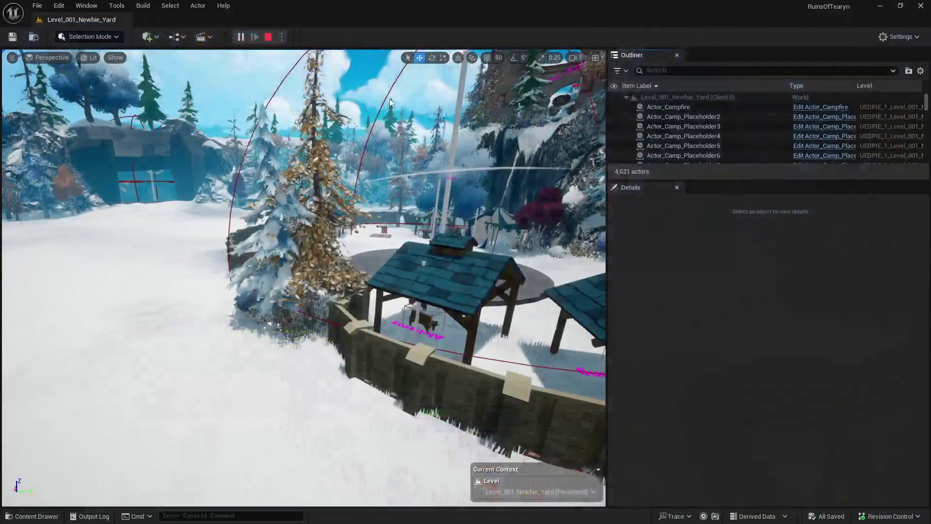
{"action": "left_click_drag", "start_coordinate": [607, 120], "coordinate": [668, 121]}
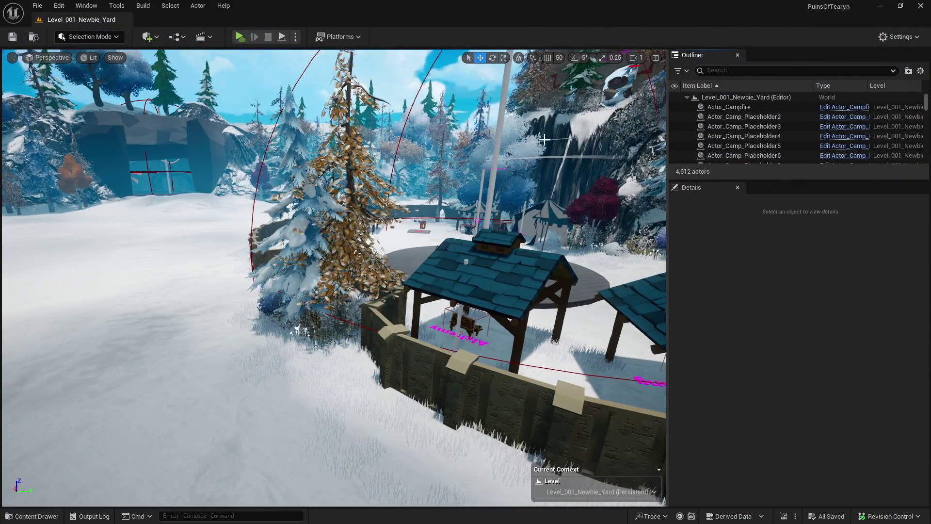
{"action": "scroll", "coordinate": [334, 276], "scroll_direction": "down", "scroll_amount": 5}
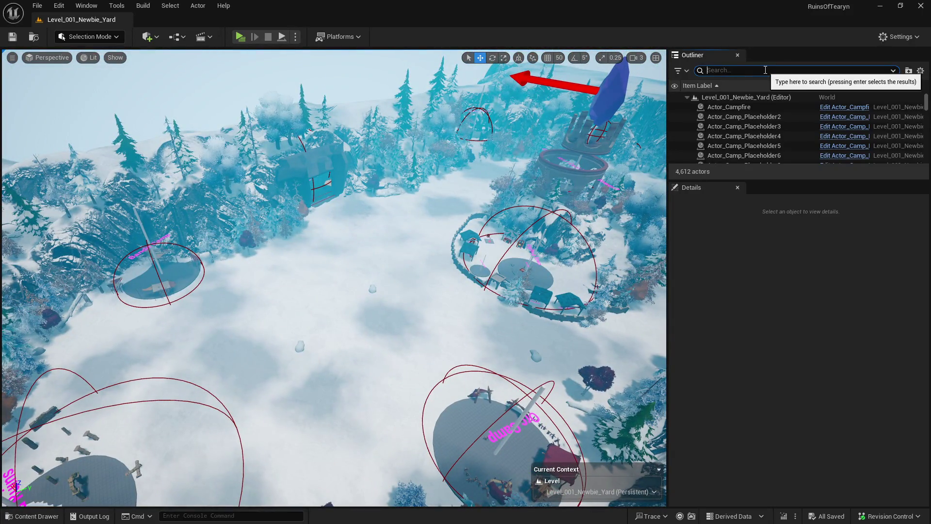
{"action": "type", "text": "overr"}
{"action": "double_click", "coordinate": [735, 107]}
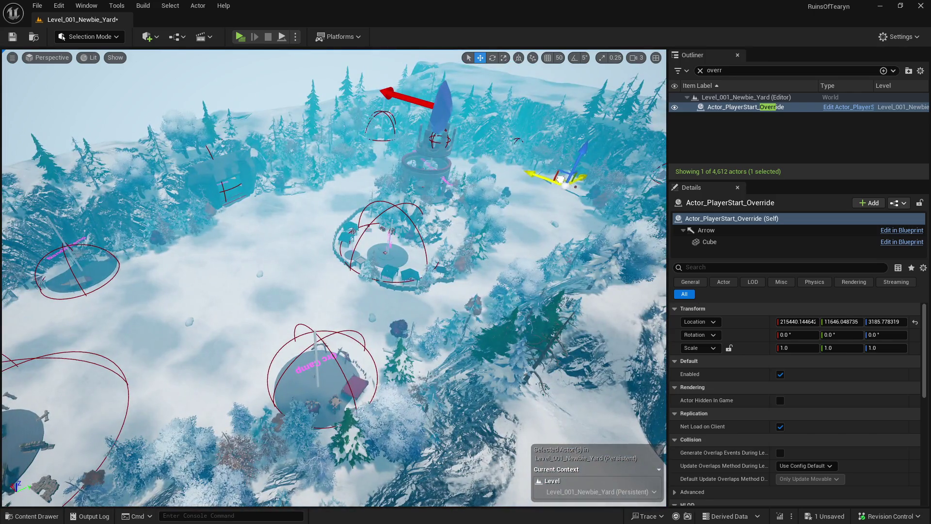
- Move the player start onto the left snow near 224088, -24551 and relaunch the preview
{"action": "mouse_move", "coordinate": [565, 177]}
{"action": "left_mouse_down"}
{"action": "mouse_move", "coordinate": [126, 266]}
{"action": "mouse_move", "coordinate": [124, 277]}
{"action": "left_mouse_up"}
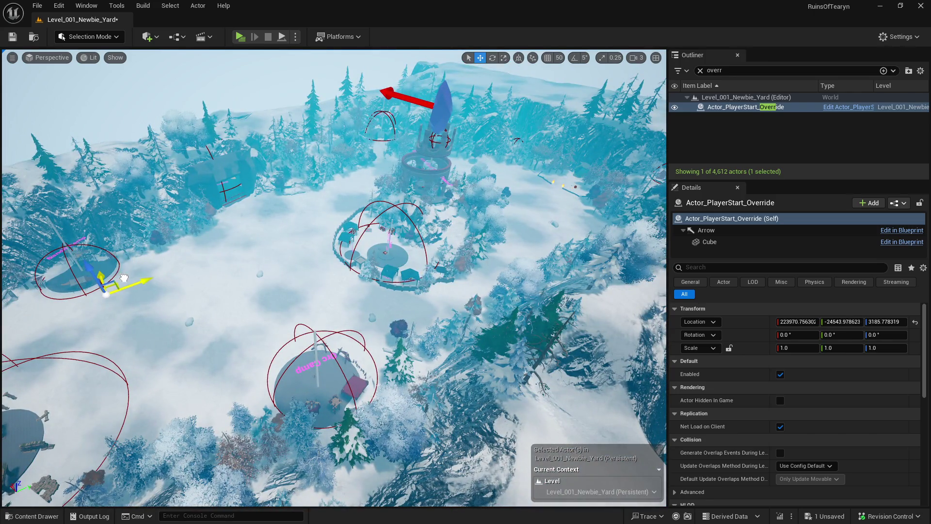
{"action": "key", "text": "f"}
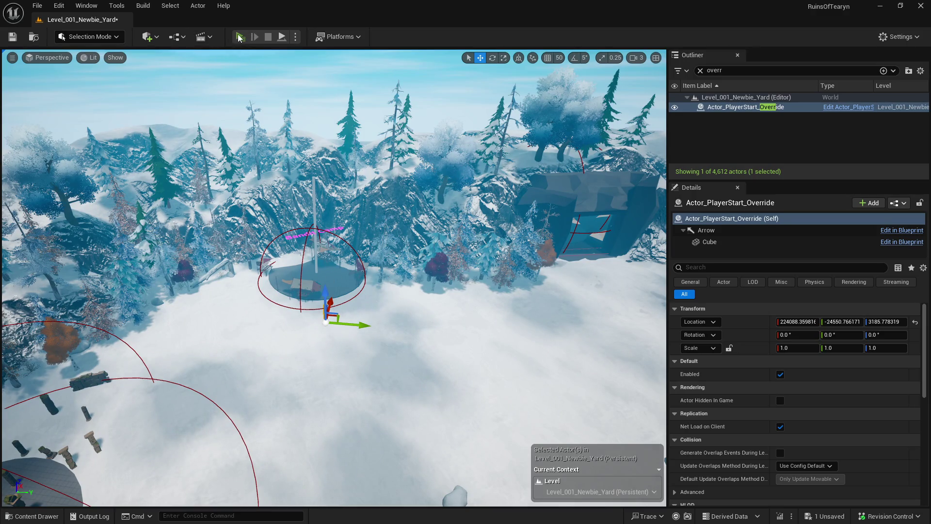
{"action": "left_click", "coordinate": [239, 37]}
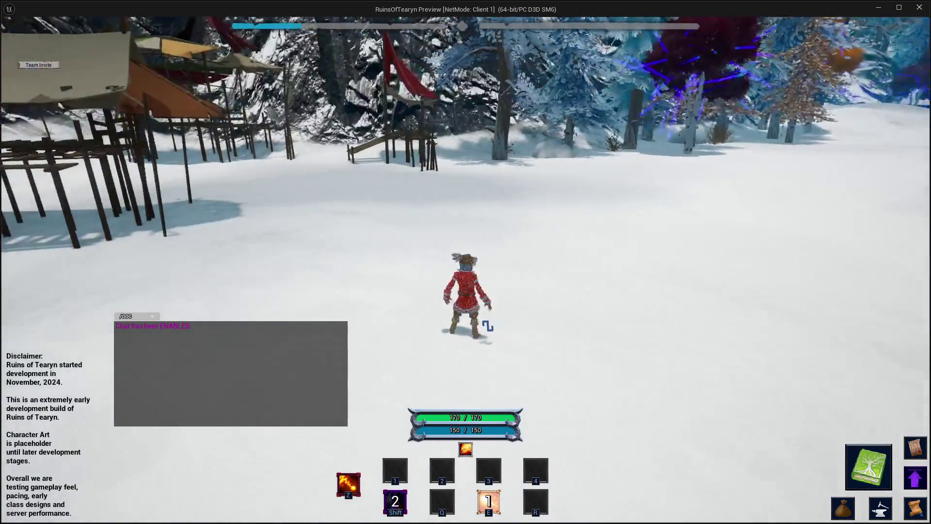
{"action": "key", "text": "i"}
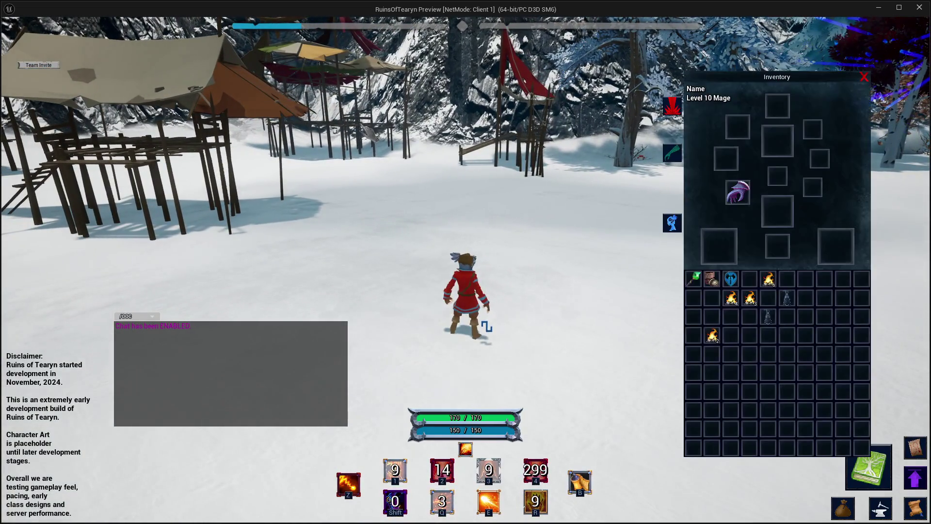
{"action": "left_click", "coordinate": [881, 509]}
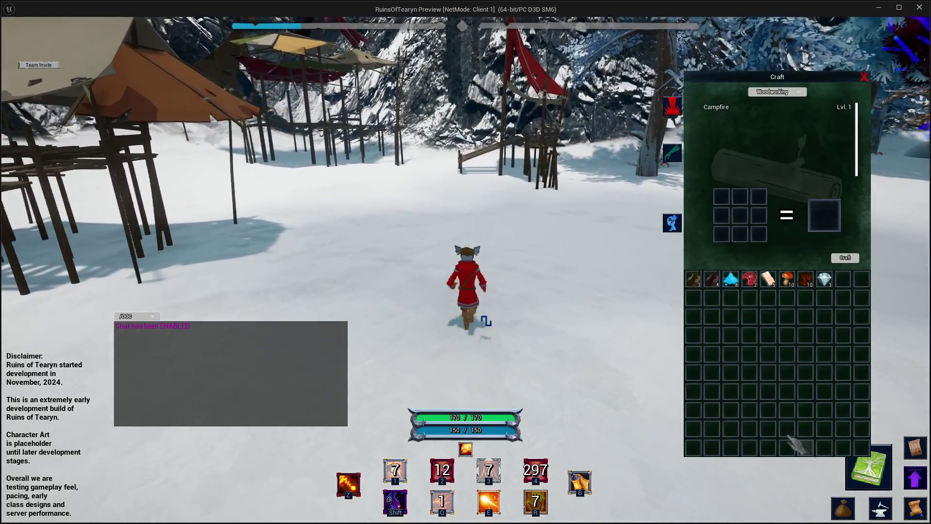
{"action": "key", "text": "m"}
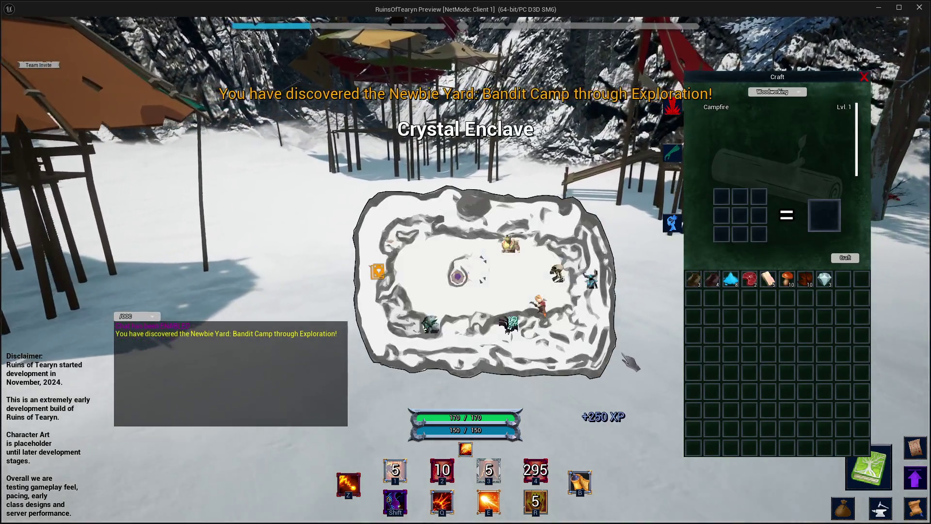
{"action": "right_click", "coordinate": [838, 287]}
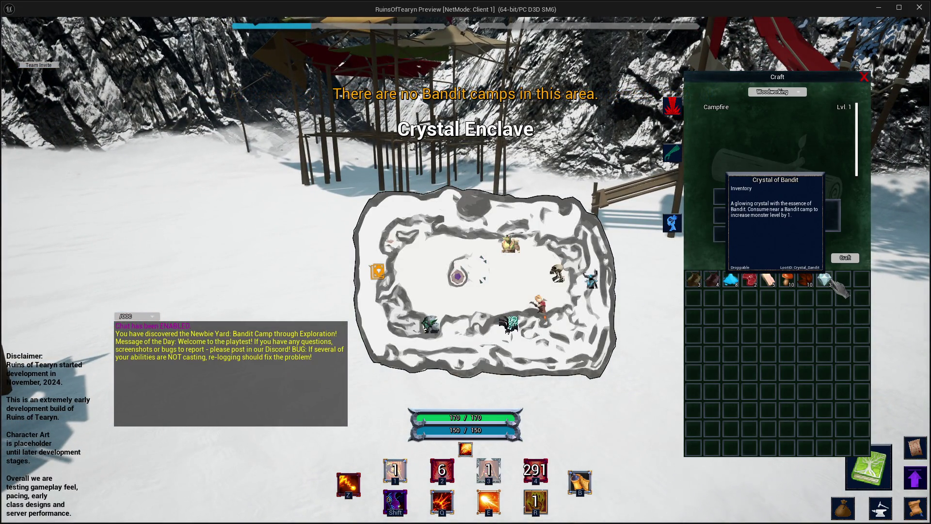
{"action": "left_click", "coordinate": [920, 8]}
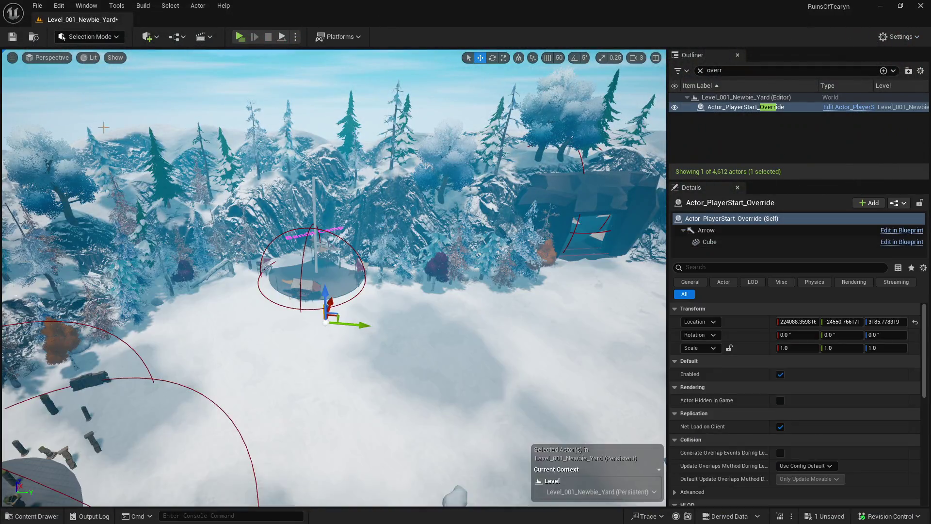
- Save the modified Newbie Yard level via Save All, then open Level_001 from the Content Drawer
{"action": "key", "text": "ctrl+space"}
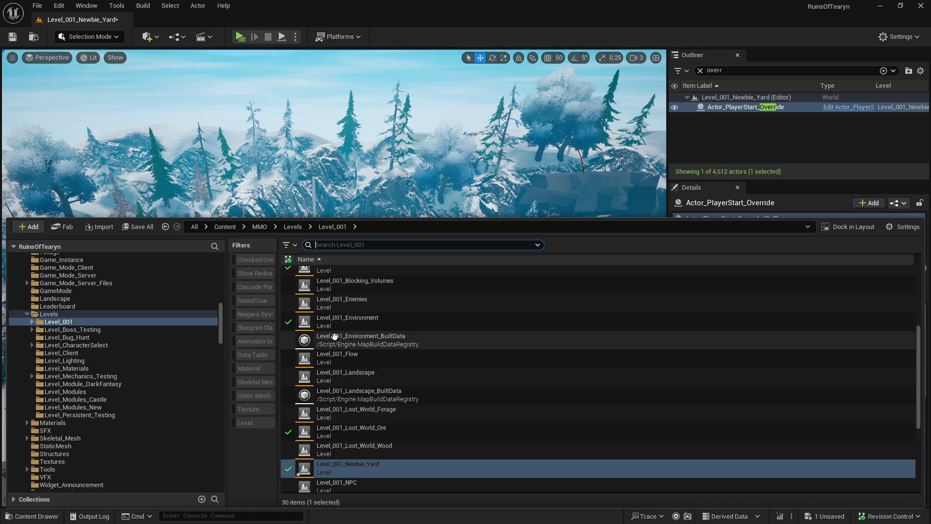
{"action": "left_click", "coordinate": [139, 226]}
{"action": "left_click", "coordinate": [533, 374]}
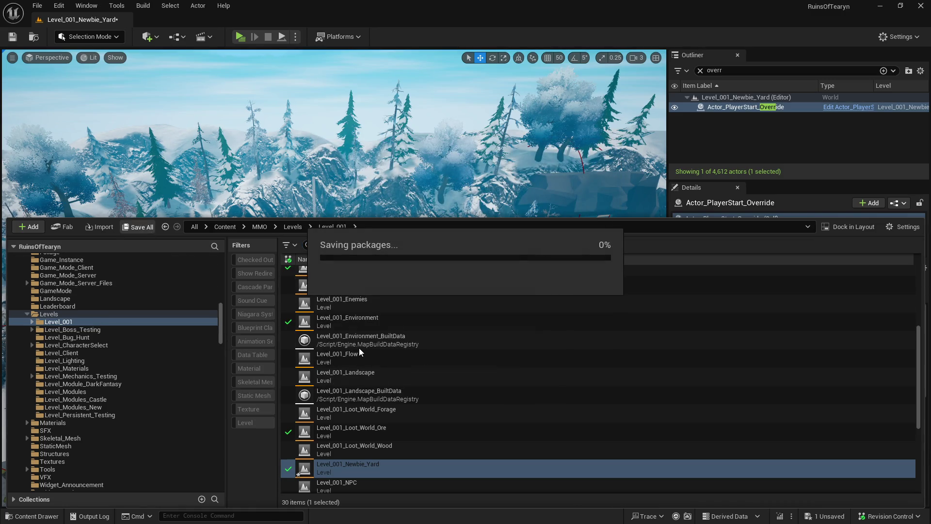
{"action": "scroll", "coordinate": [358, 346], "scroll_direction": "up", "scroll_amount": 2}
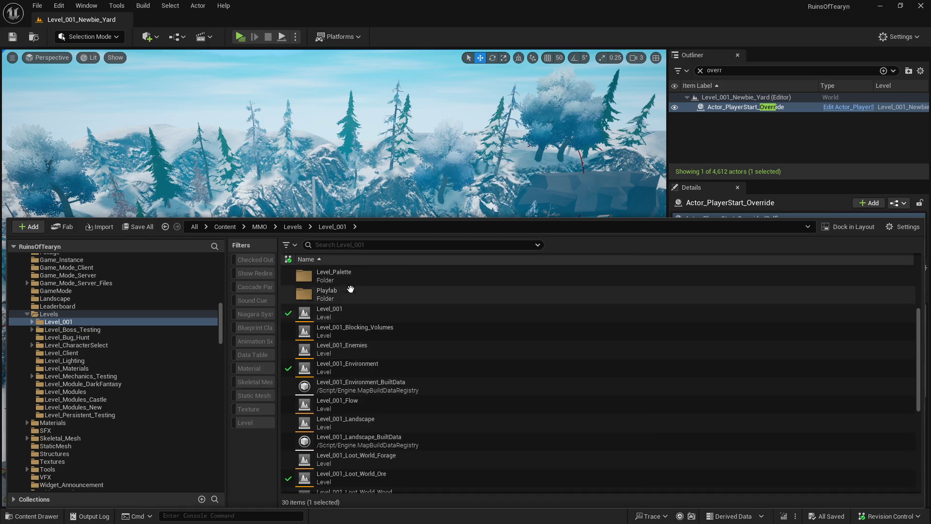
{"action": "double_click", "coordinate": [357, 313]}
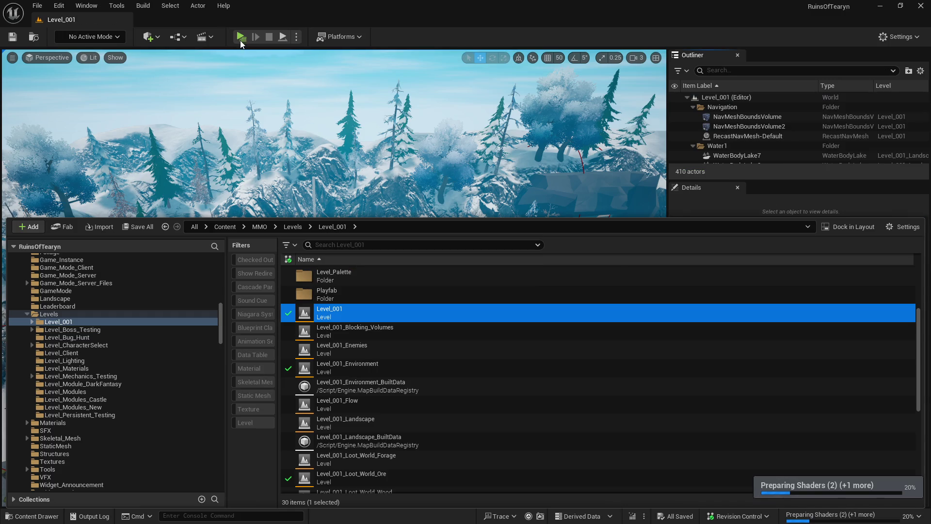
- Launch Play for Level_001 and switch back to the editor while it runs
{"action": "left_click", "coordinate": [240, 38]}
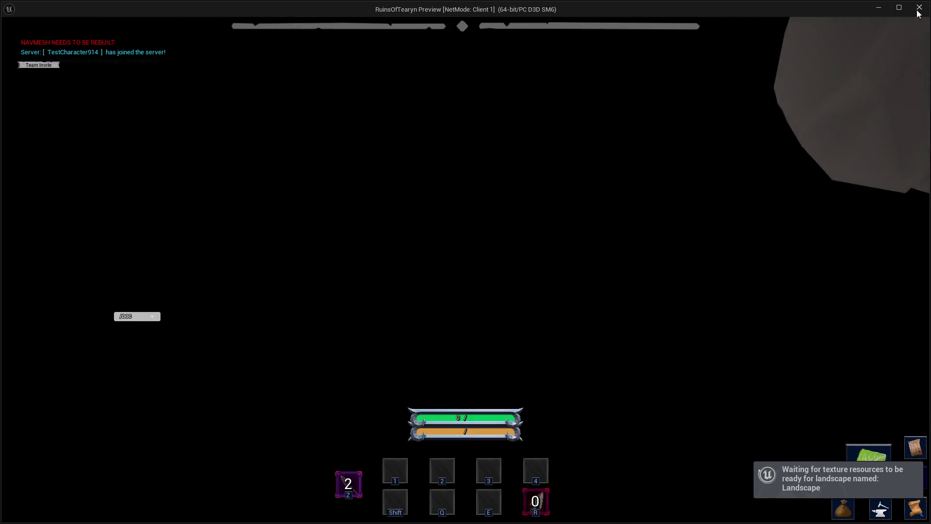
{"action": "key", "text": "alt+Tab"}
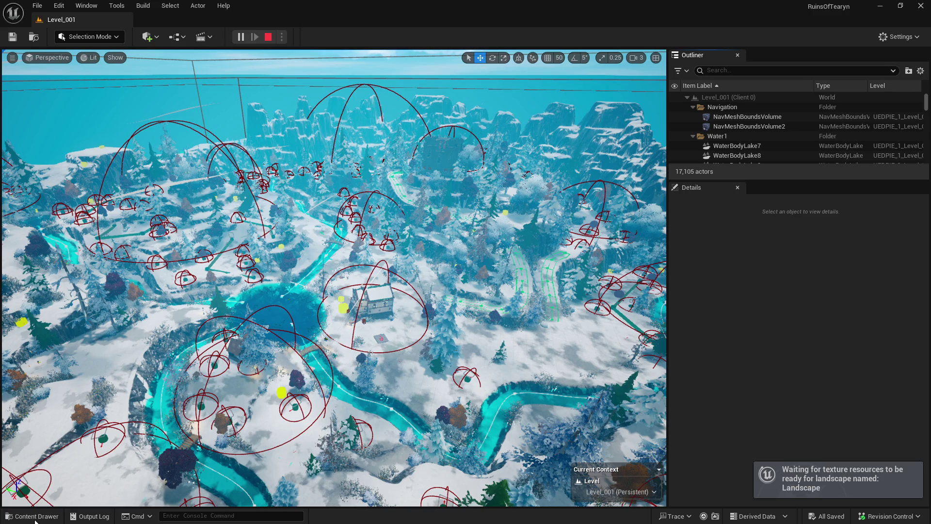
- Stop the play session and reopen Level_001_Newbie_Yard from the Content Drawer
{"action": "key", "text": "Escape"}
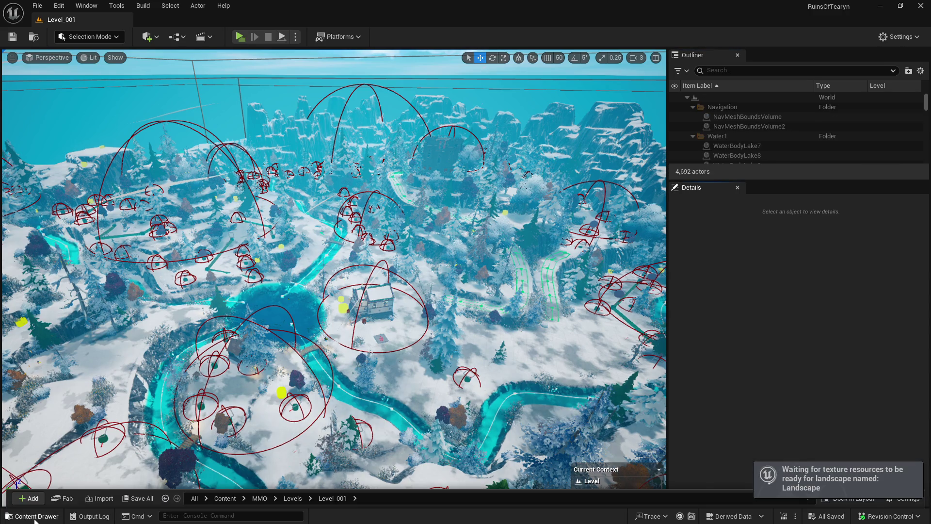
{"action": "left_click", "coordinate": [35, 517]}
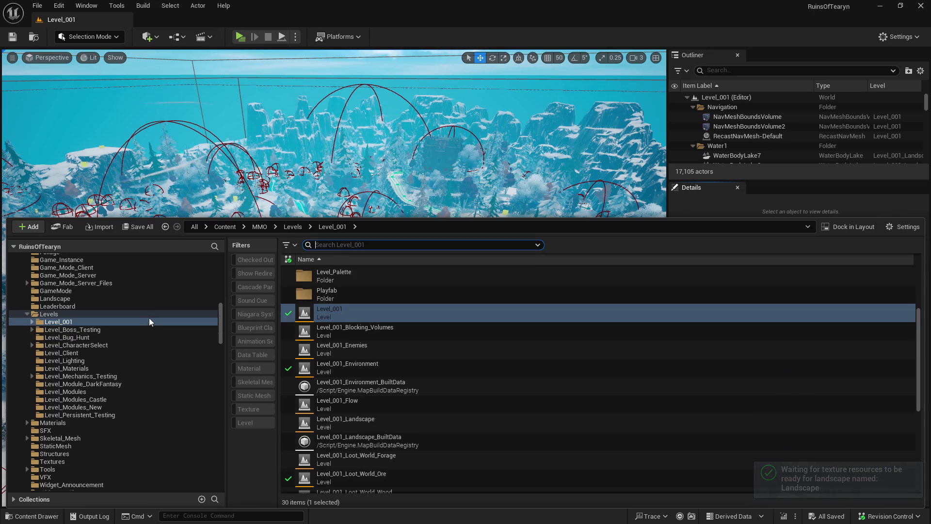
{"action": "scroll", "coordinate": [310, 311], "scroll_direction": "down", "scroll_amount": 3}
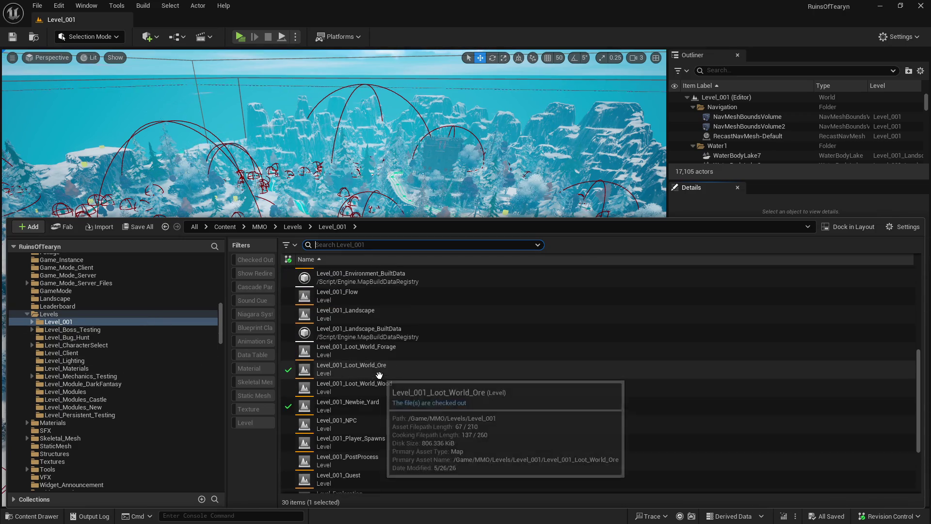
{"action": "scroll", "coordinate": [389, 404], "scroll_direction": "down", "scroll_amount": 1}
{"action": "double_click", "coordinate": [403, 361]}
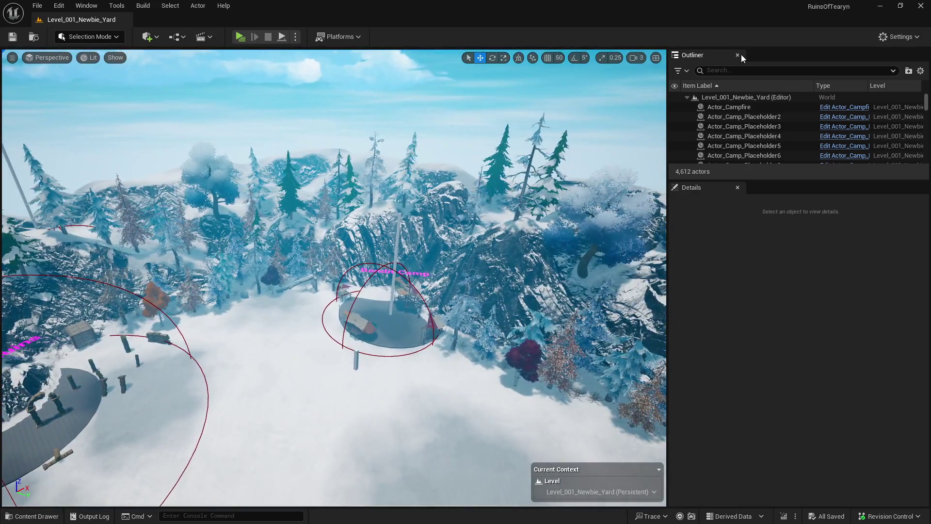
- Open the Levels manager and dock it beside the Outliner
{"action": "left_click", "coordinate": [86, 5]}
{"action": "mouse_move", "coordinate": [124, 94]}
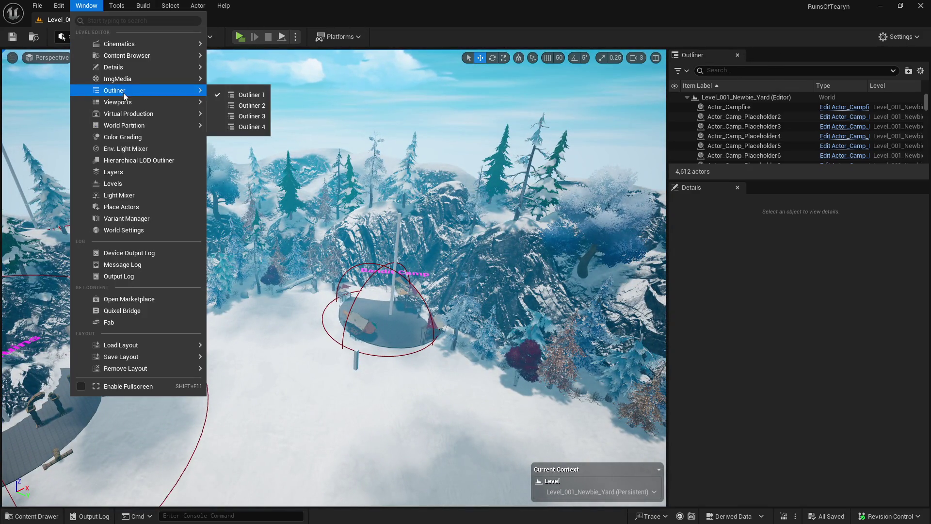
{"action": "left_click", "coordinate": [152, 180]}
{"action": "mouse_move", "coordinate": [819, 108]}
{"action": "left_mouse_down"}
{"action": "mouse_move", "coordinate": [872, 87]}
{"action": "mouse_move", "coordinate": [790, 60]}
{"action": "left_mouse_up"}
- Add Level_001_Enemies to the world, set its streaming to Blueprint, and check it out
{"action": "left_click", "coordinate": [696, 69]}
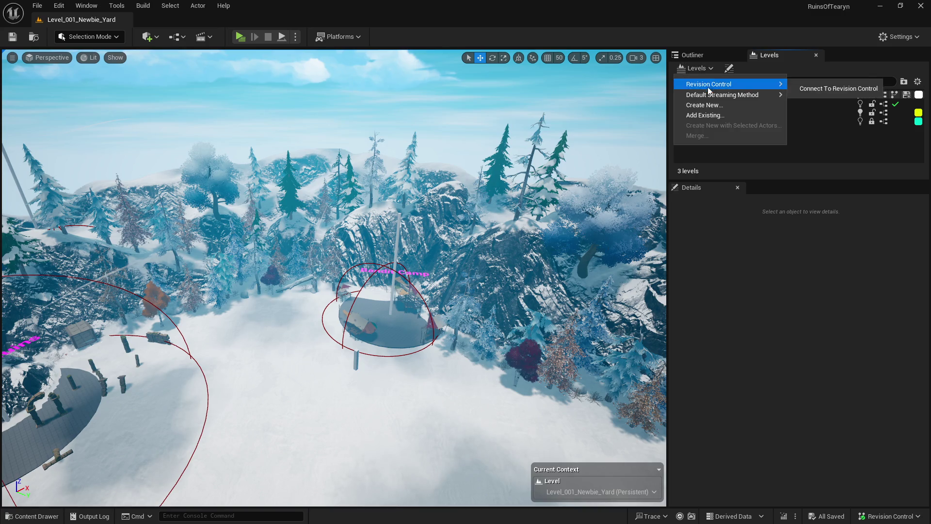
{"action": "left_click", "coordinate": [706, 116]}
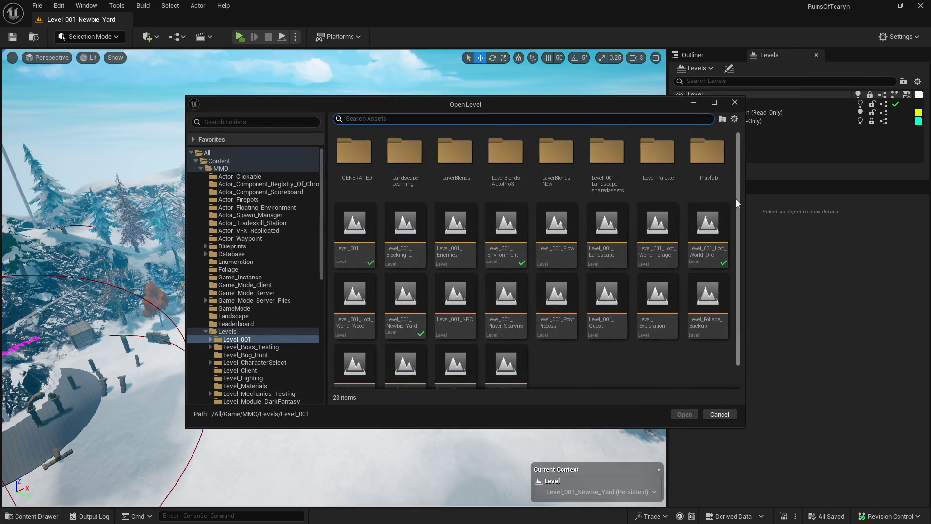
{"action": "left_click", "coordinate": [465, 252]}
{"action": "left_click", "coordinate": [684, 414]}
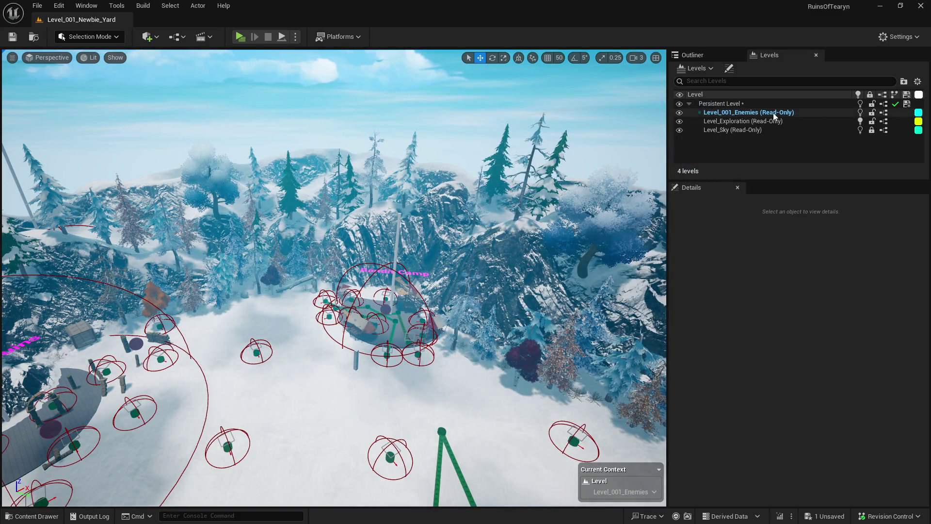
{"action": "right_click", "coordinate": [773, 112]}
{"action": "mouse_move", "coordinate": [800, 184]}
{"action": "left_click", "coordinate": [708, 190]}
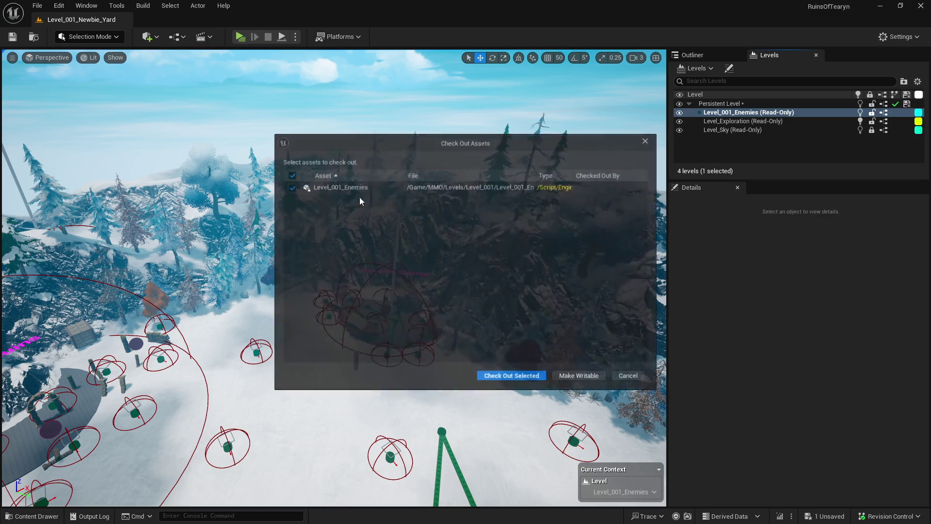
{"action": "left_click", "coordinate": [506, 375]}
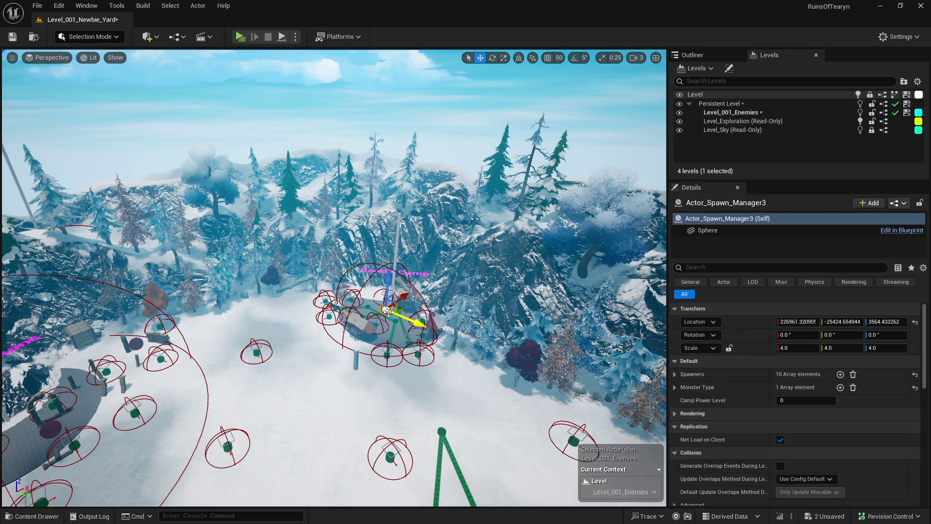
- Filter the spawn manager's properties by 'tag', edit the Newbie_Yard_Bandit tag, then clear the filter
{"action": "left_click", "coordinate": [674, 374]}
{"action": "left_click", "coordinate": [675, 375]}
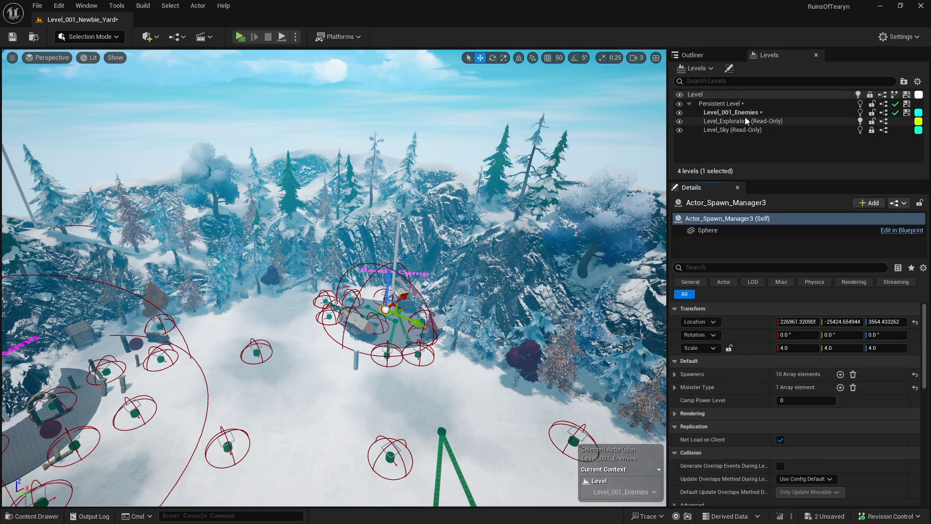
{"action": "left_click", "coordinate": [719, 267]}
{"action": "type", "text": "tag"}
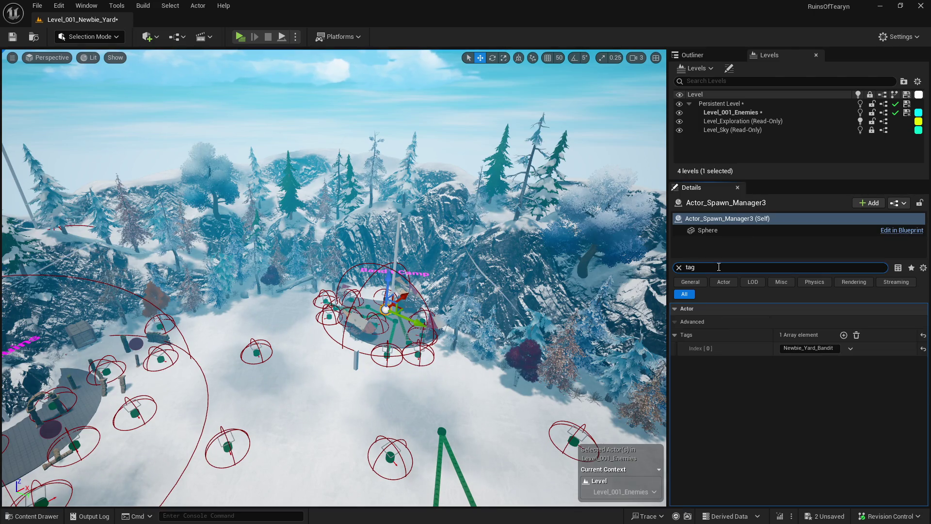
{"action": "left_click", "coordinate": [822, 350]}
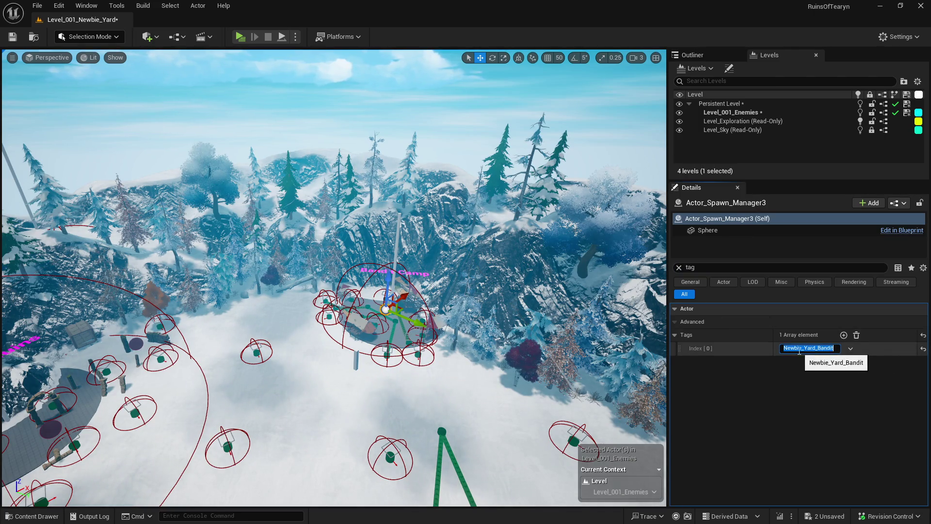
{"action": "left_click", "coordinate": [679, 267]}
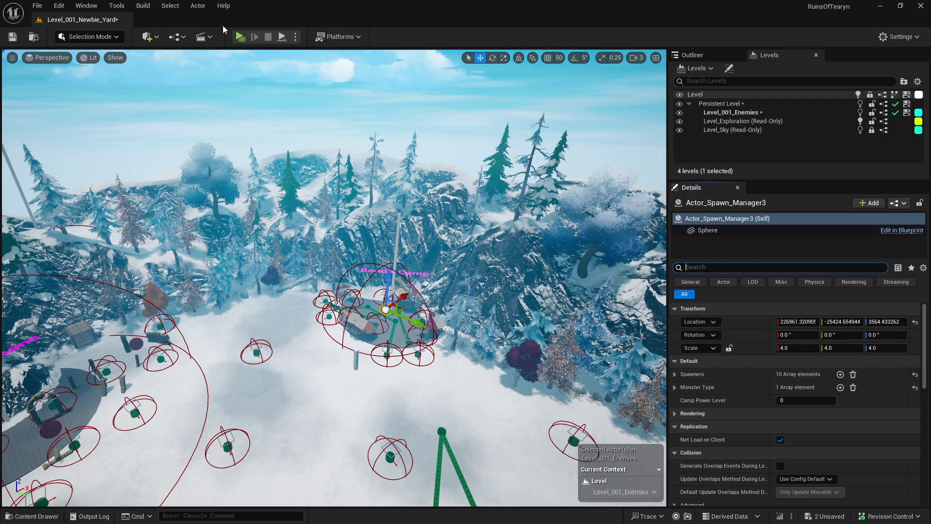
- Playtest Newbie Yard and consume a Crystal of Bandit to raise the Bandit camp's level
{"action": "key", "text": "alt+p"}
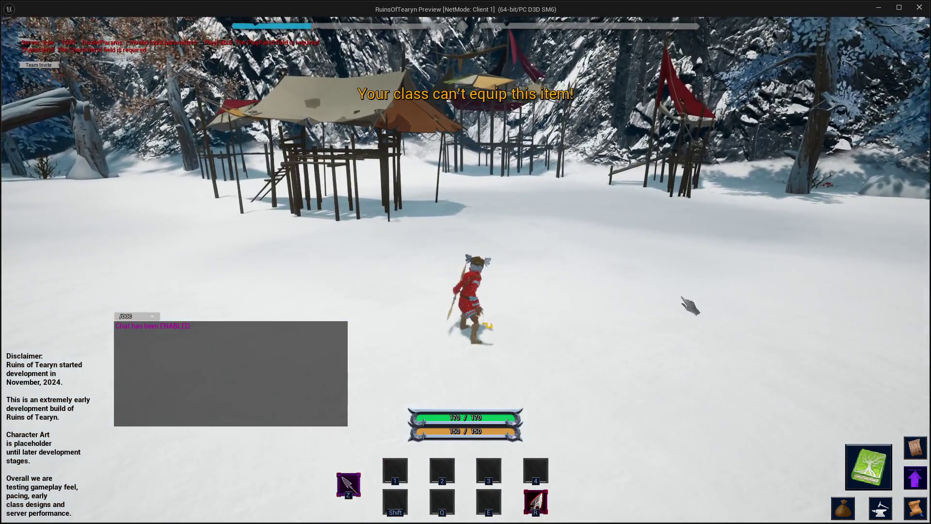
{"action": "key", "text": "w"}
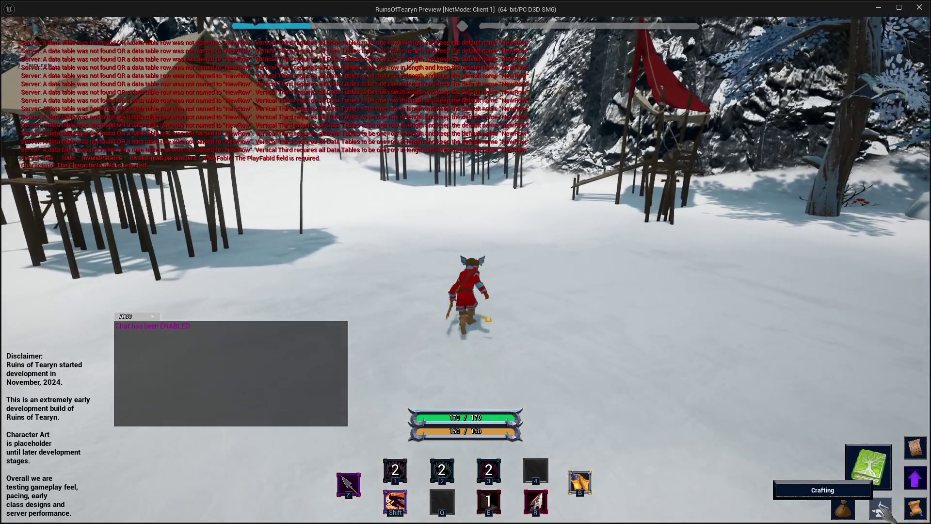
{"action": "left_click", "coordinate": [880, 508]}
{"action": "key", "text": "m"}
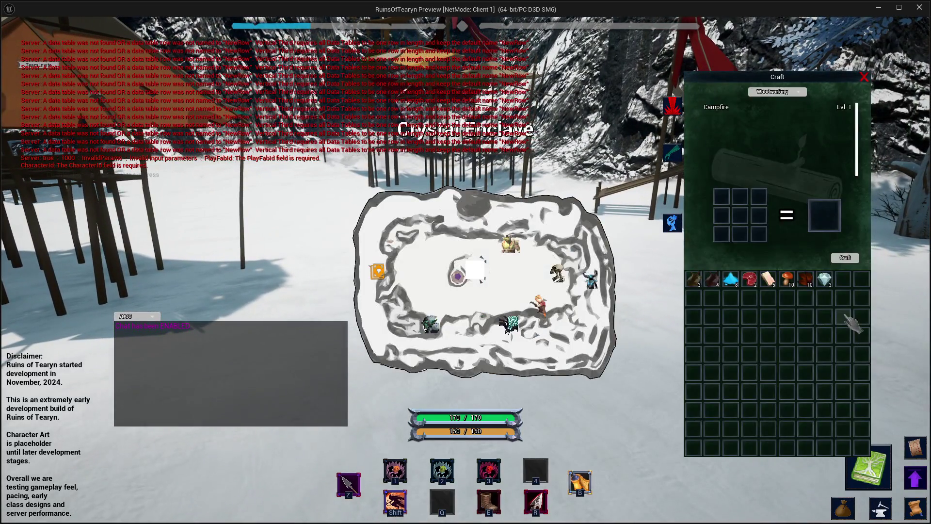
{"action": "right_click", "coordinate": [830, 283]}
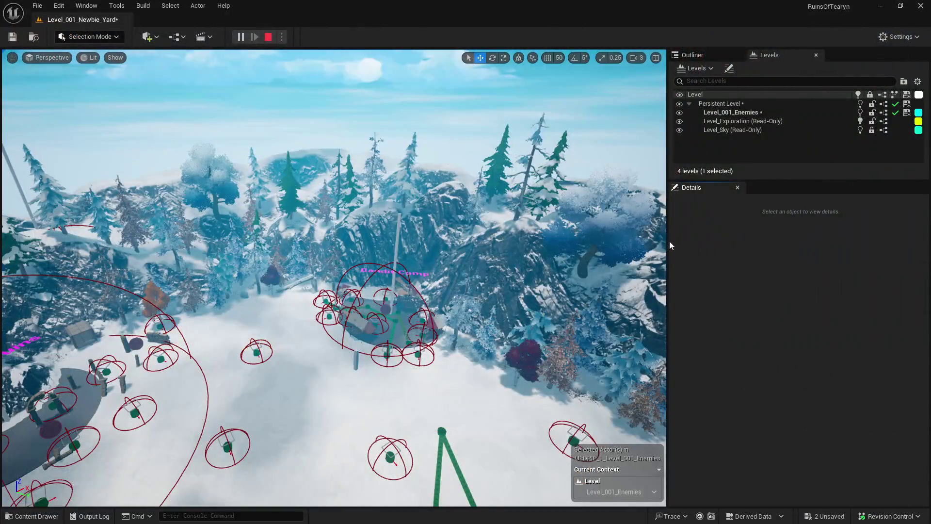
- Stop the play session, close the Message Log, and switch over to Obsidian
{"action": "key", "text": "Escape"}
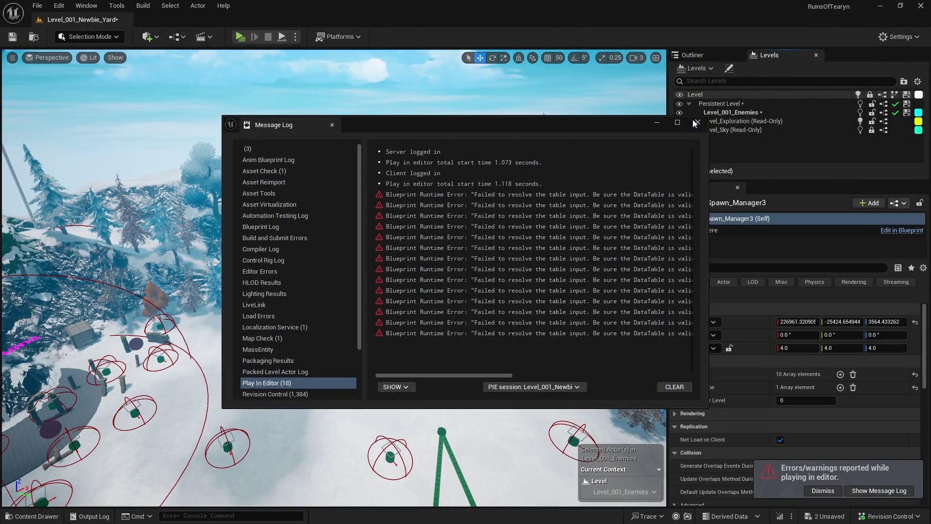
{"action": "left_click", "coordinate": [698, 122]}
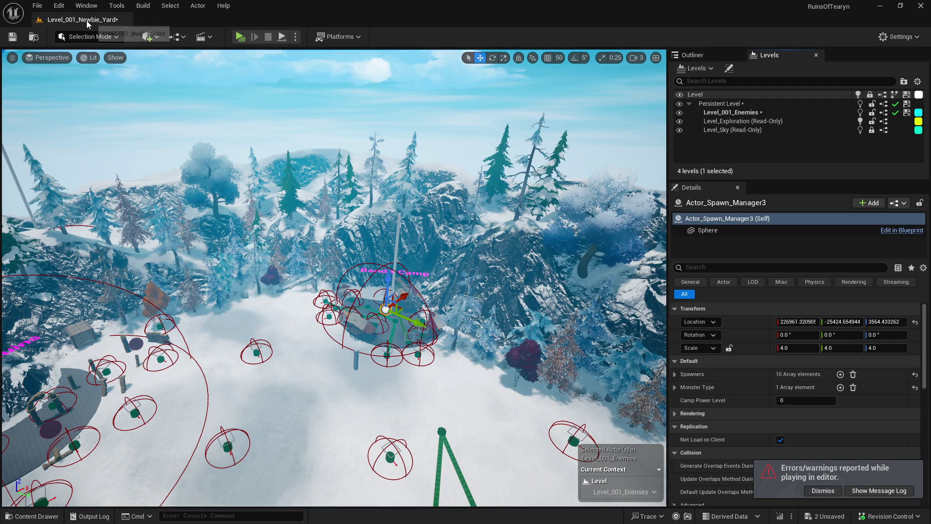
{"action": "left_click", "coordinate": [41, 517]}
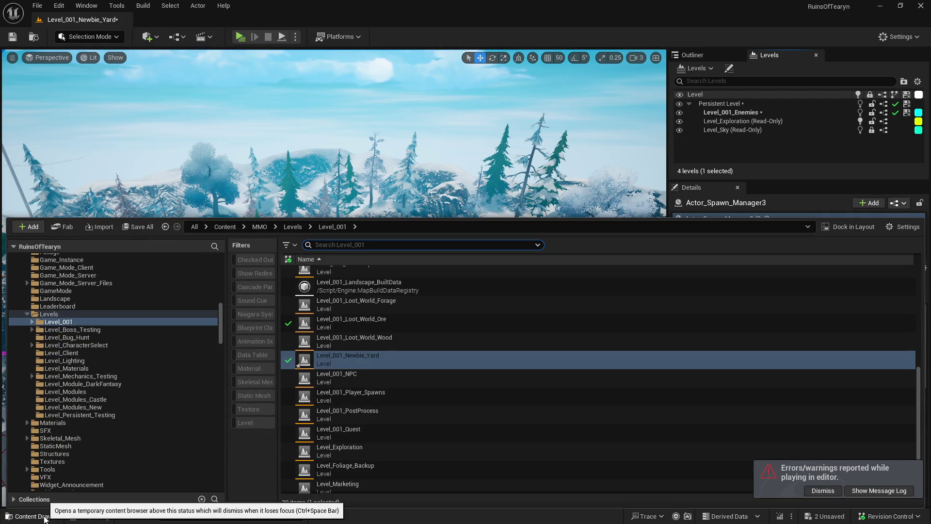
{"action": "left_click", "coordinate": [40, 517]}
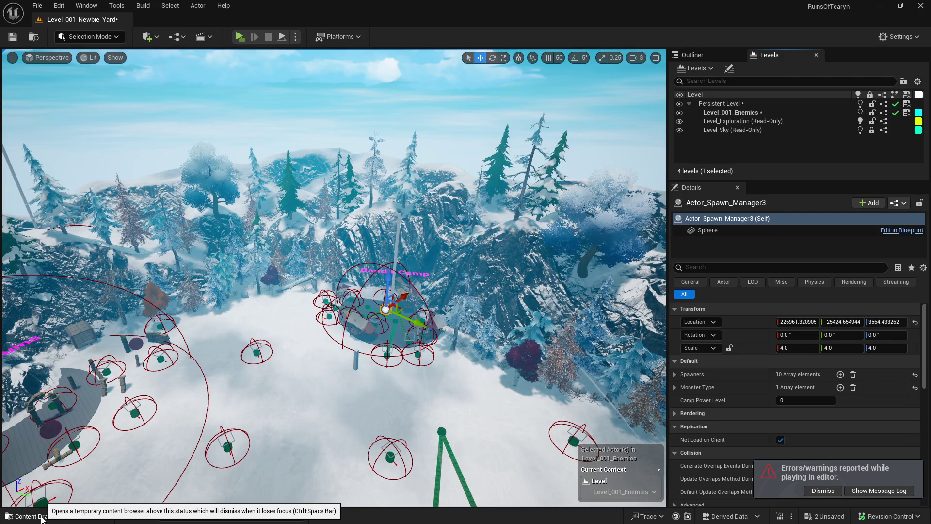
{"action": "left_click", "coordinate": [42, 518]}
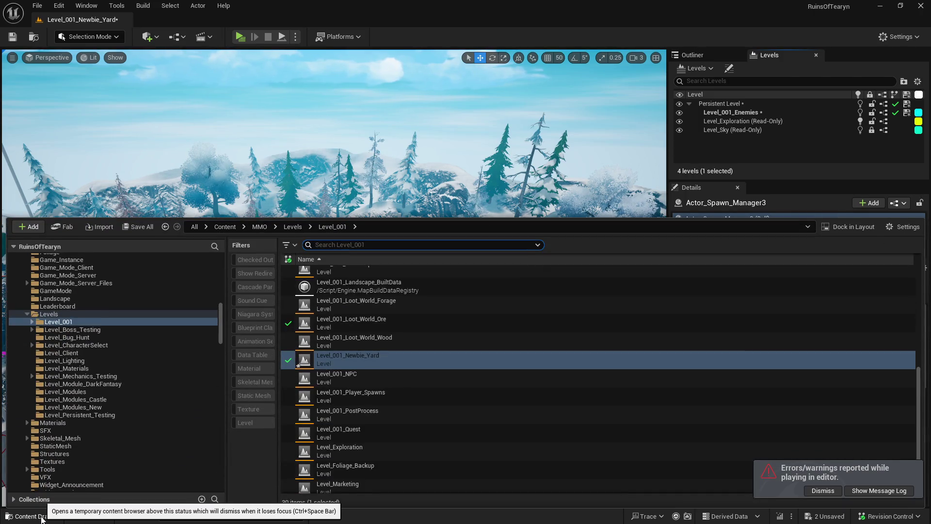
{"action": "left_click", "coordinate": [42, 518]}
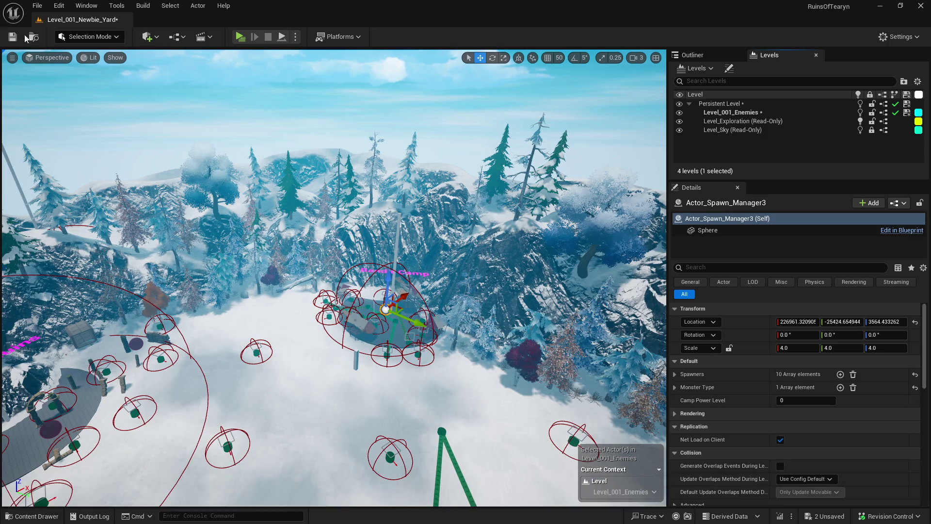
{"action": "key", "text": "alt+Tab"}
- Review the Camp System UI bug lines in the playtest notes, then reopen Unreal's Content Drawer
{"action": "left_click", "coordinate": [550, 211]}
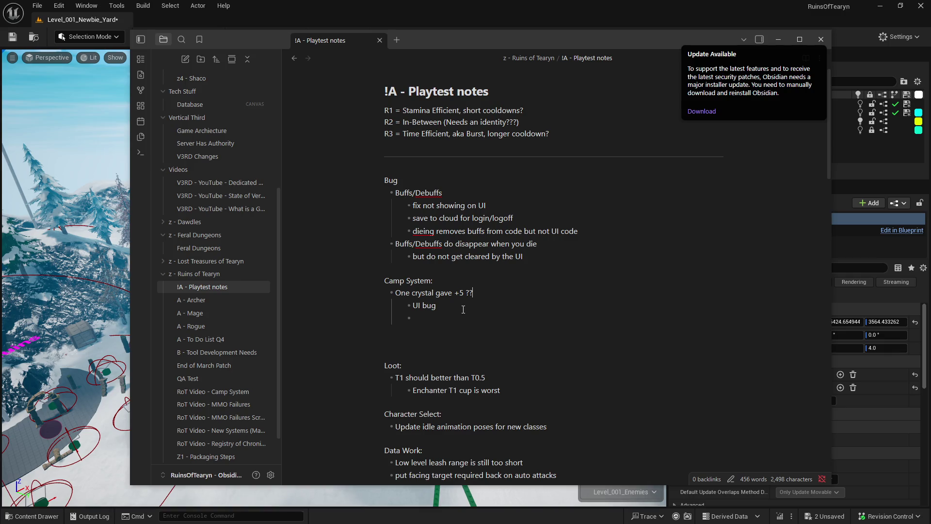
{"action": "mouse_move", "coordinate": [444, 323]}
{"action": "left_mouse_down"}
{"action": "mouse_move", "coordinate": [357, 280]}
{"action": "mouse_move", "coordinate": [365, 271]}
{"action": "mouse_move", "coordinate": [394, 327]}
{"action": "mouse_move", "coordinate": [364, 270]}
{"action": "mouse_move", "coordinate": [362, 304]}
{"action": "left_mouse_up"}
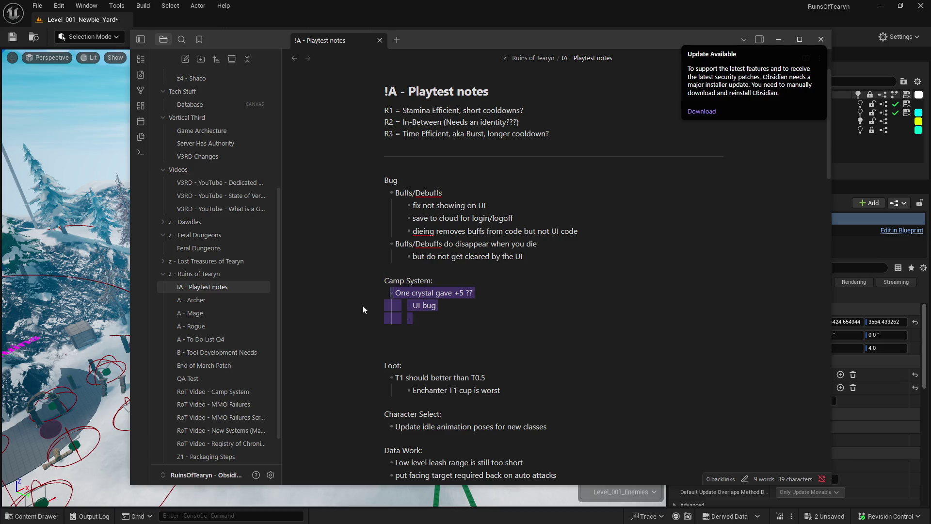
{"action": "left_click", "coordinate": [374, 330]}
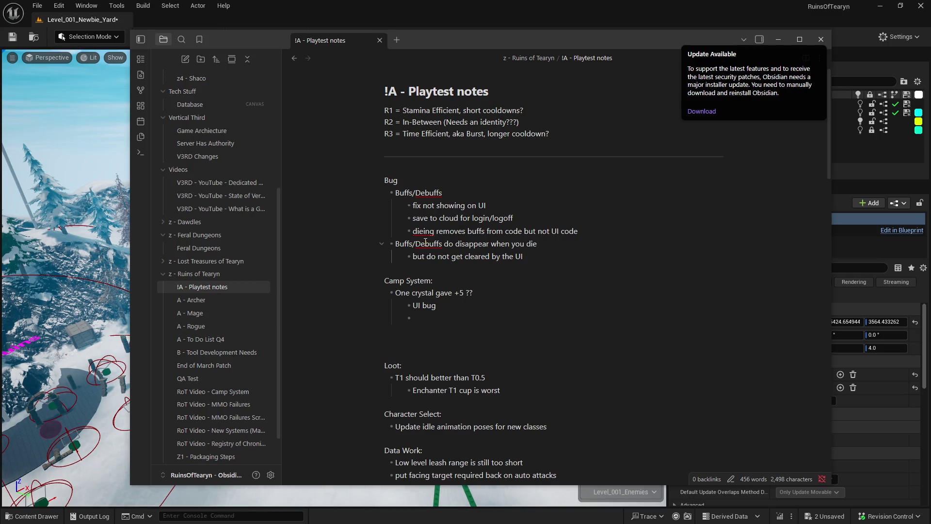
{"action": "scroll", "coordinate": [383, 325], "scroll_direction": "down", "scroll_amount": 3}
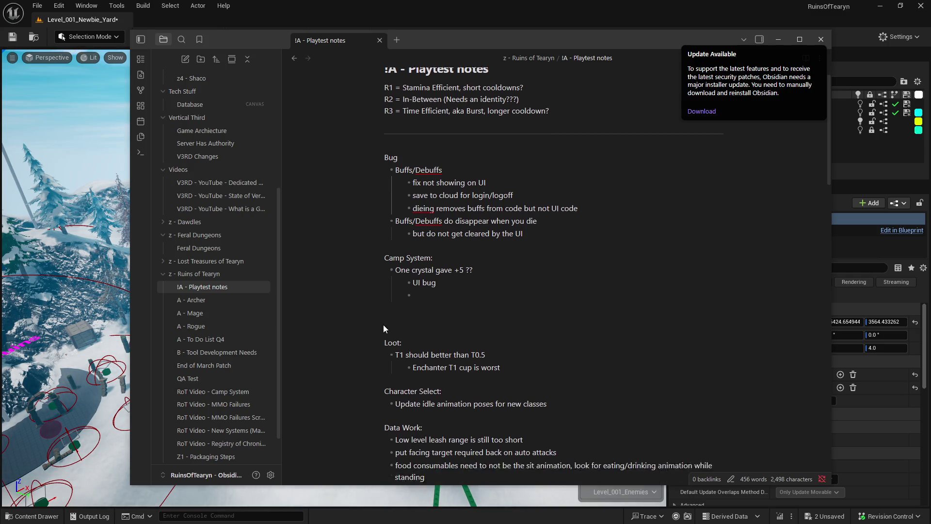
{"action": "left_click", "coordinate": [79, 27]}
{"action": "key", "text": "ctrl+space"}
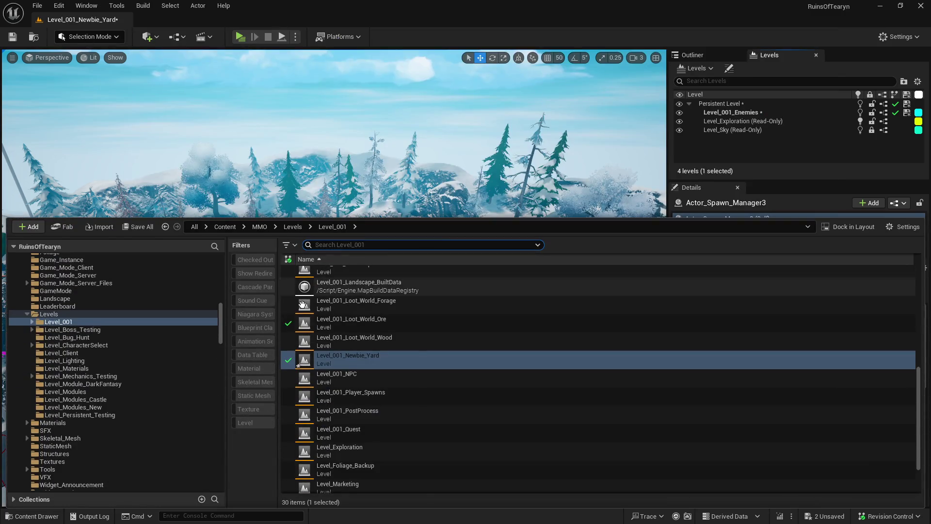
- Remove the Level_001_Enemies sublevel from Newbie Yard and save all changes
{"action": "left_click", "coordinate": [754, 116]}
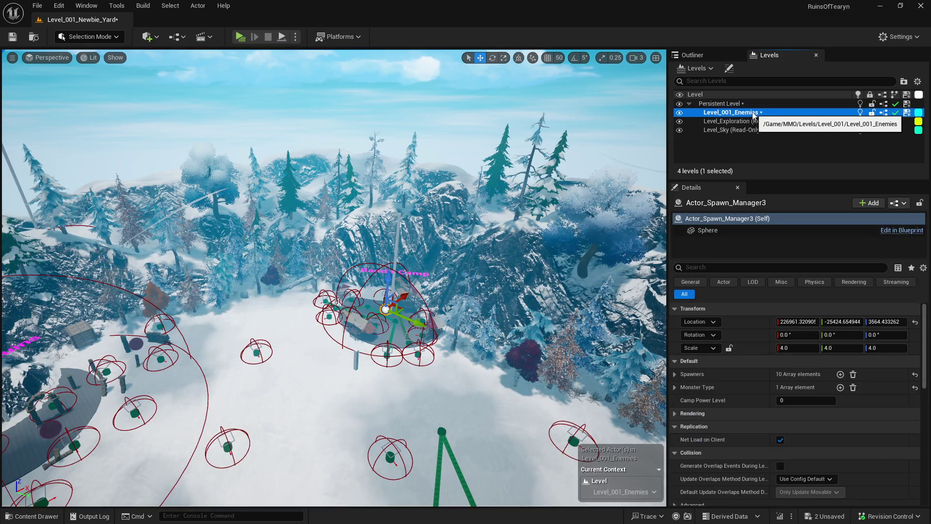
{"action": "key", "text": "Delete"}
{"action": "left_click", "coordinate": [556, 285]}
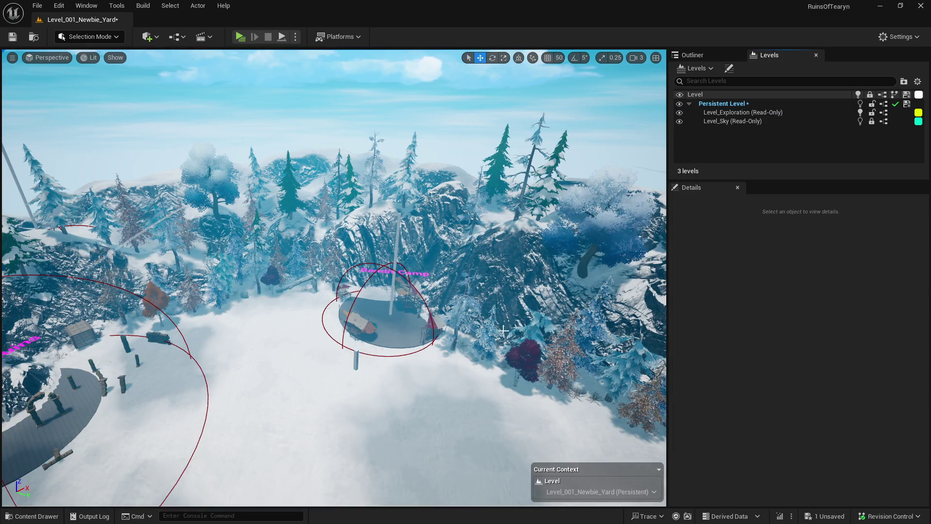
{"action": "left_click", "coordinate": [12, 36]}
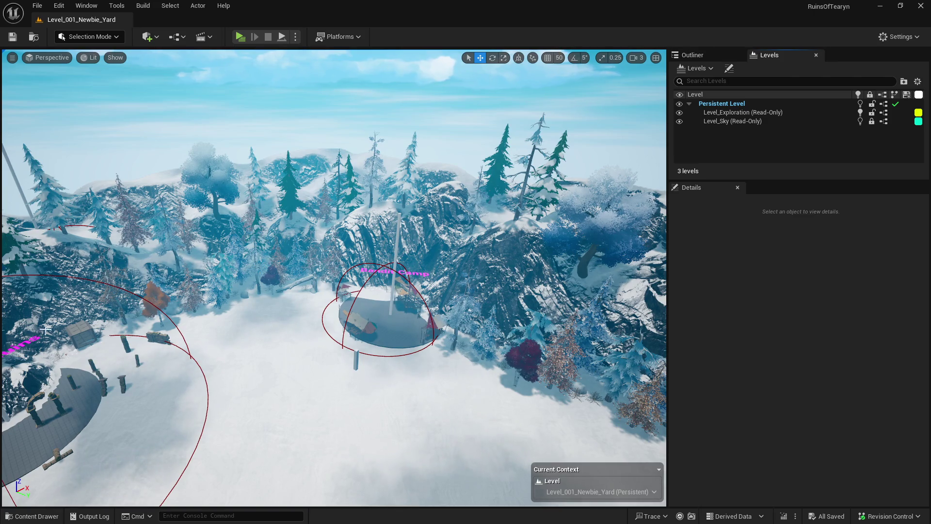
{"action": "left_click", "coordinate": [32, 516]}
- Delete the surplus blank lines above Loot in the playtest notes, then return to Unreal
{"action": "key", "text": "alt+Tab"}
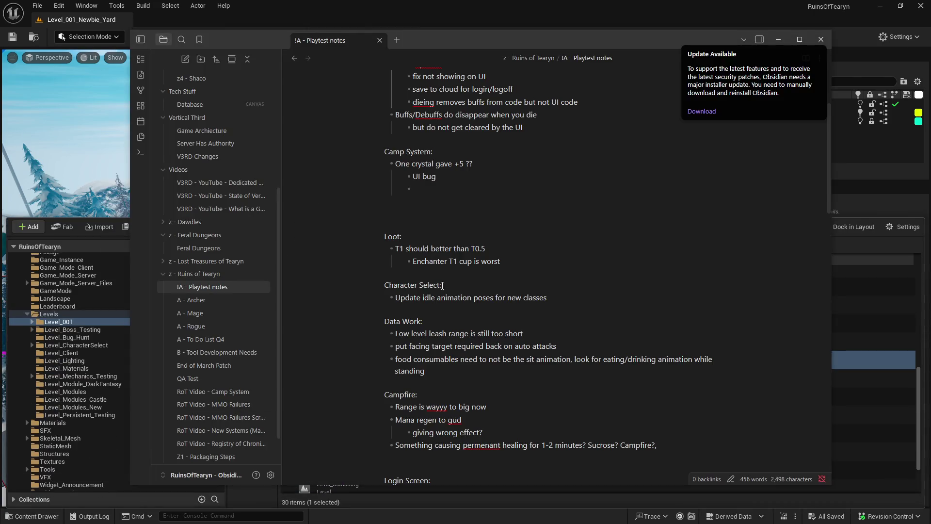
{"action": "left_click", "coordinate": [437, 224]}
{"action": "key", "text": "shift+Down"}
{"action": "key", "text": "shift+Down"}
{"action": "key", "text": "Left"}
{"action": "key", "text": "BackSpace"}
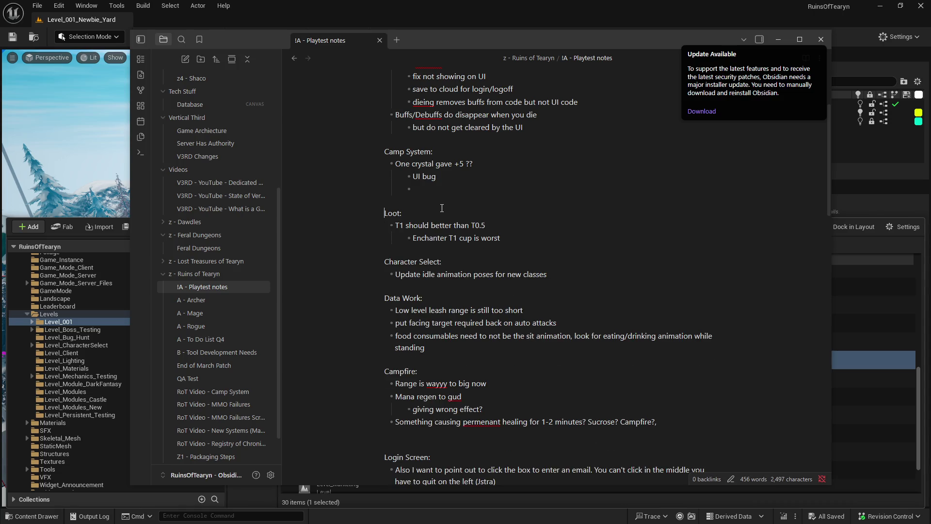
{"action": "key", "text": "BackSpace"}
{"action": "key", "text": "BackSpace"}
{"action": "key", "text": "shift+Down"}
{"action": "key", "text": "shift+End"}
{"action": "key", "text": "Right"}
{"action": "scroll", "coordinate": [539, 275], "scroll_direction": "down", "scroll_amount": 1}
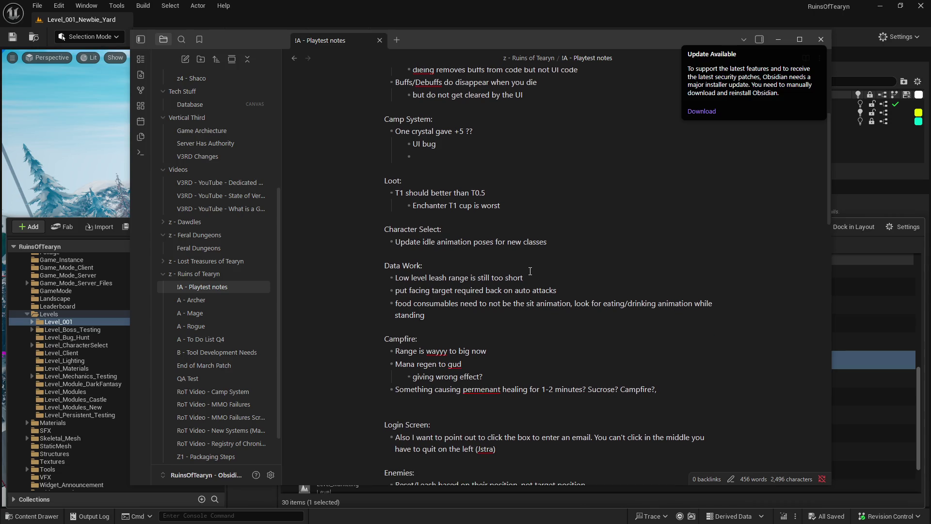
{"action": "left_click", "coordinate": [115, 31]}
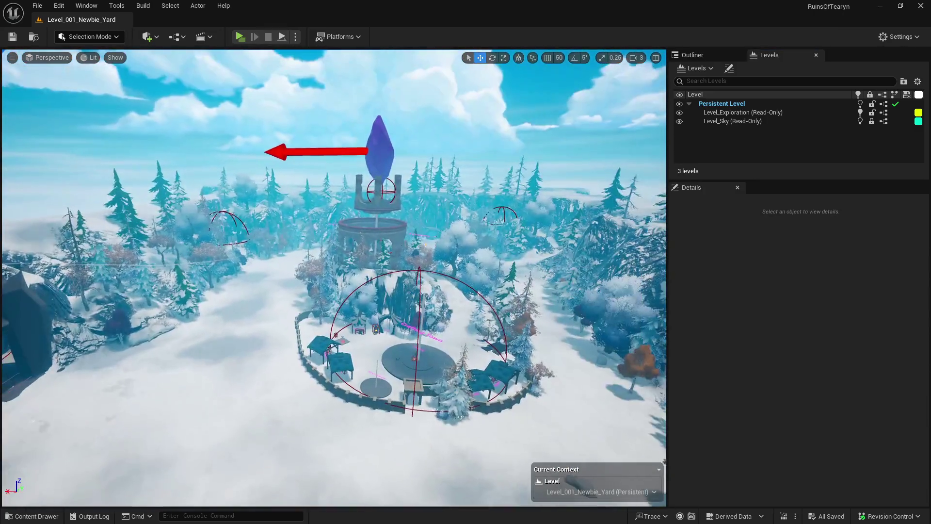
- Search the whole Content root folder for 'npc master' in the Content Drawer
{"action": "key", "text": "w"}
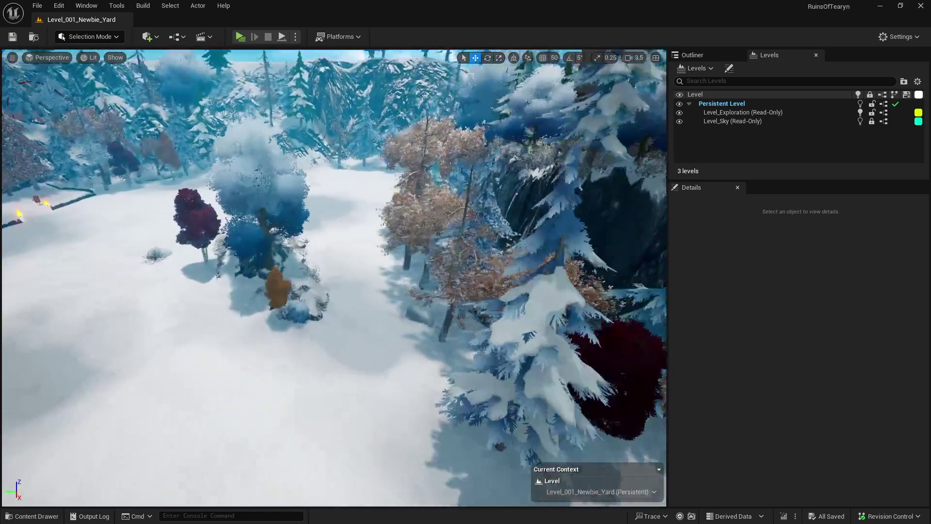
{"action": "key", "text": "ctrl+space"}
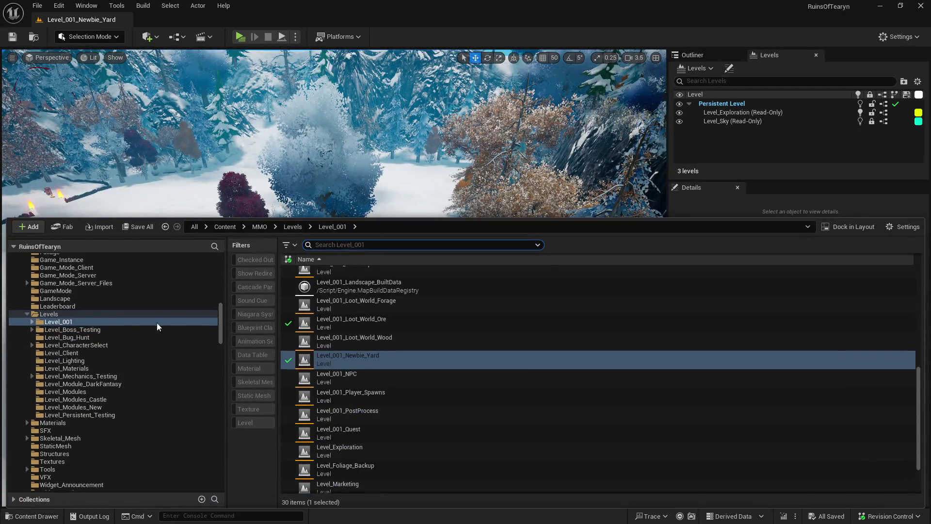
{"action": "left_click", "coordinate": [28, 314]}
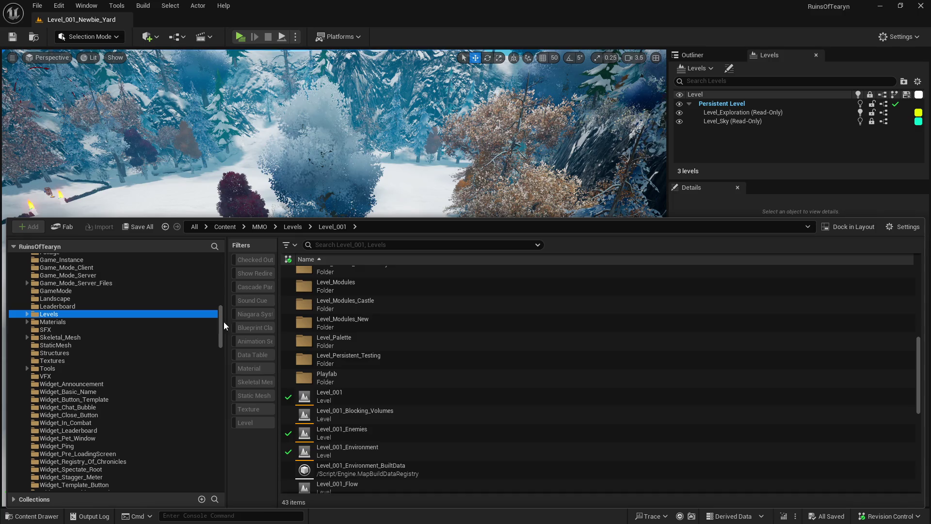
{"action": "left_click_drag", "start_coordinate": [221, 322], "coordinate": [222, 281]}
{"action": "left_click", "coordinate": [81, 276]}
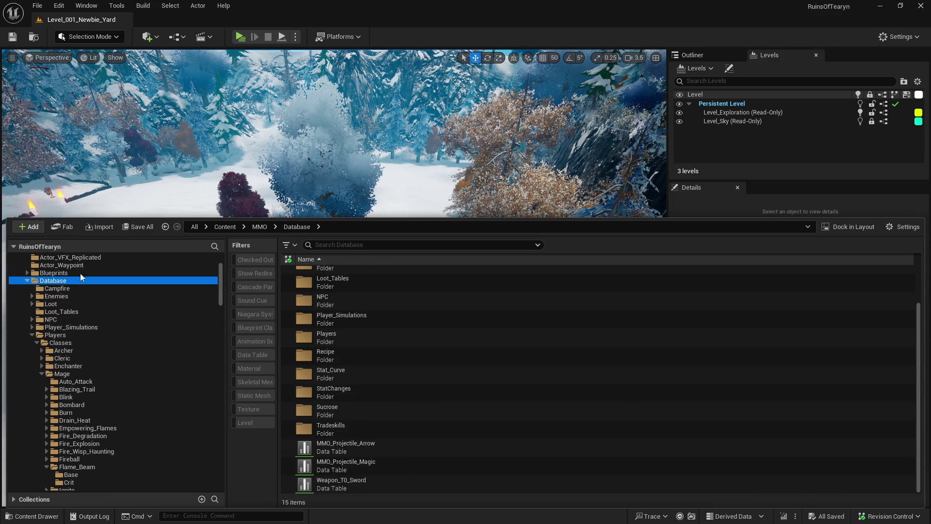
{"action": "scroll", "coordinate": [124, 286], "scroll_direction": "up", "scroll_amount": 5}
{"action": "left_click", "coordinate": [101, 273]}
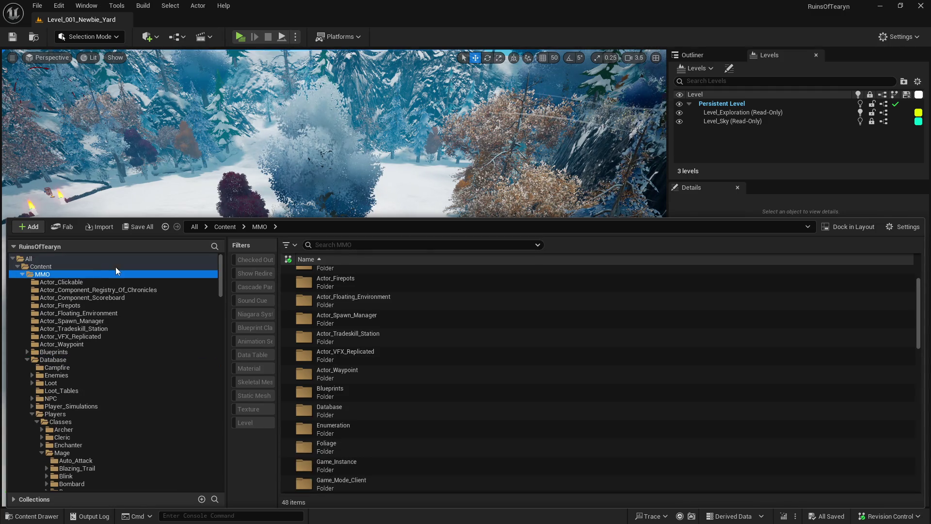
{"action": "left_click", "coordinate": [116, 267]}
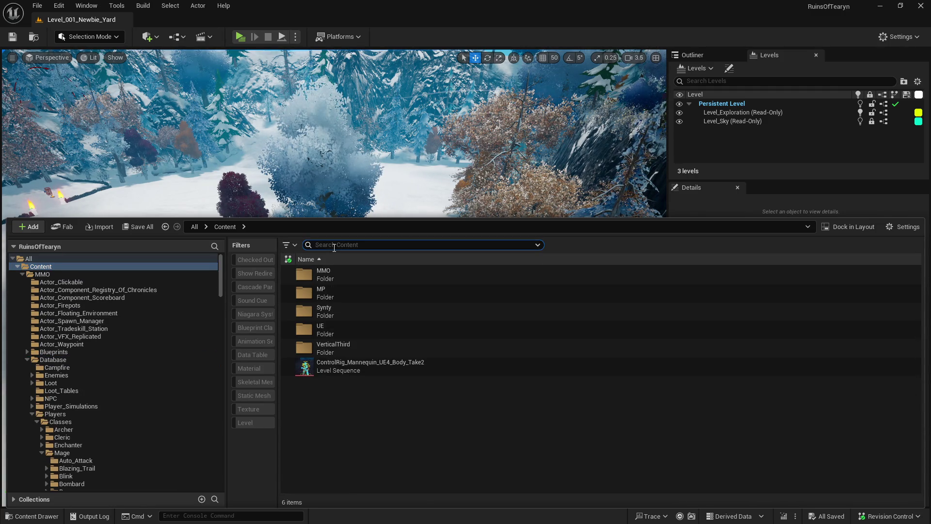
{"action": "type", "text": "npc maste"}
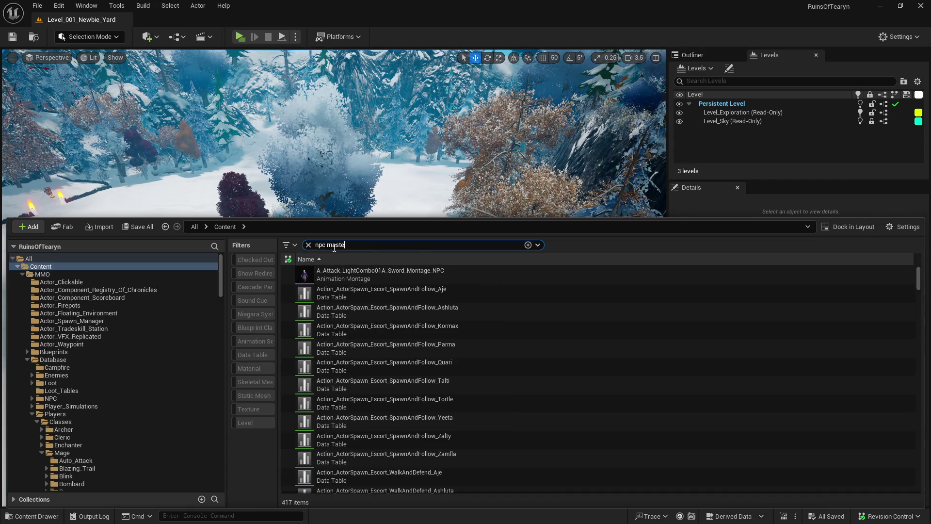
{"action": "type", "text": "r"}
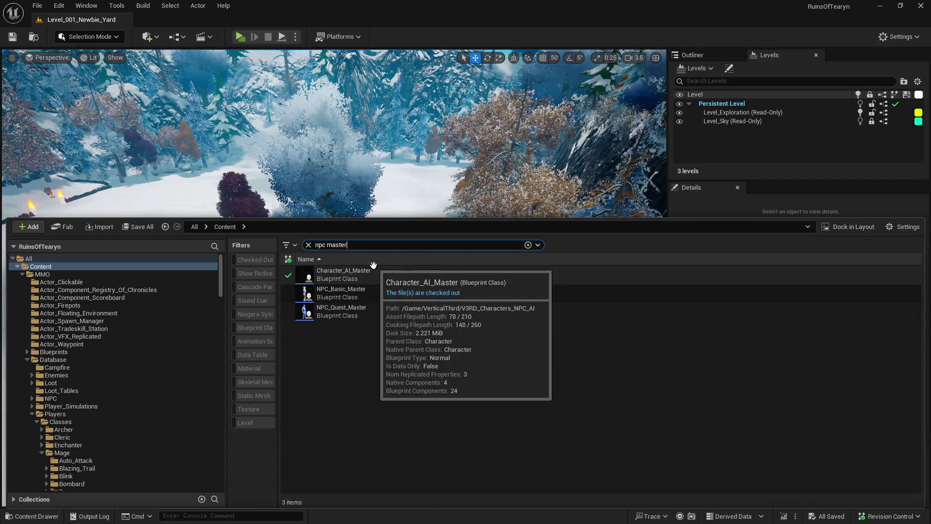
- Open the Character_AI_Master blueprint and select its V3RD_Comp_AI_Movement component
{"action": "double_click", "coordinate": [369, 275]}
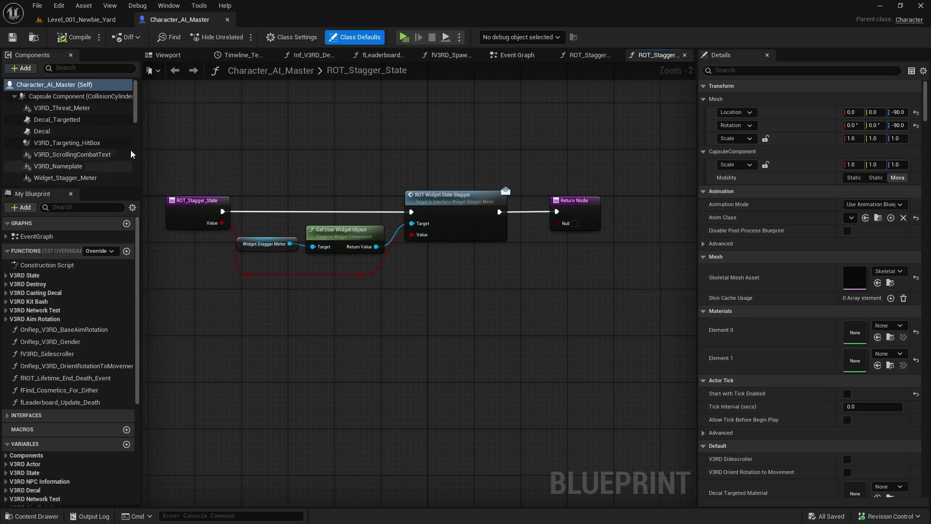
{"action": "left_click_drag", "start_coordinate": [137, 119], "coordinate": [137, 164]}
{"action": "left_click", "coordinate": [121, 118]}
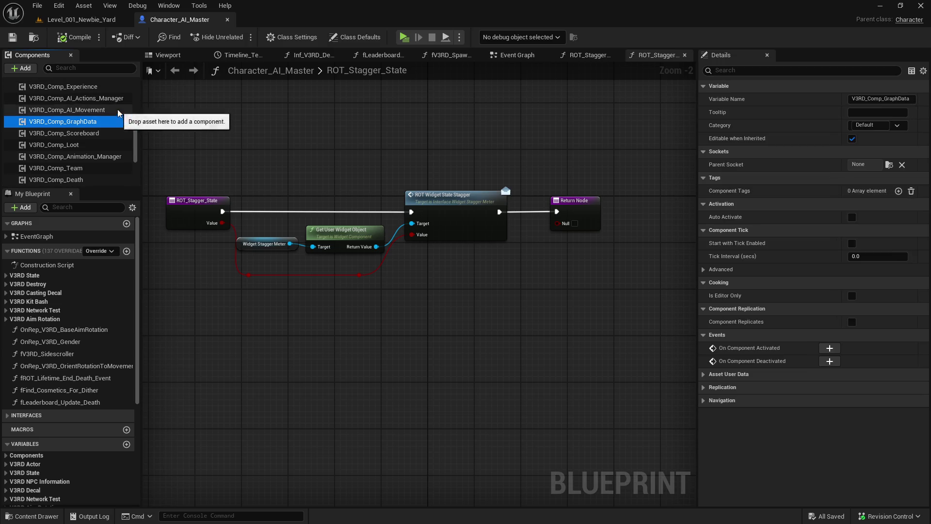
{"action": "left_click", "coordinate": [117, 109]}
- Find the leash setting and open the StatCurve_AI_Leash_Range data table, then return to Newbie Yard
{"action": "left_click", "coordinate": [763, 70]}
{"action": "type", "text": "leash"}
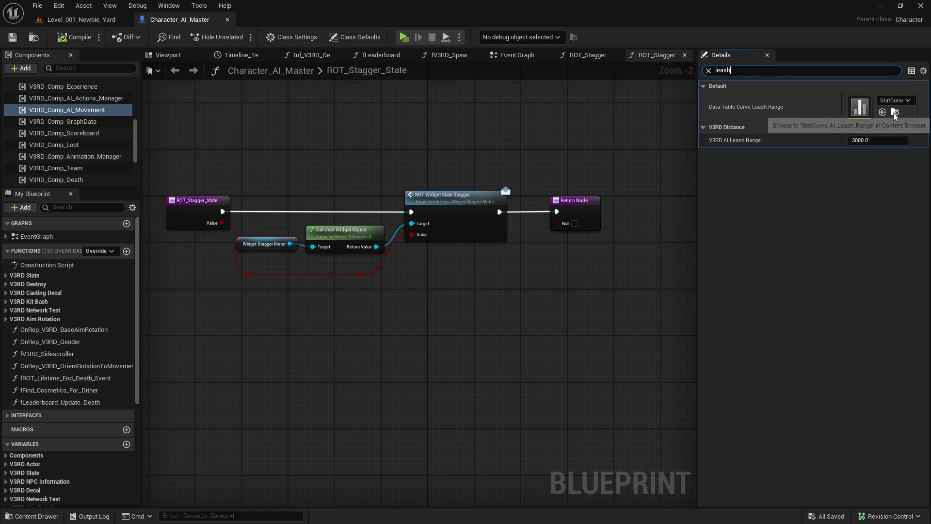
{"action": "left_click", "coordinate": [895, 112]}
{"action": "left_click", "coordinate": [526, 340]}
{"action": "double_click", "coordinate": [360, 251]}
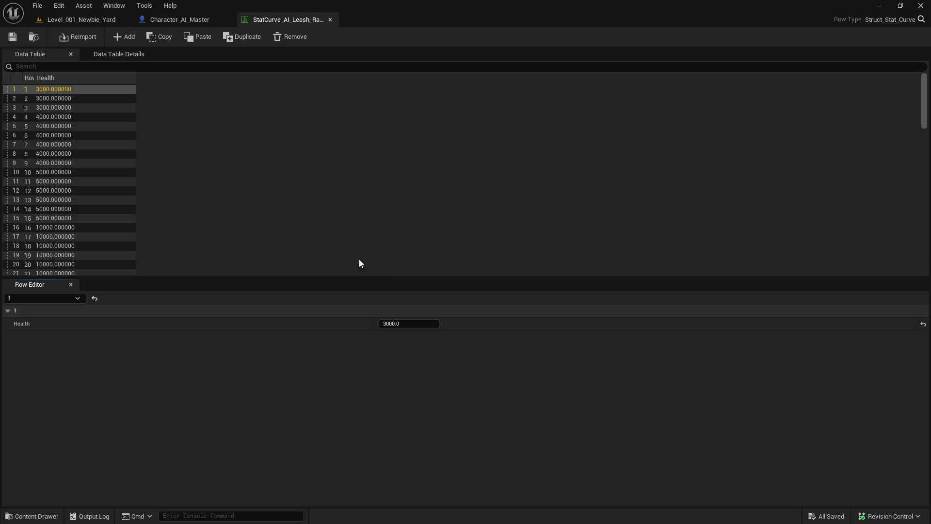
{"action": "left_click_drag", "start_coordinate": [34, 78], "coordinate": [59, 78]}
{"action": "left_click", "coordinate": [82, 20]}
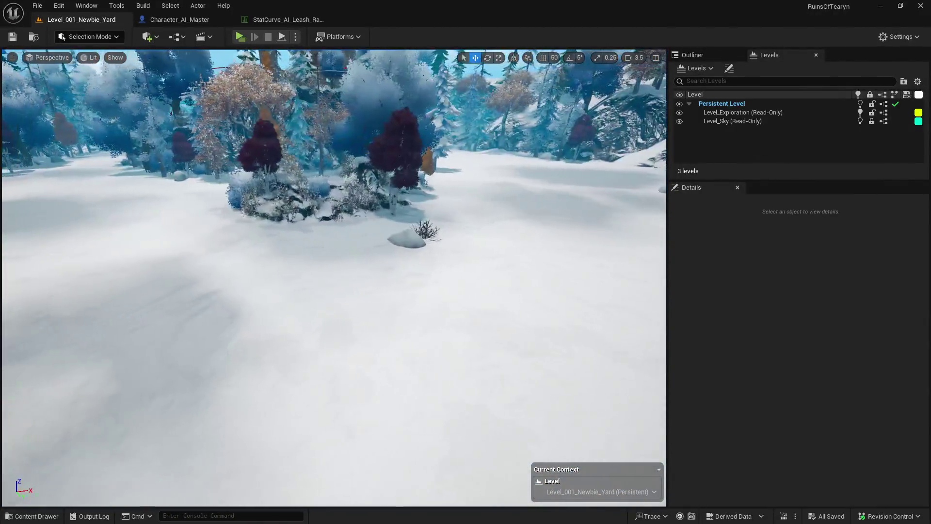
- Toggle the Content Drawer and look through the level options list
{"action": "key", "text": "ctrl+space"}
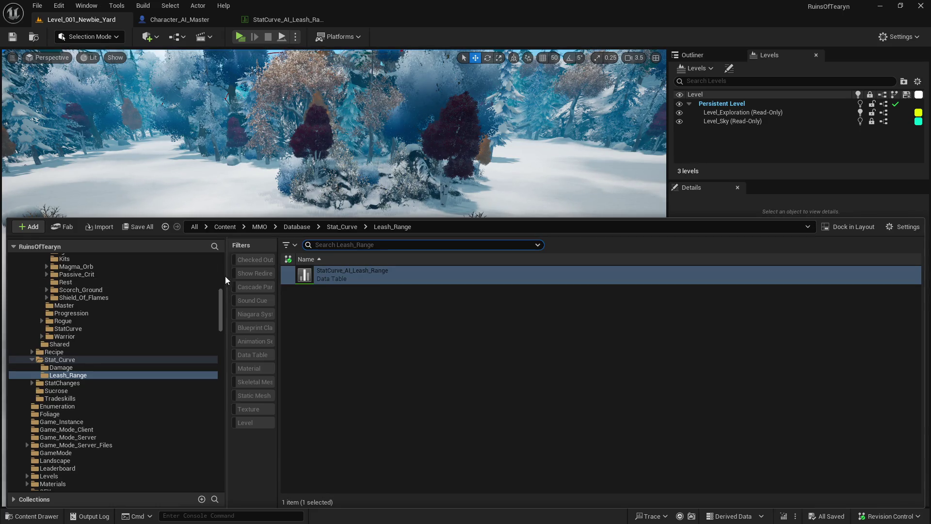
{"action": "left_click", "coordinate": [220, 297]}
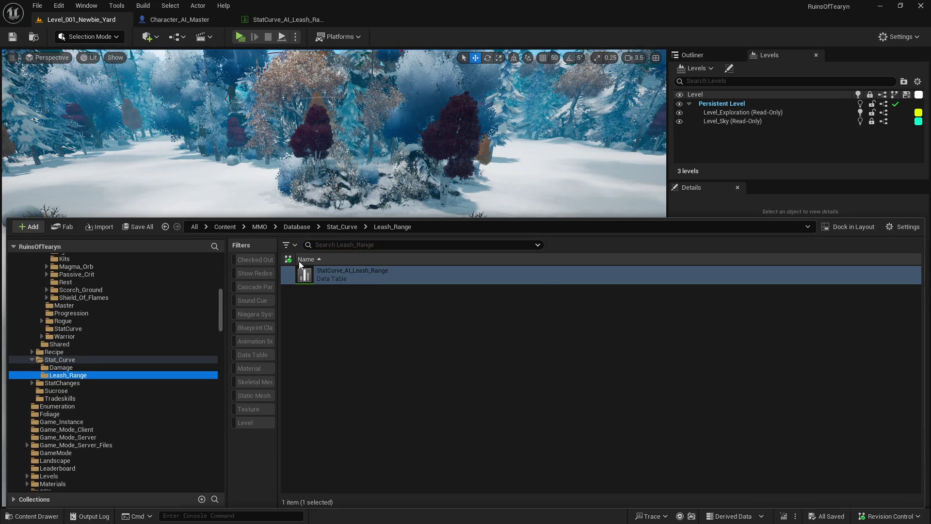
{"action": "left_click_drag", "start_coordinate": [225, 293], "coordinate": [222, 254]}
{"action": "left_click", "coordinate": [789, 132]}
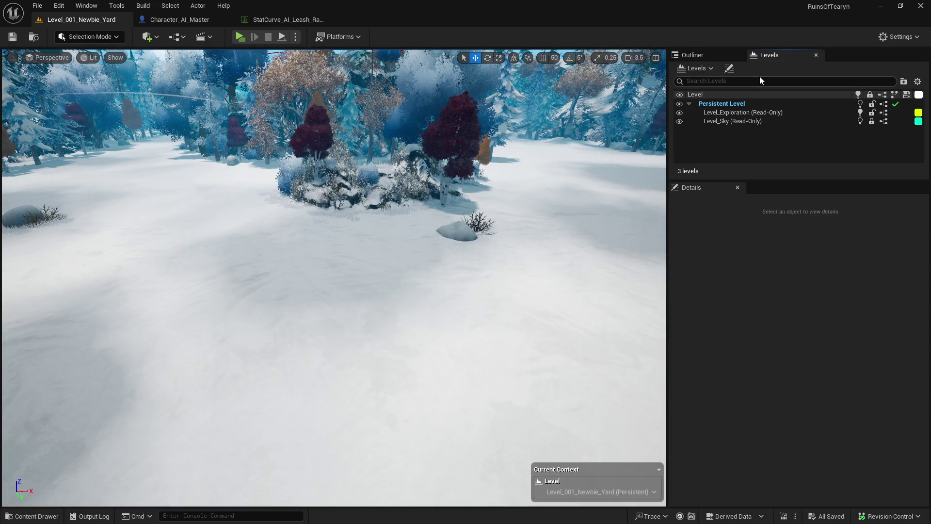
{"action": "key", "text": "ctrl+space"}
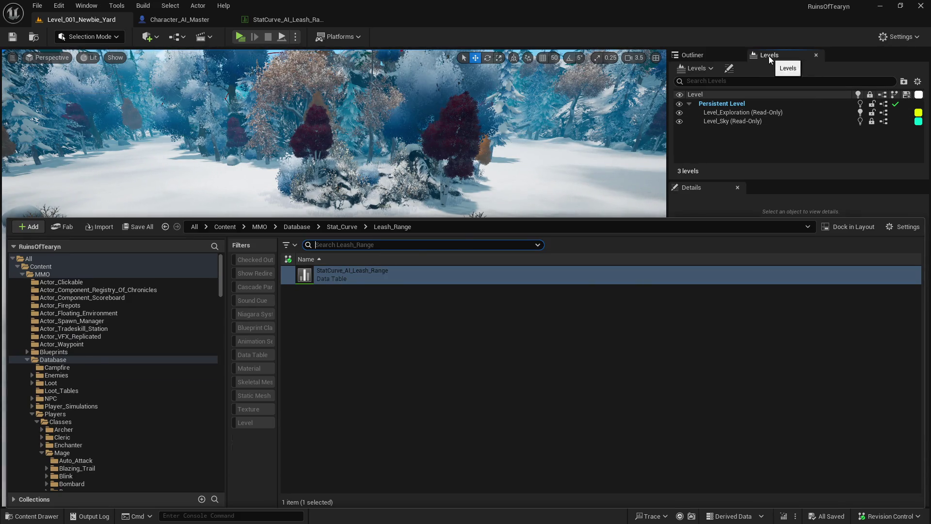
{"action": "left_click", "coordinate": [769, 57]}
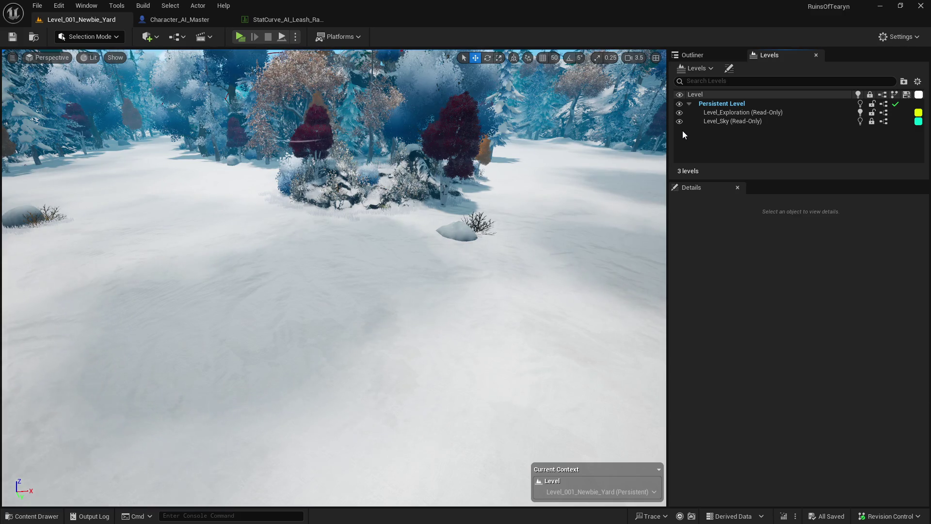
{"action": "key", "text": "ctrl+space"}
{"action": "left_click", "coordinate": [705, 70]}
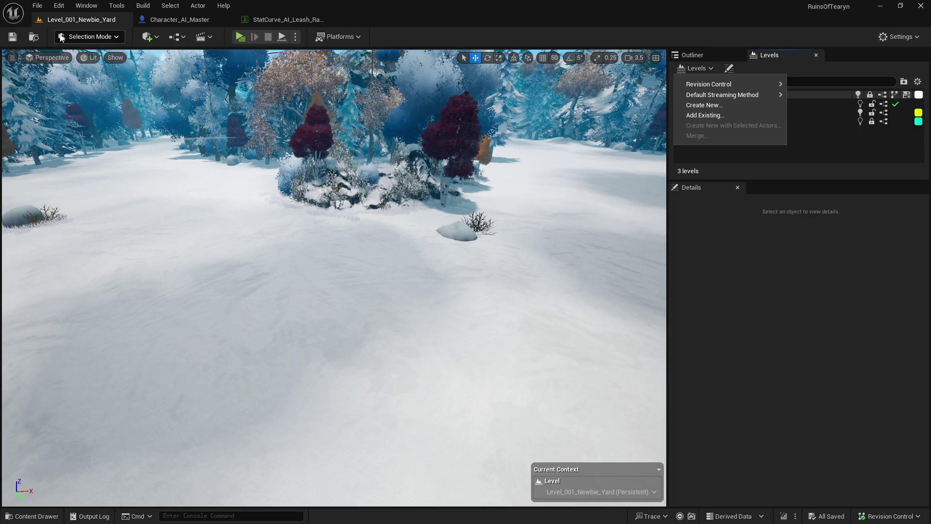
{"action": "left_click", "coordinate": [713, 118]}
- Drag Level_001_Enemies from the Level_001 folder into the viewport as a level instance
{"action": "left_click", "coordinate": [37, 45]}
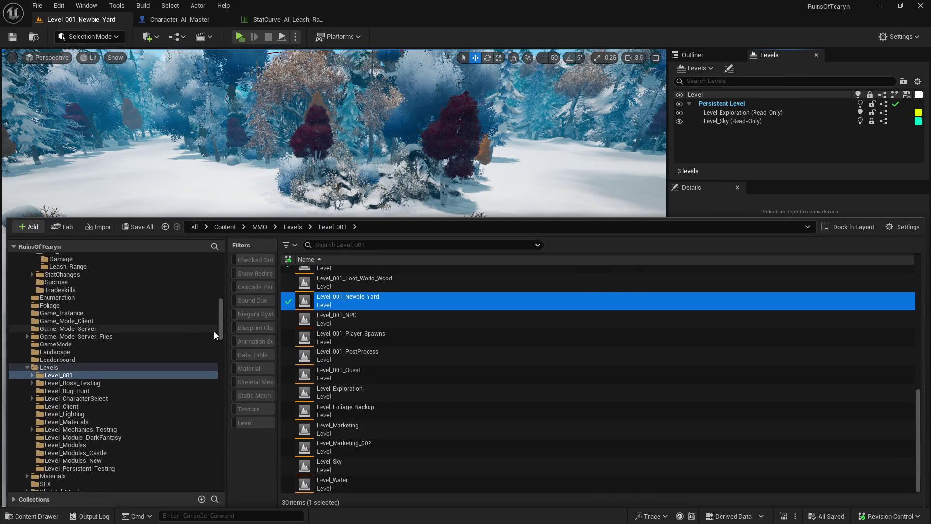
{"action": "scroll", "coordinate": [398, 382], "scroll_direction": "up", "scroll_amount": 3}
{"action": "scroll", "coordinate": [398, 381], "scroll_direction": "up", "scroll_amount": 5}
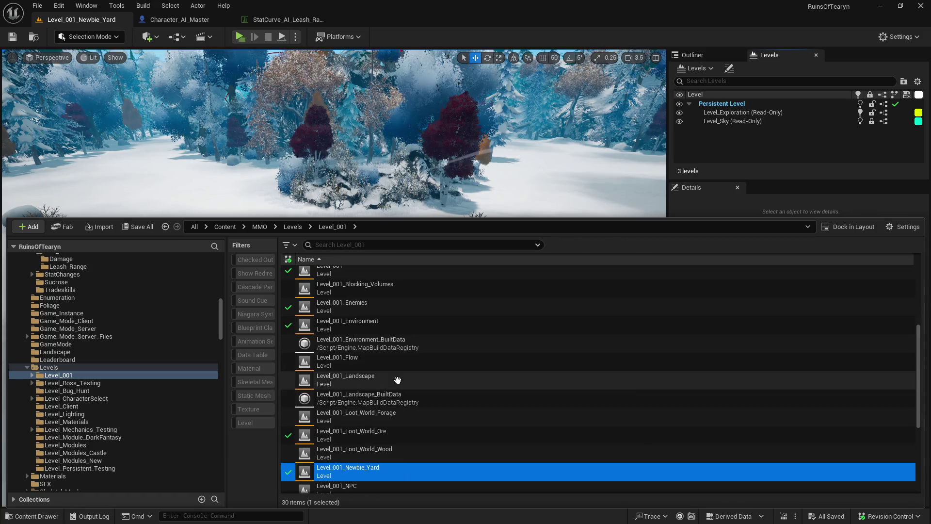
{"action": "left_click", "coordinate": [394, 369]}
{"action": "left_click", "coordinate": [407, 158]}
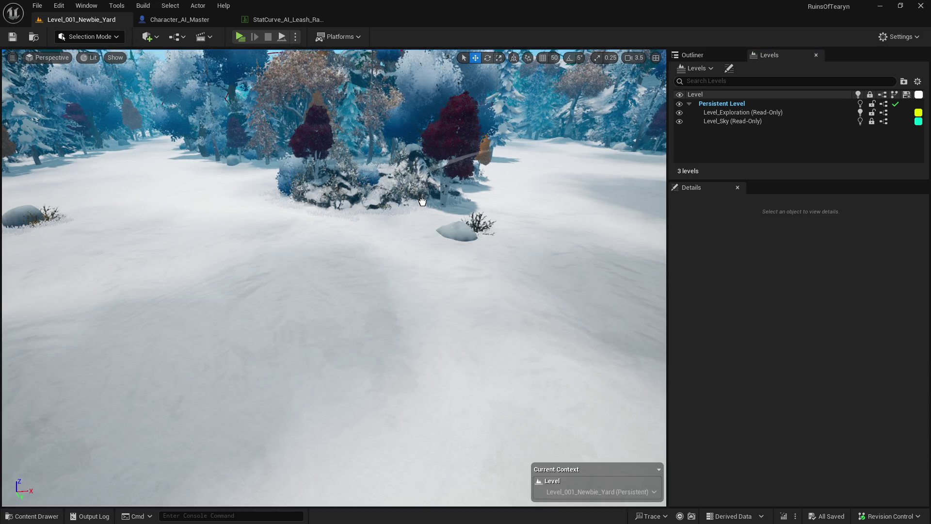
{"action": "left_click_drag", "start_coordinate": [422, 202], "coordinate": [427, 229]}
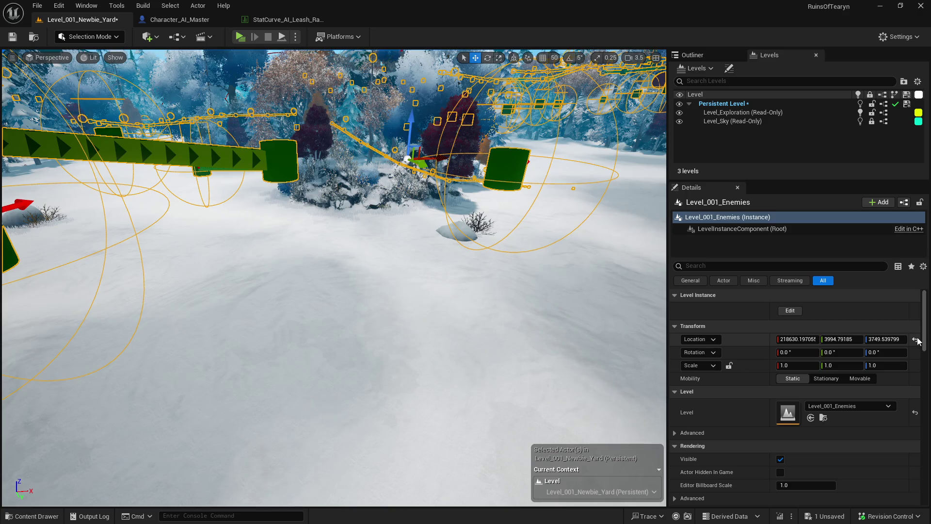
- Reset the instance location to 0,0,0 and browse to Tools > EditorUtilityWidgets
{"action": "left_click", "coordinate": [916, 339]}
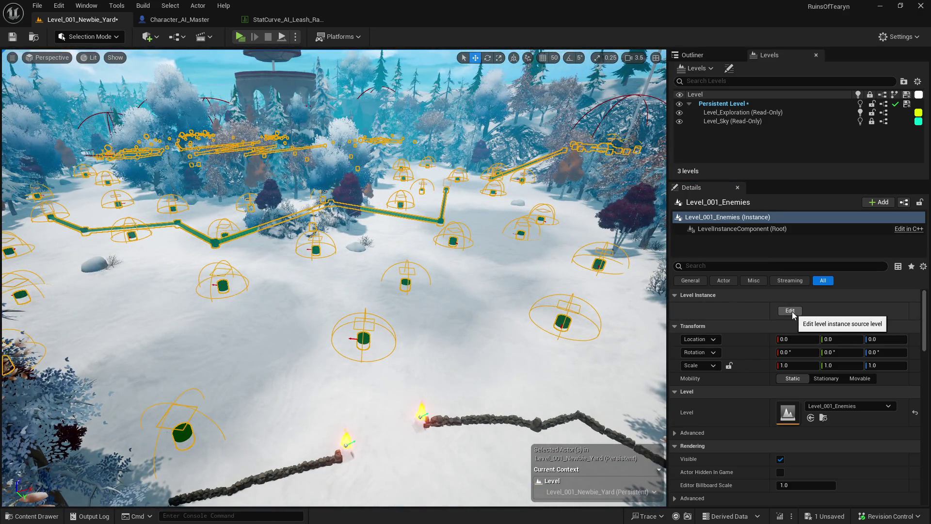
{"action": "key", "text": "ctrl+space"}
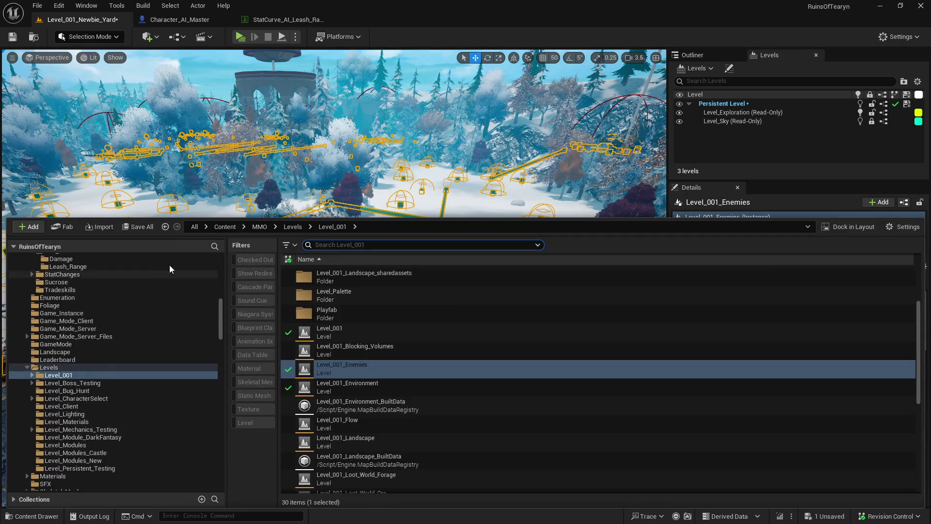
{"action": "scroll", "coordinate": [135, 336], "scroll_direction": "up", "scroll_amount": 15}
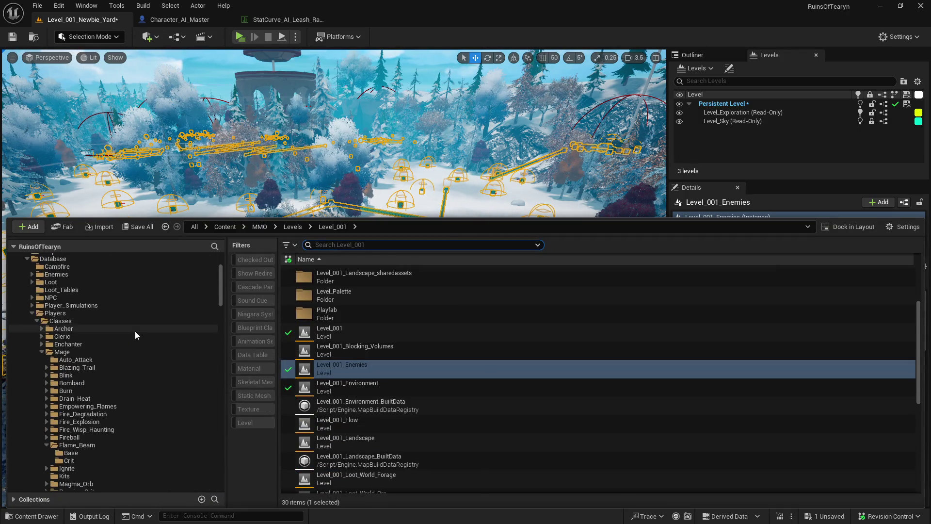
{"action": "scroll", "coordinate": [135, 331], "scroll_direction": "up", "scroll_amount": 5}
{"action": "left_click", "coordinate": [27, 359]}
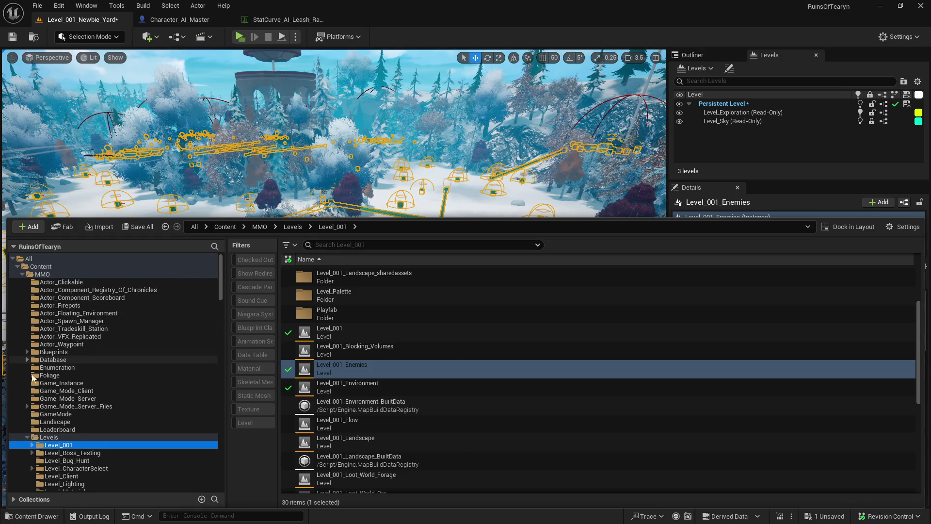
{"action": "left_click", "coordinate": [27, 437]}
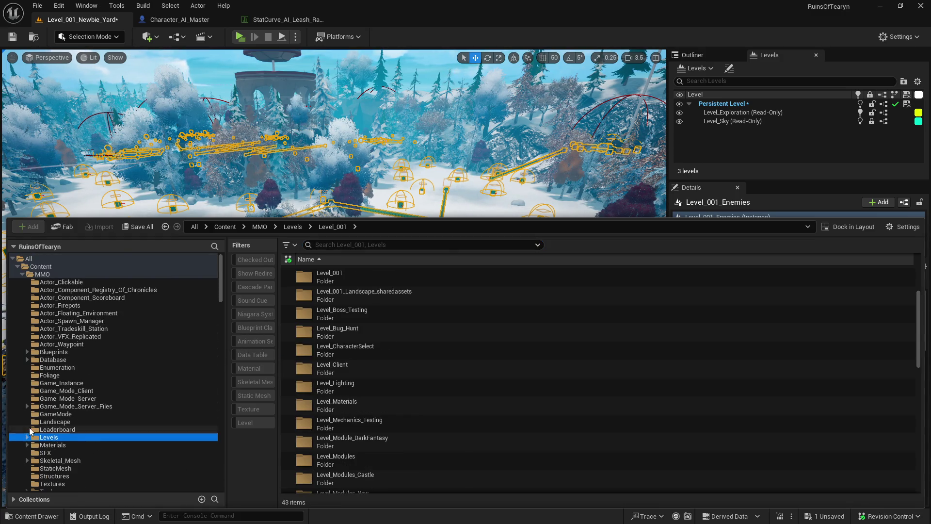
{"action": "scroll", "coordinate": [30, 431], "scroll_direction": "down", "scroll_amount": 5}
{"action": "left_click", "coordinate": [44, 412]}
{"action": "left_click", "coordinate": [27, 412]}
{"action": "scroll", "coordinate": [45, 401], "scroll_direction": "down", "scroll_amount": 5}
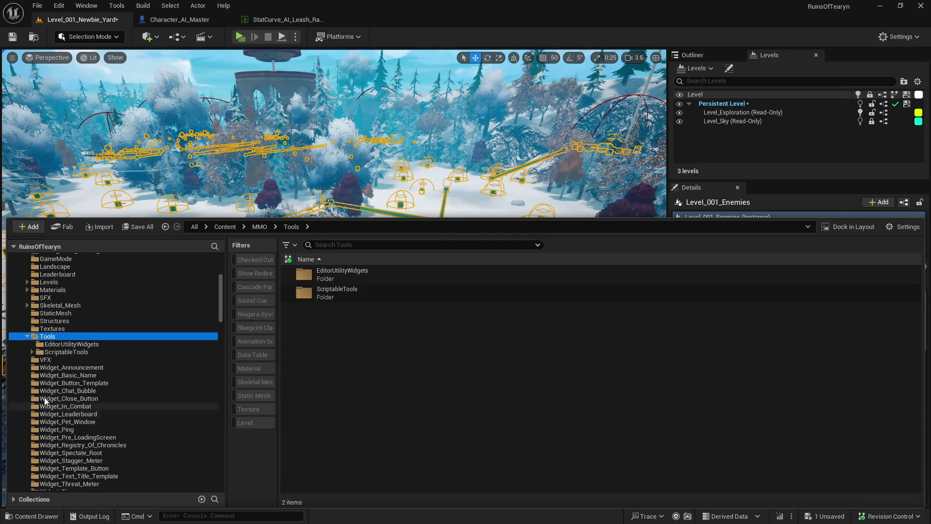
{"action": "left_click", "coordinate": [115, 344]}
- Run and dock EUW_Level_Select_Actors, then start editing the Level_001_Enemies instance
{"action": "right_click", "coordinate": [408, 270]}
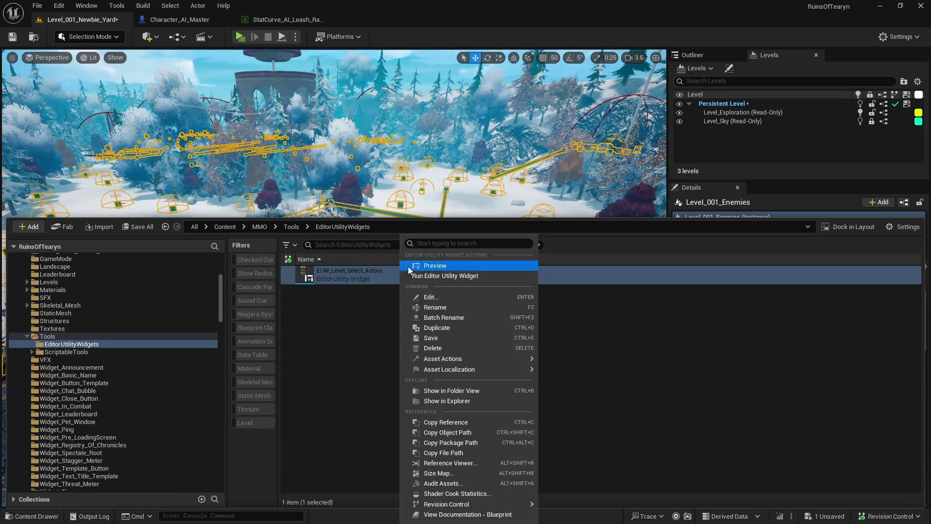
{"action": "left_click", "coordinate": [417, 276]}
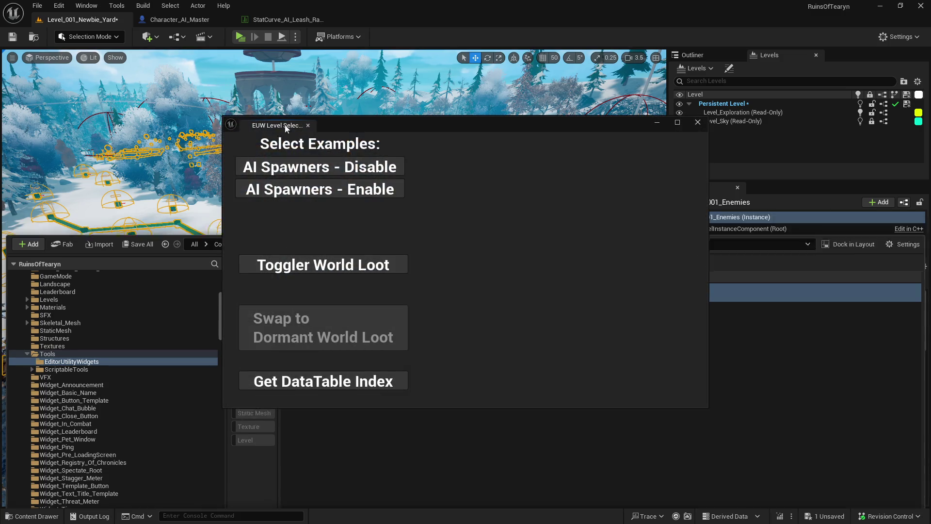
{"action": "left_click_drag", "start_coordinate": [286, 127], "coordinate": [822, 191]}
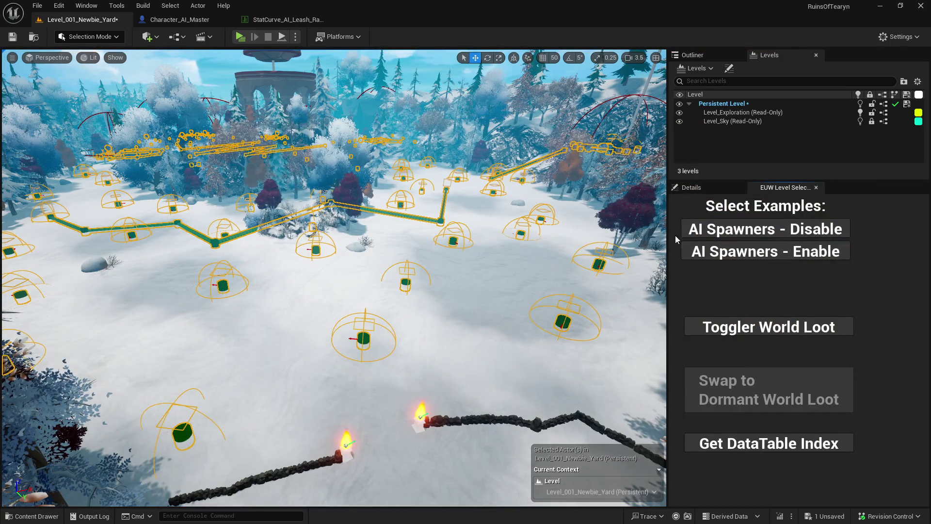
{"action": "left_click", "coordinate": [717, 188]}
{"action": "left_click", "coordinate": [797, 313]}
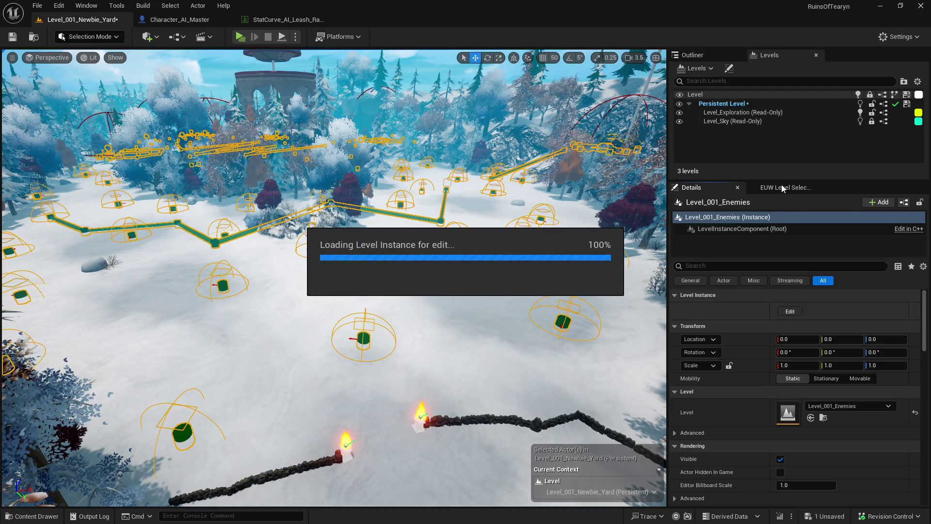
- Enable V3RD Enabled on Actor_Spawner_AI494 and save the level instance edits
{"action": "left_click", "coordinate": [781, 187]}
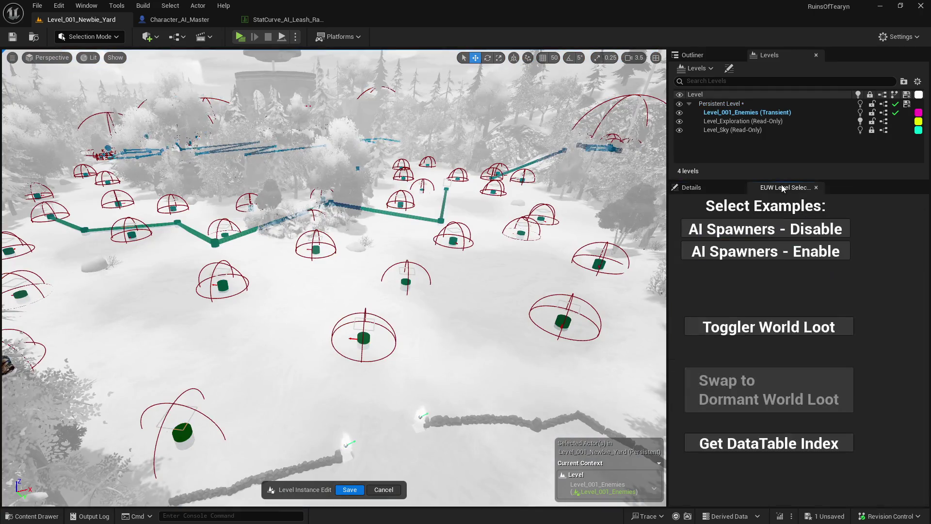
{"action": "left_click", "coordinate": [807, 233]}
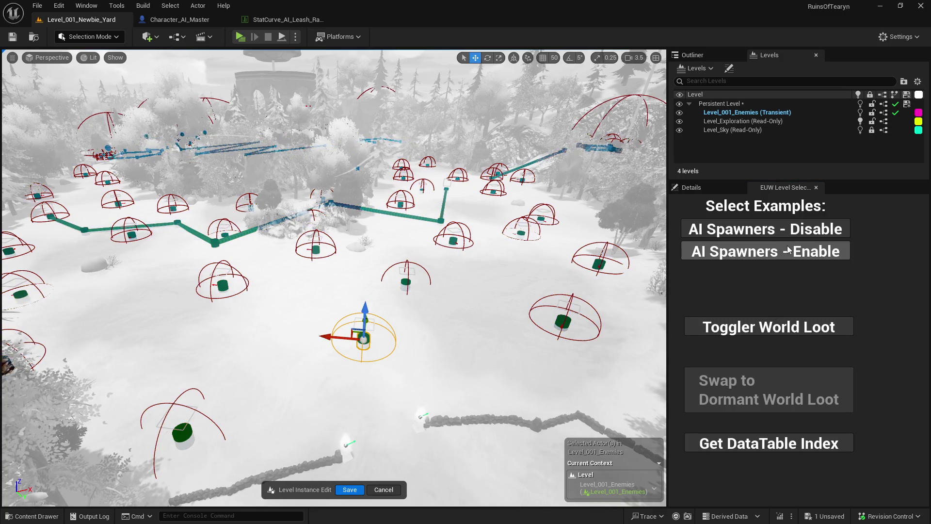
{"action": "left_click", "coordinate": [761, 252]}
{"action": "left_click", "coordinate": [767, 229]}
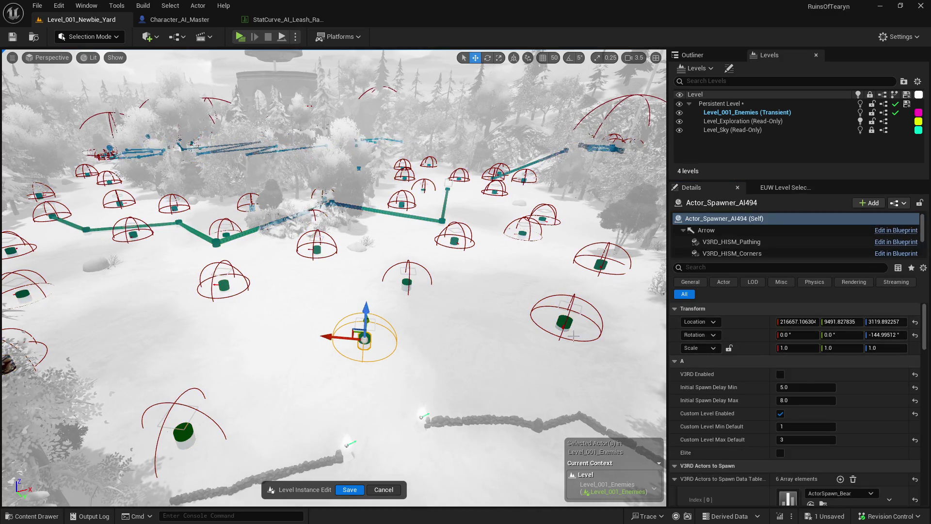
{"action": "left_click", "coordinate": [780, 374]}
{"action": "left_click", "coordinate": [12, 36]}
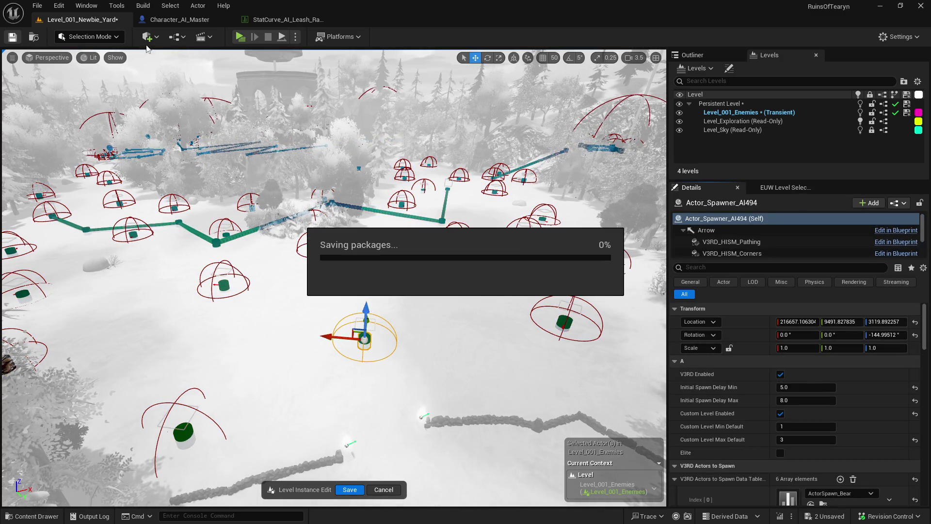
{"action": "left_click", "coordinate": [350, 489]}
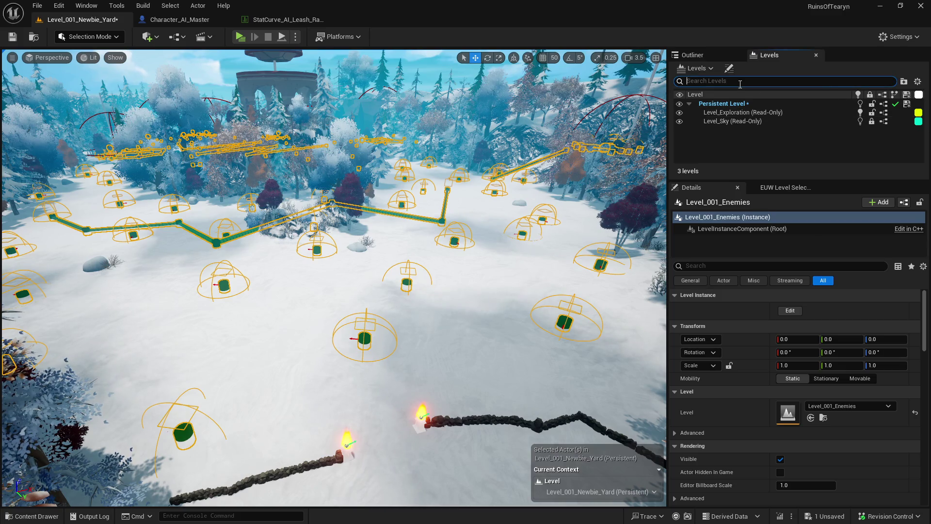
- Find Actor_PlayerStart_Override in the Outliner with an 'overr' search and remove it from Newbie Yard
{"action": "type", "text": "over"}
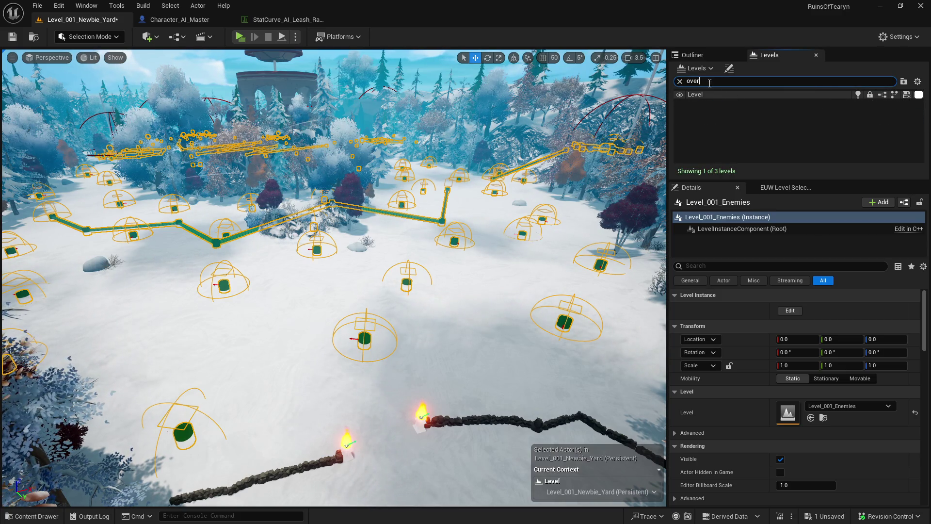
{"action": "left_click", "coordinate": [693, 55]}
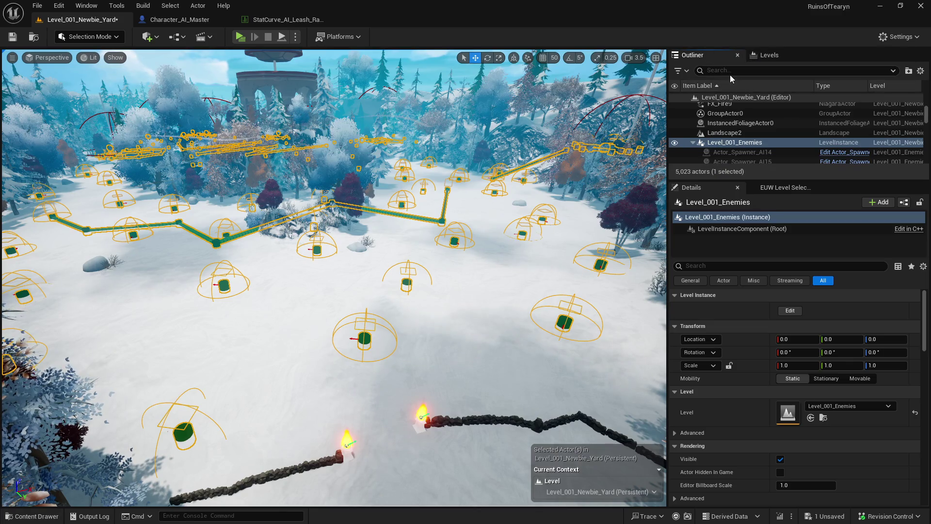
{"action": "type", "text": "over"}
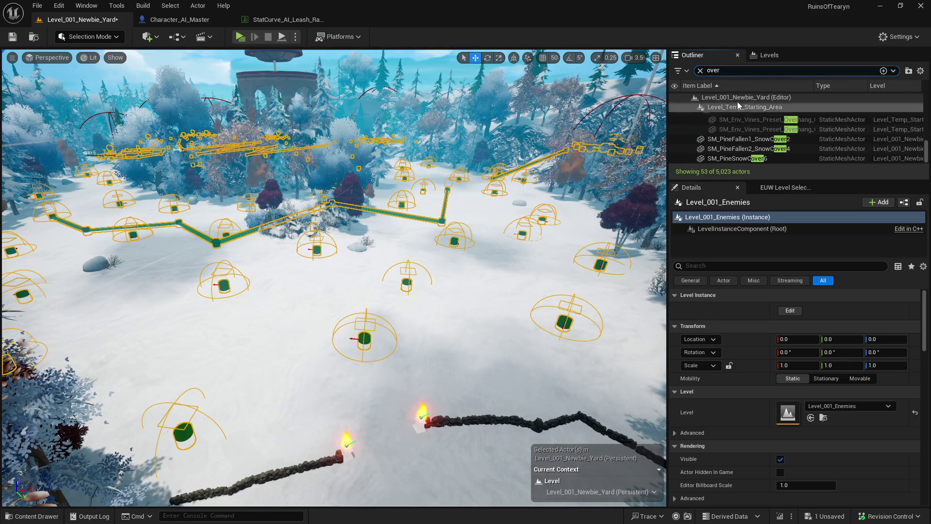
{"action": "type", "text": "r"}
{"action": "left_click", "coordinate": [742, 107]}
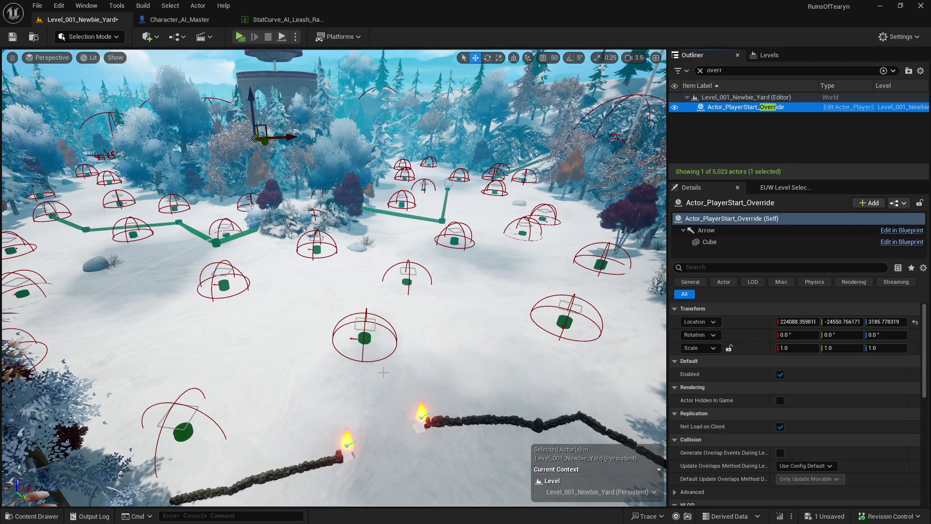
{"action": "key", "text": "Delete"}
{"action": "key", "text": "ctrl+z"}
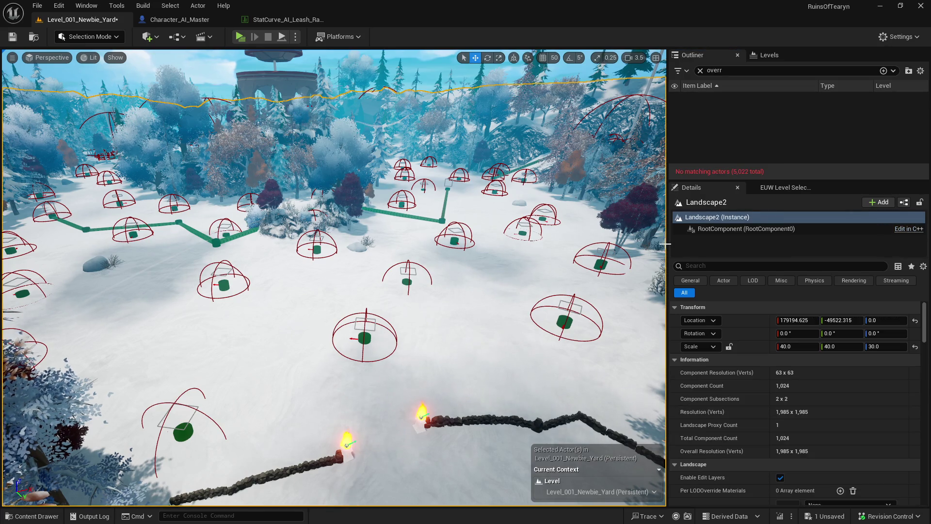
- Paste the player start back into Newbie Yard and drag it toward the torches at the lower right
{"action": "right_click", "coordinate": [380, 117]}
{"action": "mouse_move", "coordinate": [511, 283]}
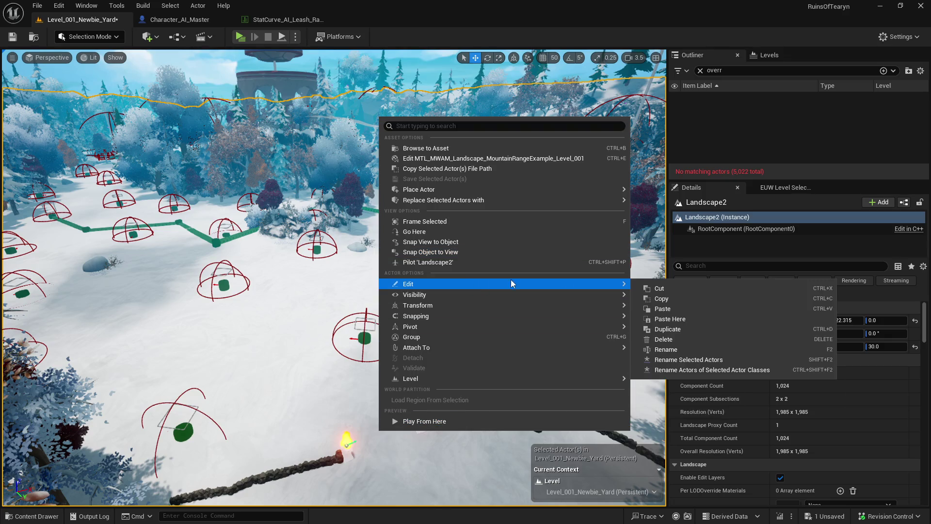
{"action": "left_click", "coordinate": [669, 318]}
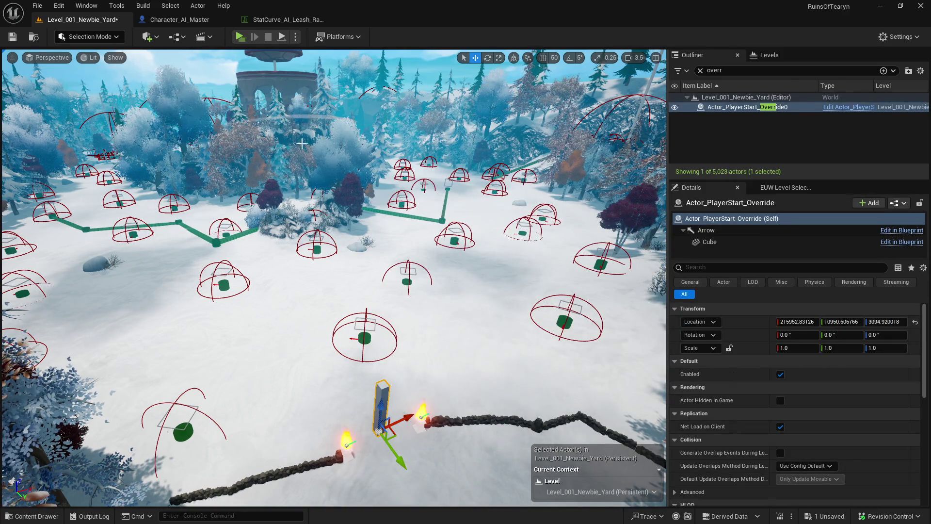
{"action": "left_click_drag", "start_coordinate": [386, 424], "coordinate": [507, 473]}
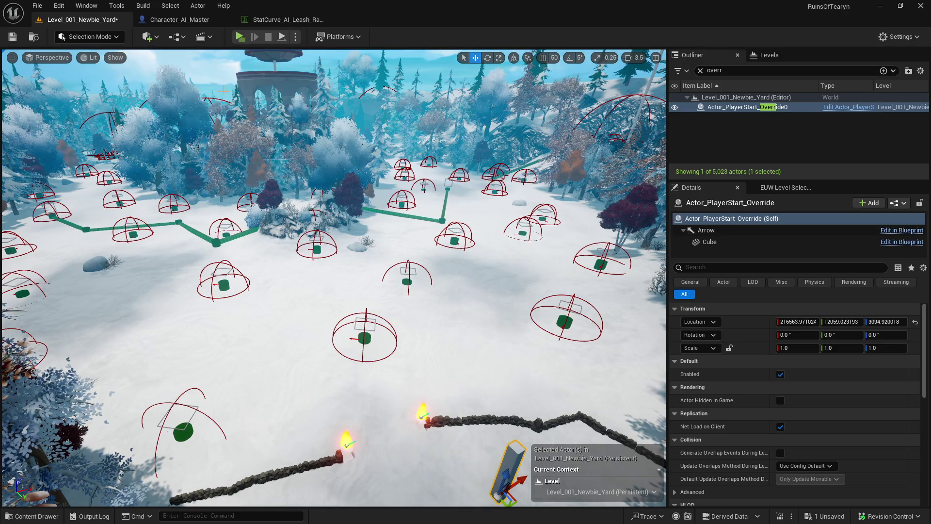
- Insert blank lines above the Bug section and add a 'Final thing:' heading
{"action": "key", "text": "alt+p"}
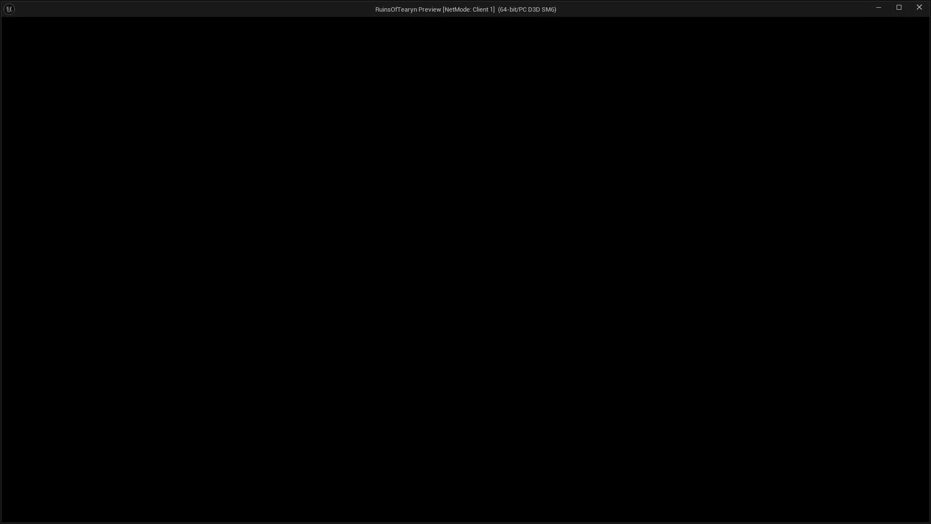
{"action": "scroll", "coordinate": [404, 332], "scroll_direction": "up", "scroll_amount": 4}
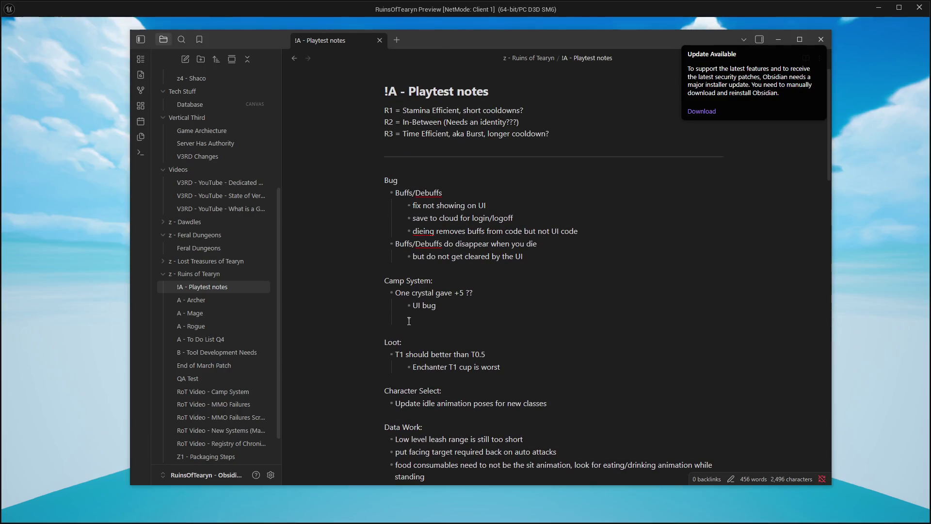
{"action": "left_click", "coordinate": [484, 170]}
{"action": "key", "text": "Return"}
{"action": "key", "text": "Return"}
{"action": "key", "text": "Return"}
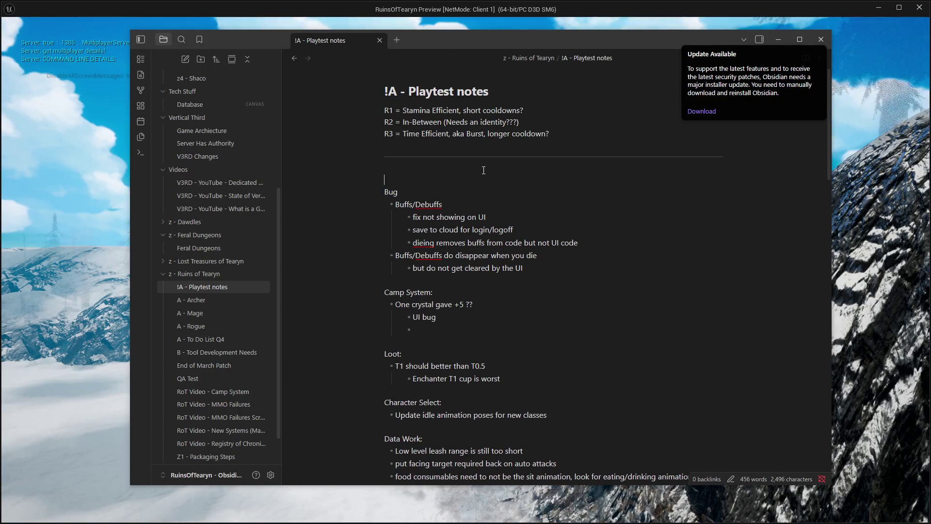
{"action": "left_click", "coordinate": [483, 170]}
{"action": "type", "text": "Fub"}
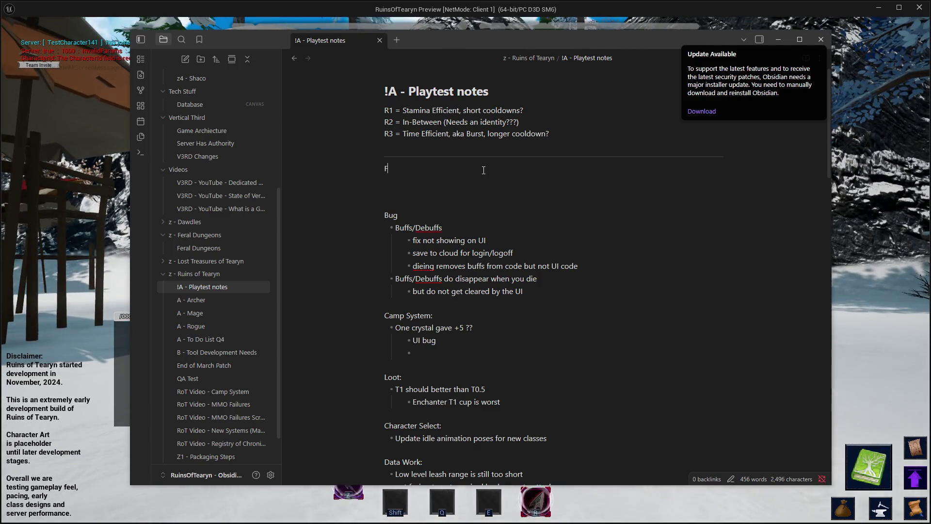
{"action": "key", "text": "BackSpace"}
{"action": "key", "text": "BackSpace"}
{"action": "type", "text": "inal thing:"}
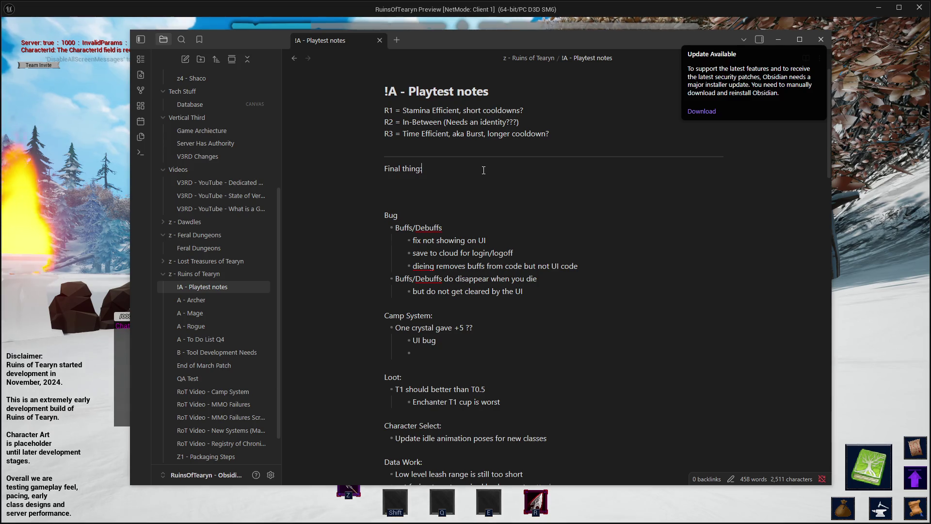
- Add bullets 'Description pass on all class abilities' and 'Show R1, R2, R3 names and descriptions'
{"action": "key", "text": "Return"}
{"action": "type", "text": "-"}
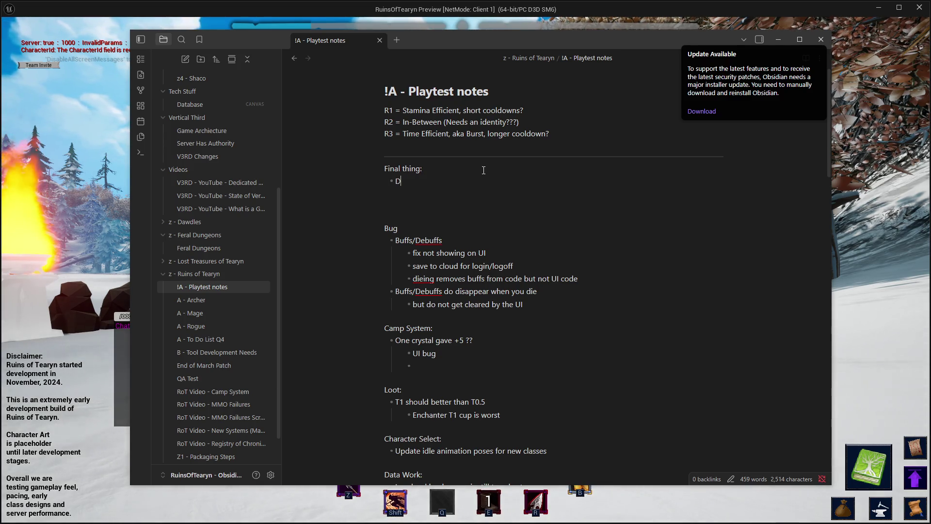
{"action": "key", "text": "BackSpace"}
{"action": "key", "text": "BackSpace"}
{"action": "type", "text": "crip"}
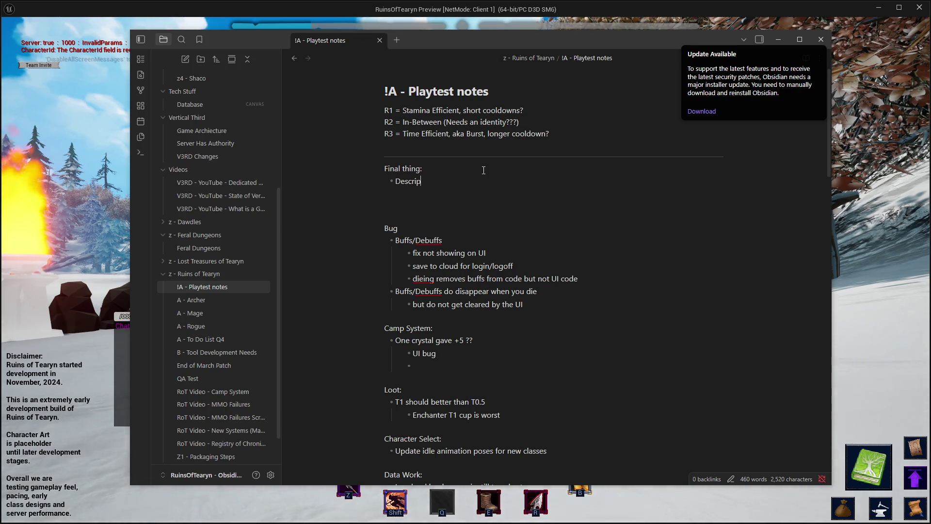
{"action": "type", "text": " b"}
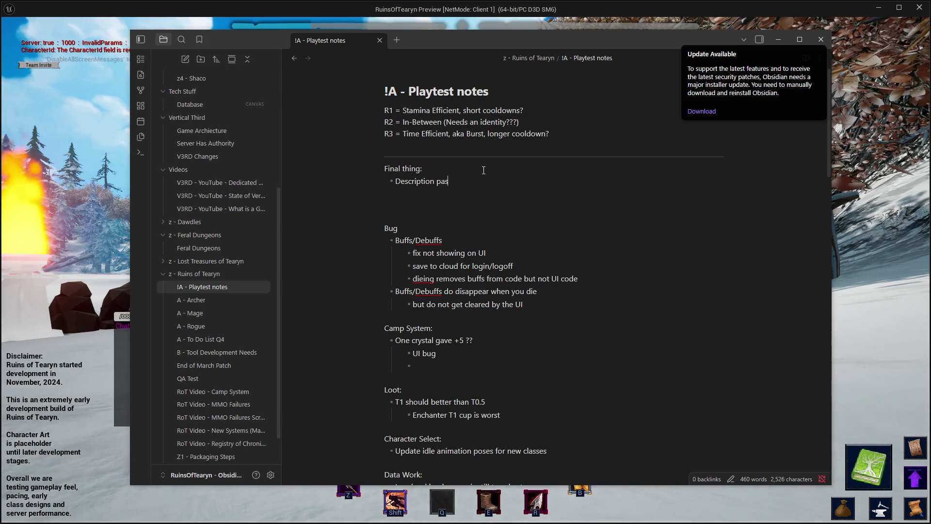
{"action": "type", "text": " class abilities"}
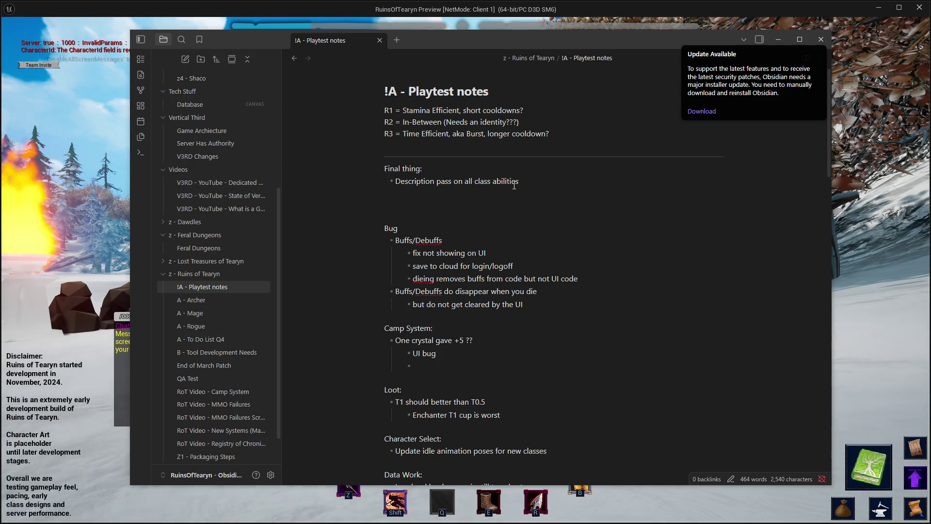
{"action": "key", "text": "Return"}
{"action": "type", "text": "Show R1"}
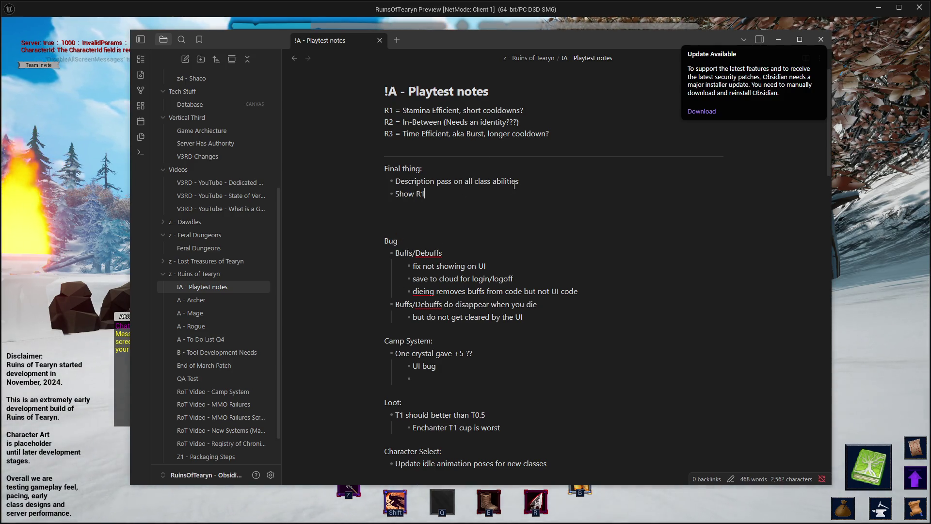
{"action": "type", "text": "R2"}
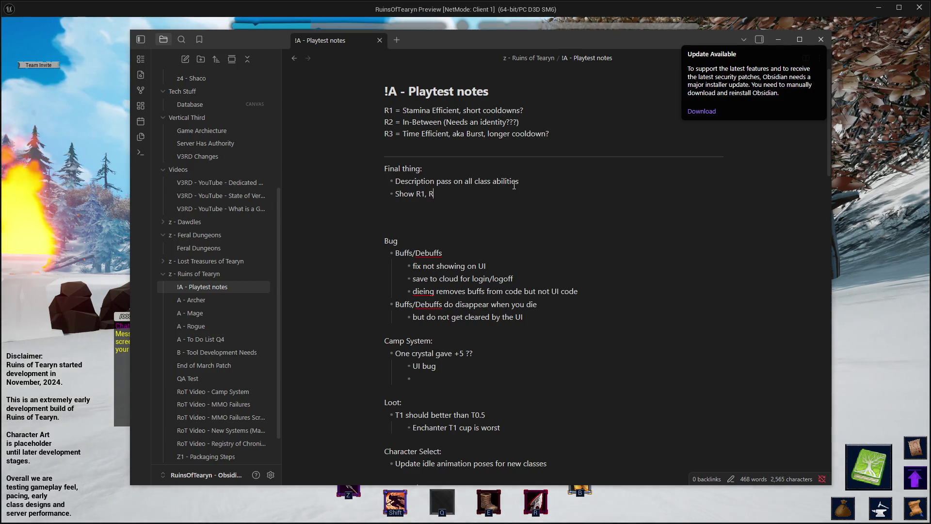
{"action": "type", "text": ", R3 names and descriptions"}
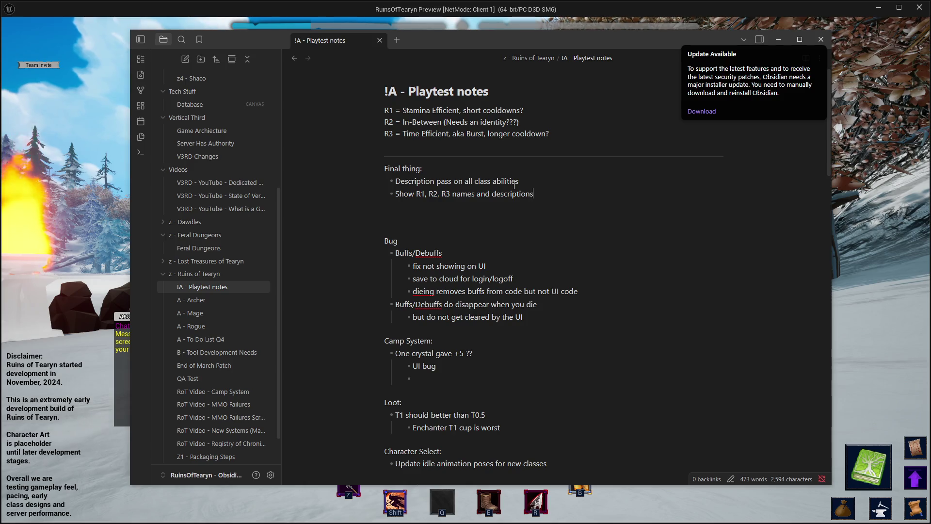
{"action": "key", "text": "alt+Tab"}
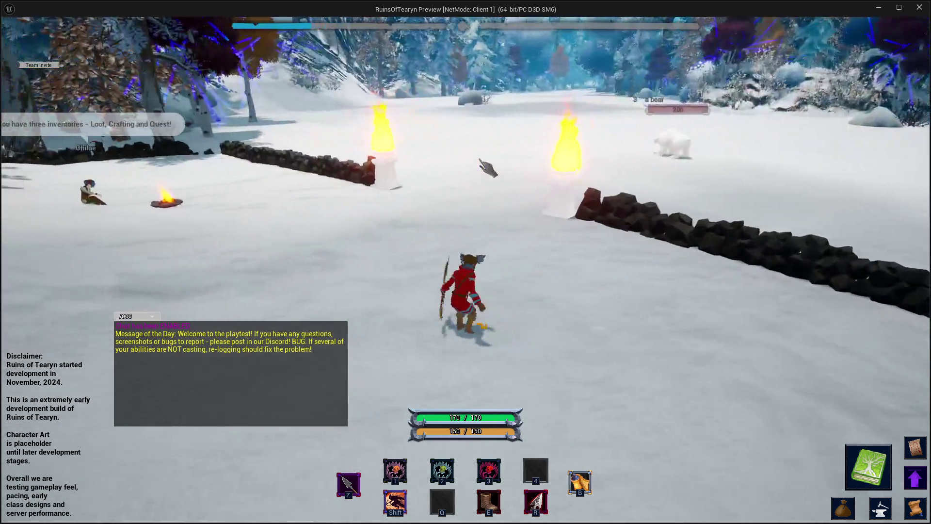
- Run the archer through the snowy yard toward the bear and flaming pillar, then return to the editor
{"action": "key", "text": "w"}
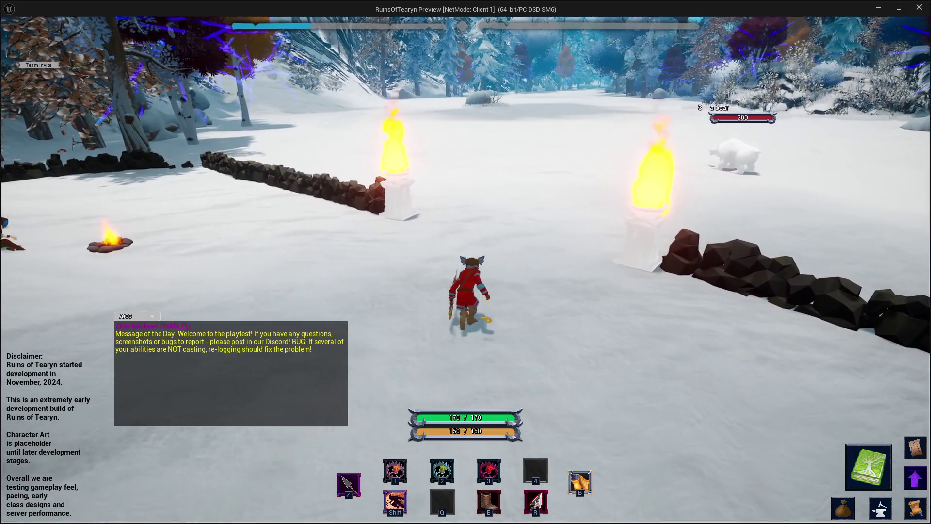
{"action": "key", "text": "d"}
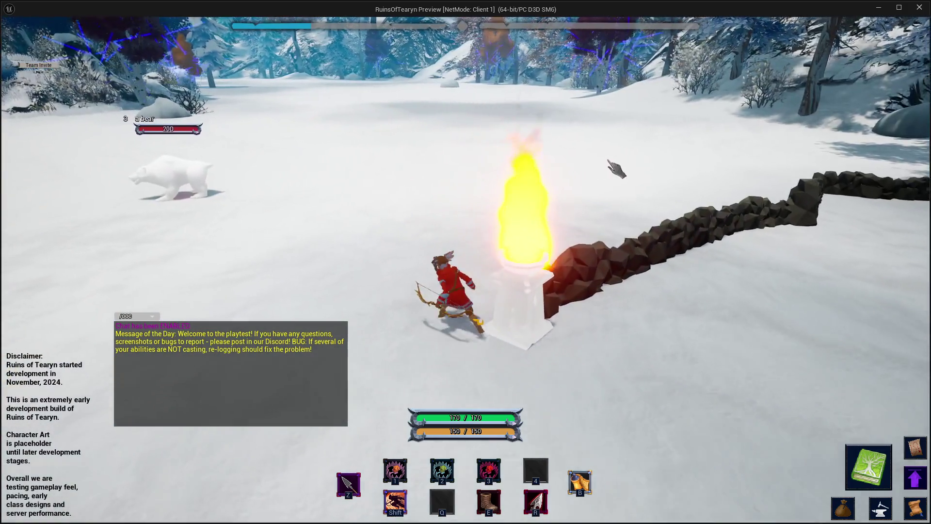
{"action": "key", "text": "a"}
{"action": "key", "text": "a"}
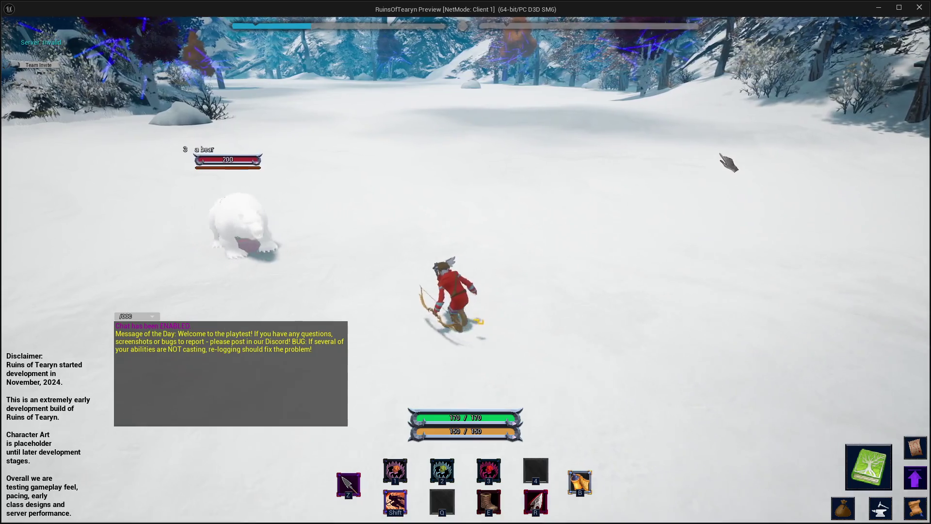
{"action": "key", "text": "d"}
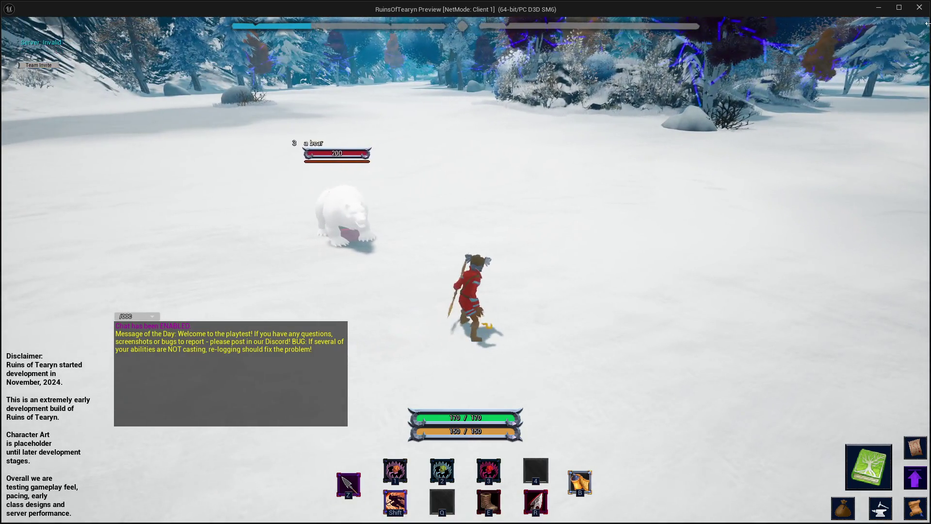
{"action": "key", "text": "alt+Tab"}
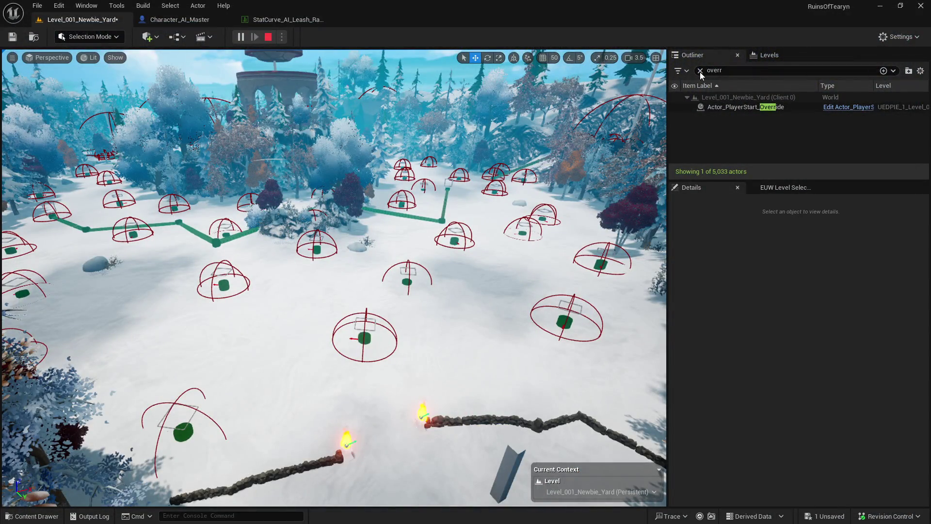
- Stop the preview, clear the level search filter, and add a NavMeshBoundsVolume to the level
{"action": "key", "text": "Escape"}
{"action": "left_click", "coordinate": [770, 55]}
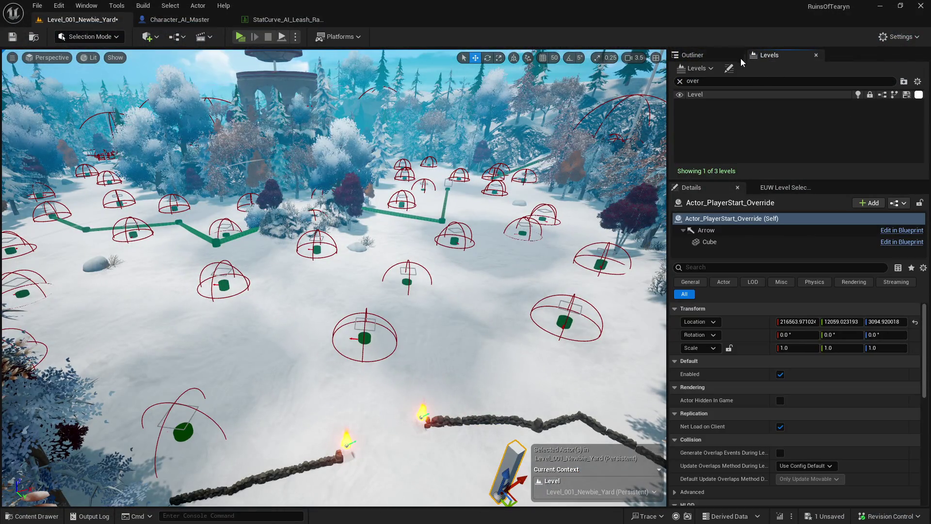
{"action": "left_click", "coordinate": [680, 81]}
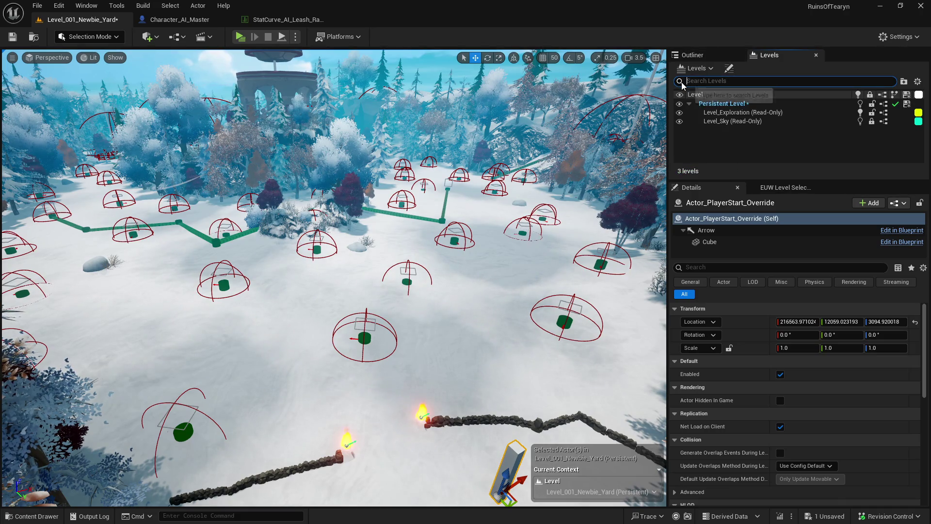
{"action": "left_click", "coordinate": [85, 37]}
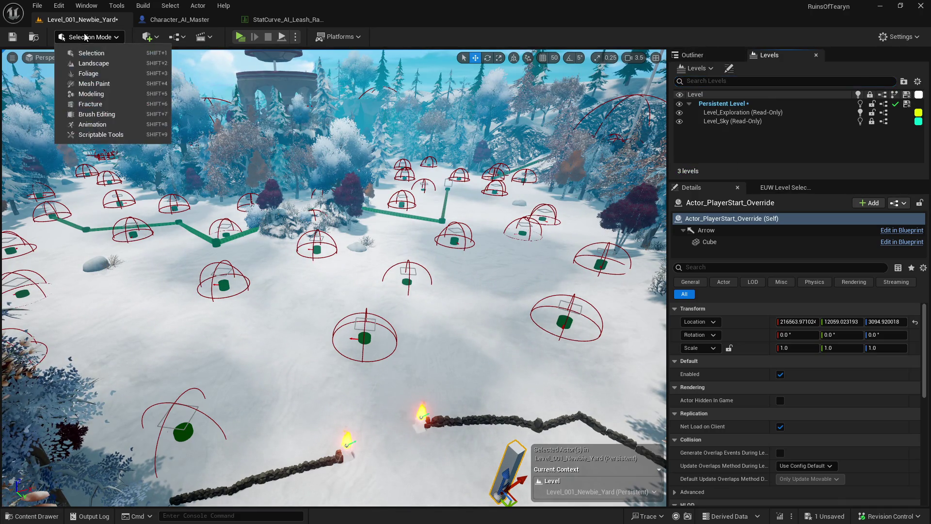
{"action": "left_click", "coordinate": [157, 37]}
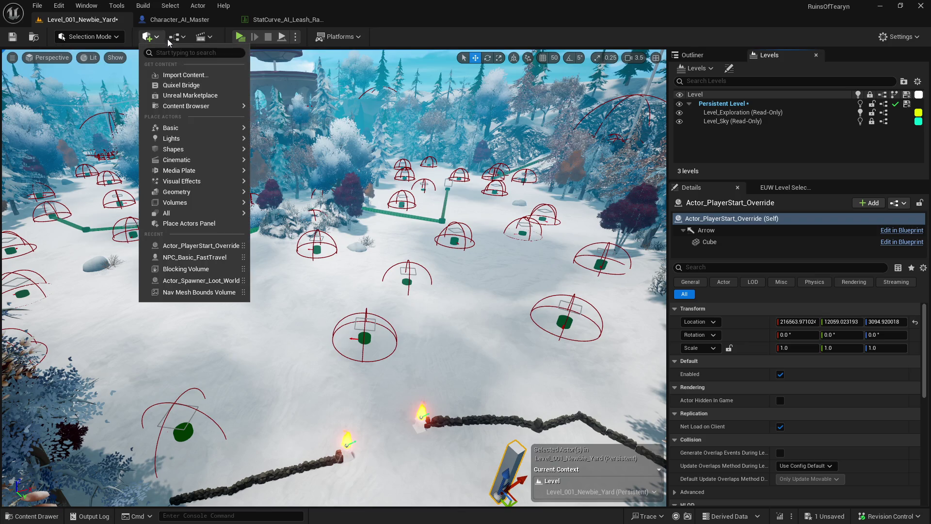
{"action": "type", "text": "nav"}
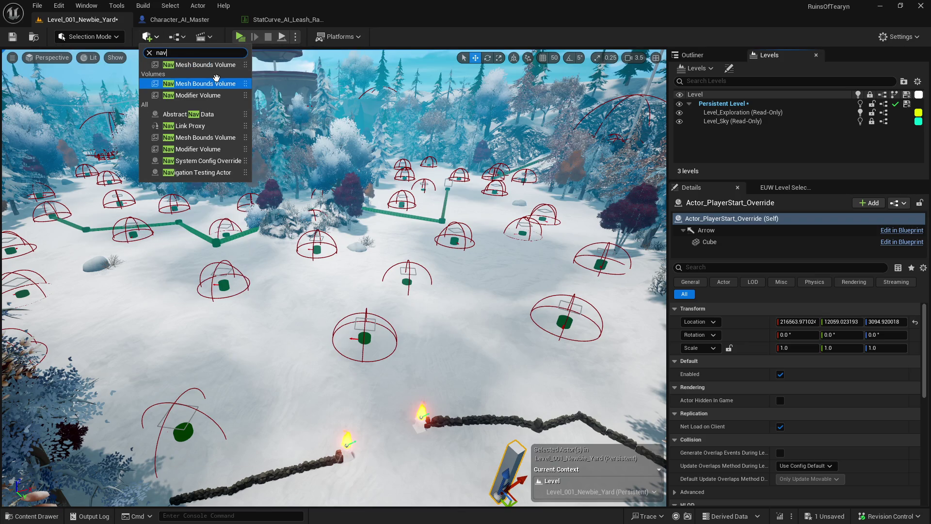
{"action": "left_click", "coordinate": [221, 65]}
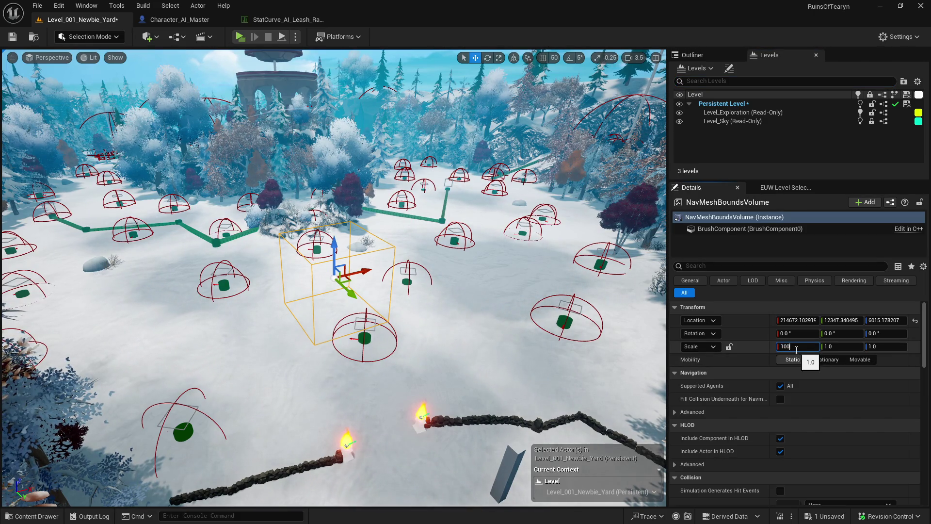
- Scale the NavMeshBoundsVolume to 1000 on X, Y and Z
{"action": "type", "text": "0"}
{"action": "key", "text": "Tab"}
{"action": "type", "text": "100"}
{"action": "key", "text": "Tab"}
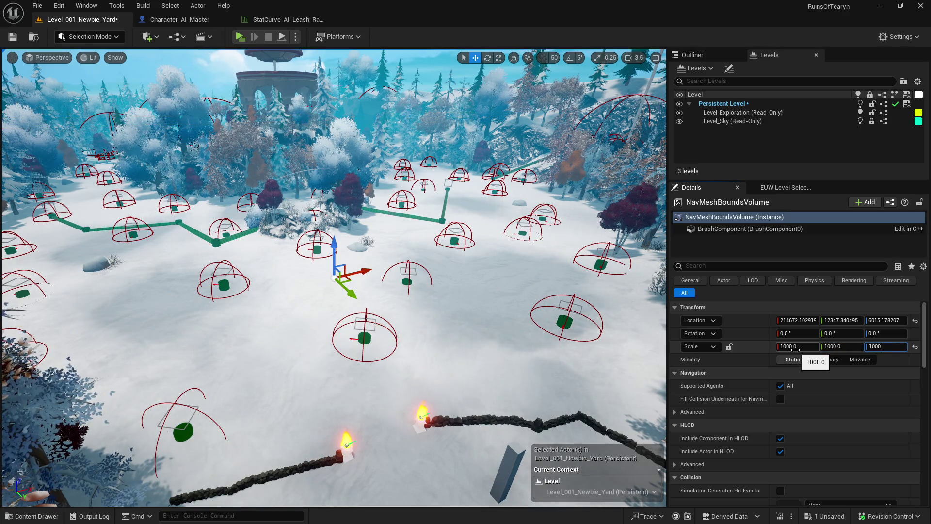
{"action": "key", "text": "Return"}
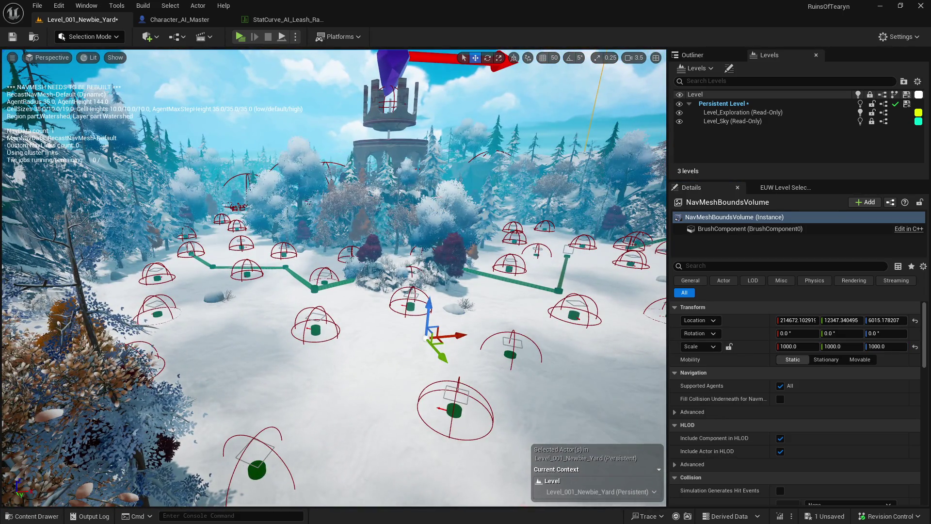
- Run Build Paths to regenerate the navmesh, then dismiss the finished build status and log
{"action": "left_click", "coordinate": [144, 6]}
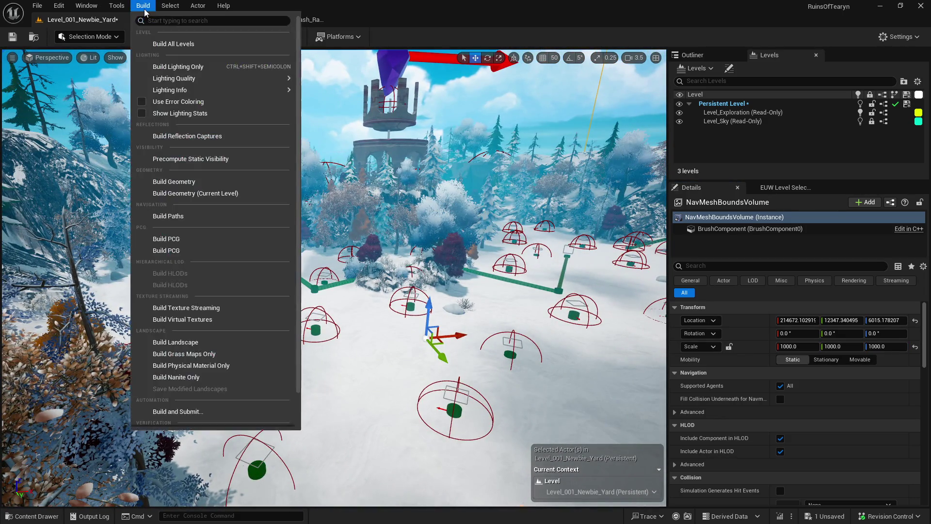
{"action": "left_click", "coordinate": [211, 217]}
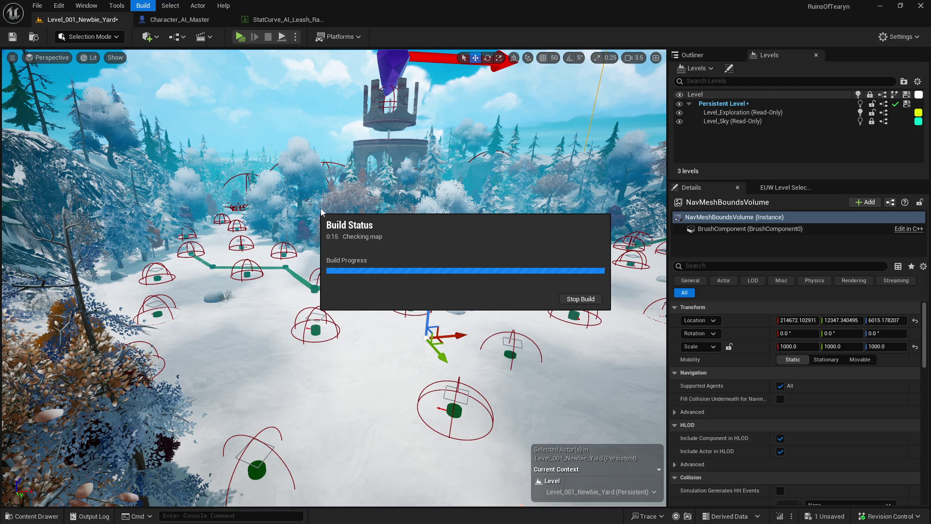
{"action": "left_click", "coordinate": [697, 120]}
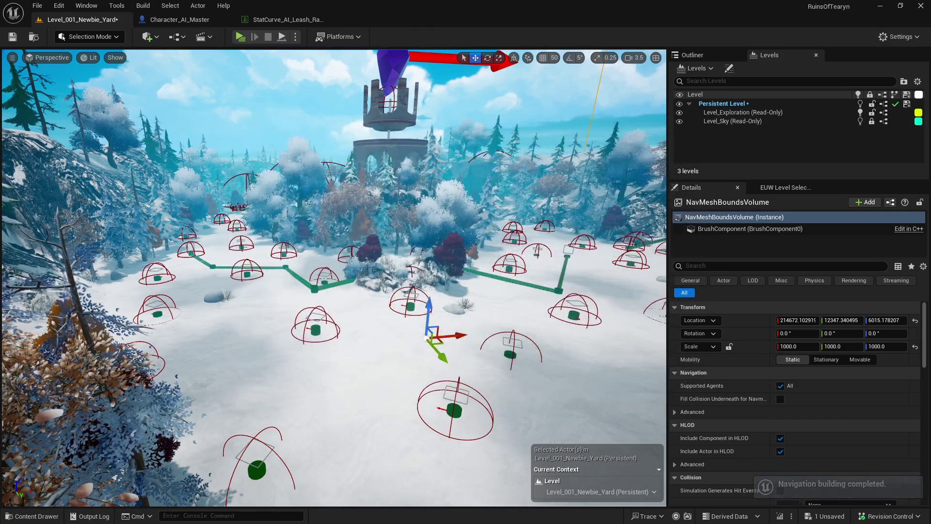
{"action": "left_click_drag", "start_coordinate": [500, 165], "coordinate": [500, 138]}
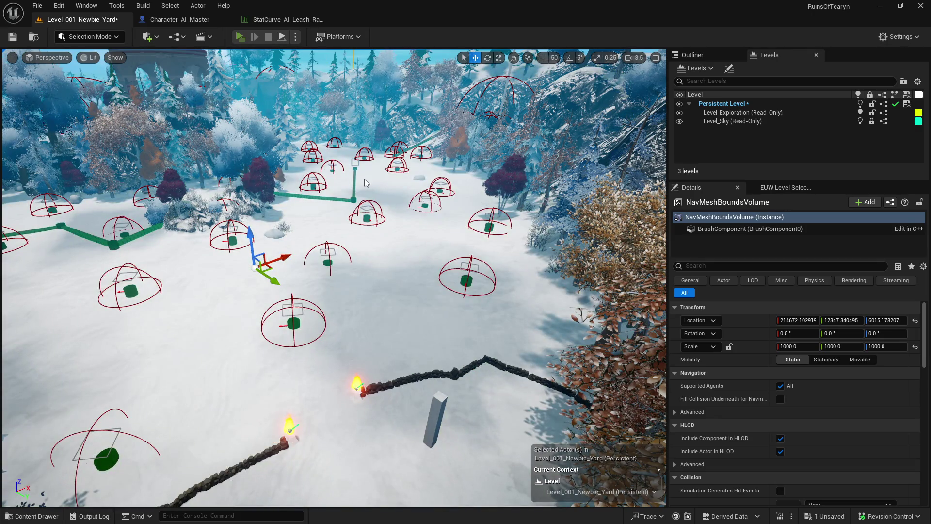
- Start a play session and run the character across the snowfield toward the polar bear, jumping along the way
{"action": "key", "text": "alt+p"}
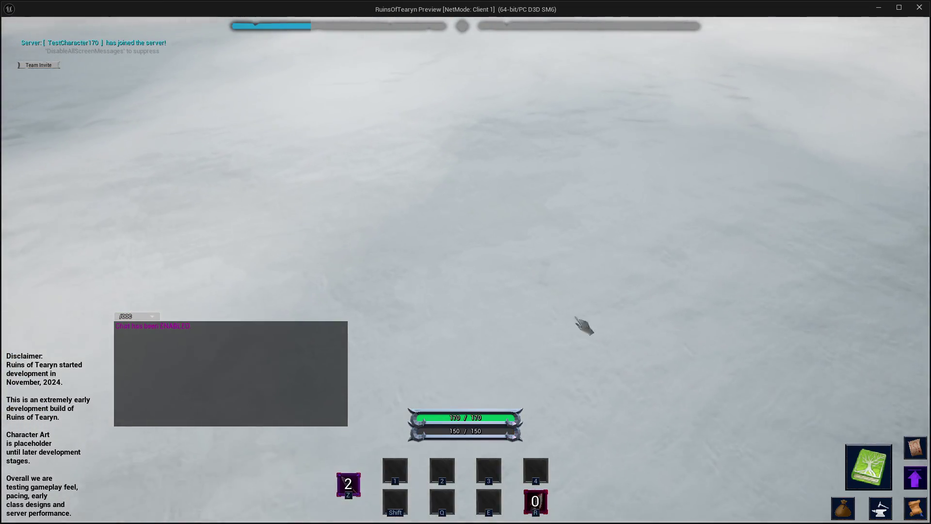
{"action": "key", "text": "w"}
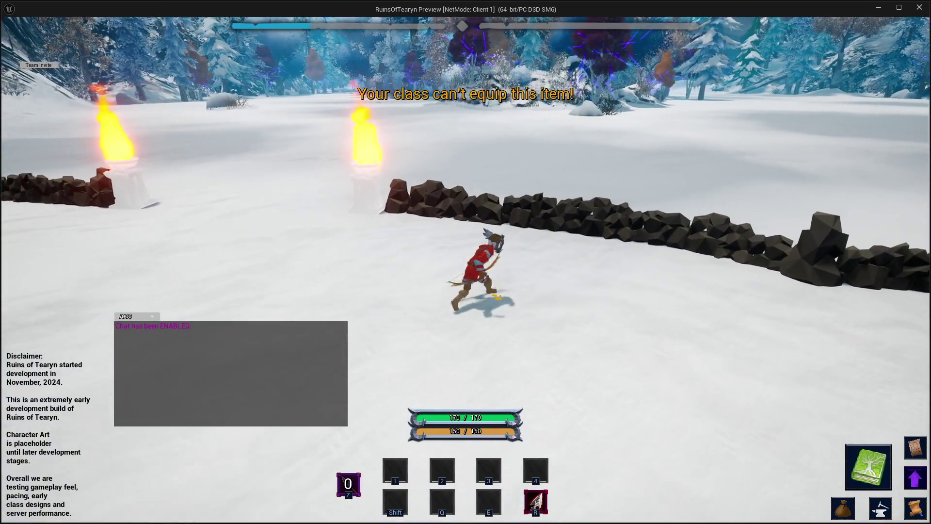
{"action": "key", "text": "w"}
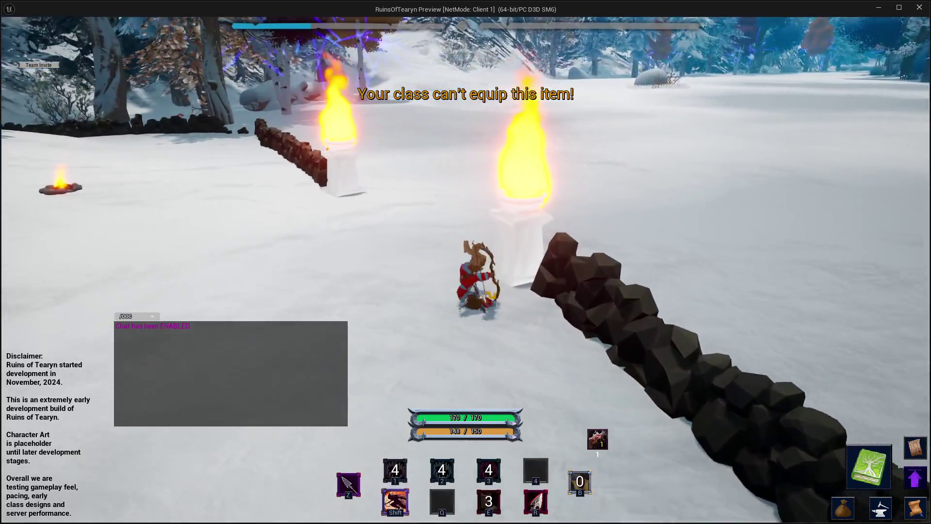
{"action": "key", "text": "w"}
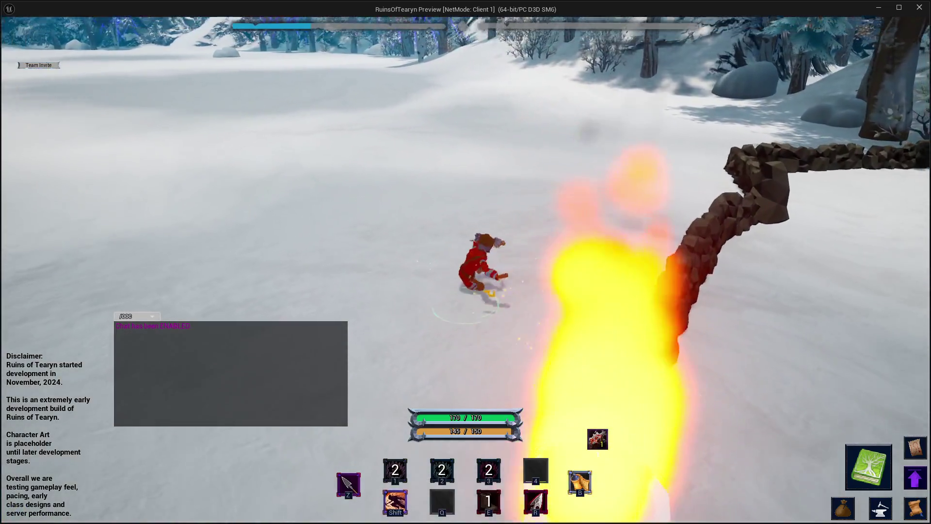
{"action": "key", "text": "w"}
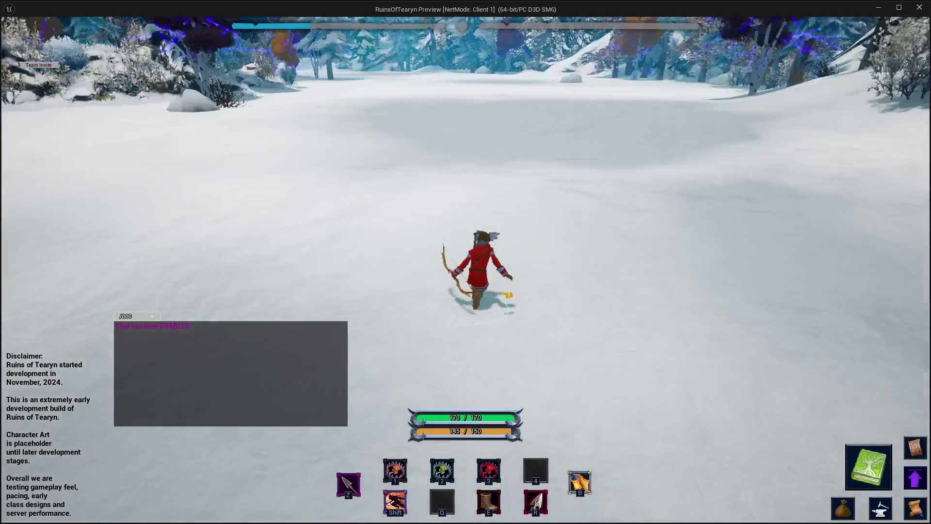
{"action": "key", "text": "w"}
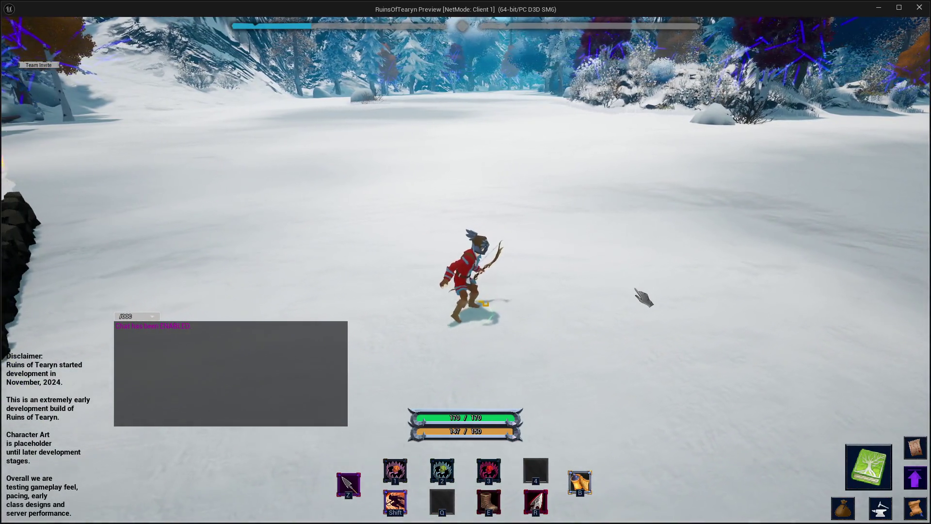
{"action": "key", "text": "w"}
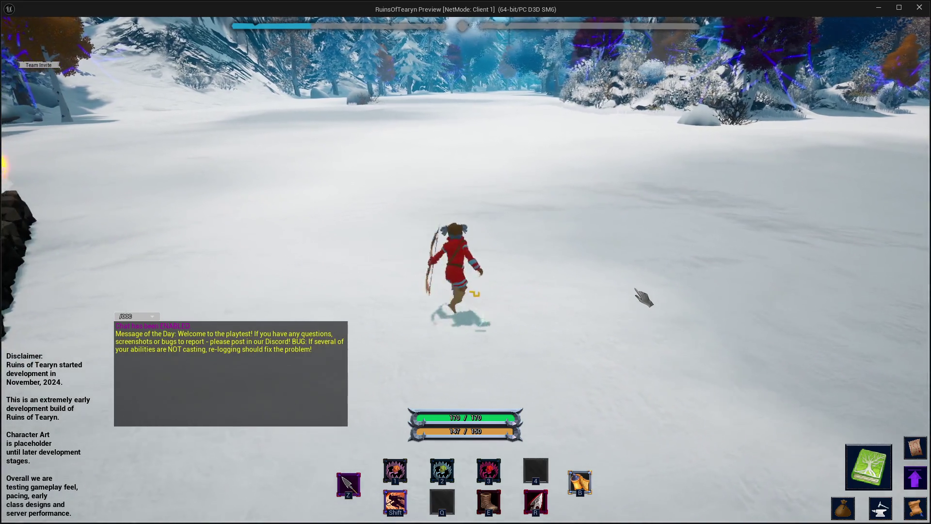
{"action": "key", "text": "w"}
{"action": "key", "text": "space"}
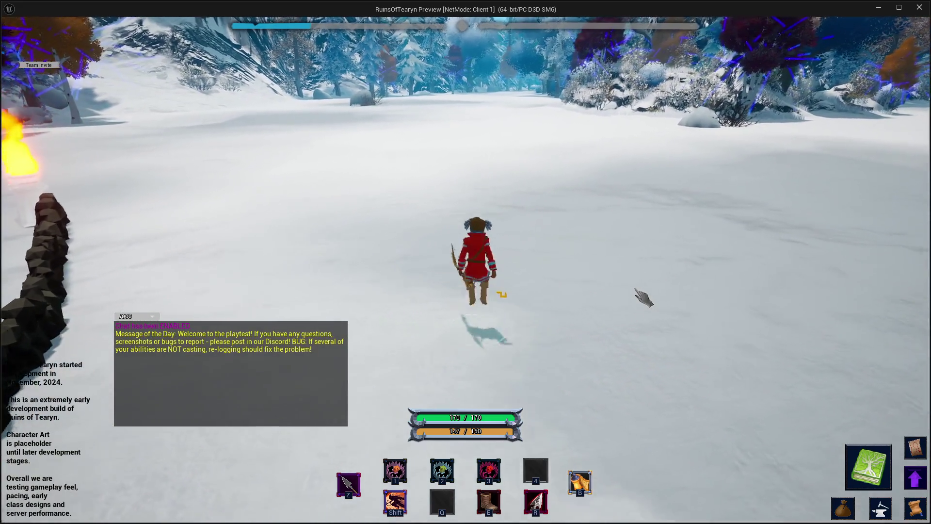
{"action": "key", "text": "w"}
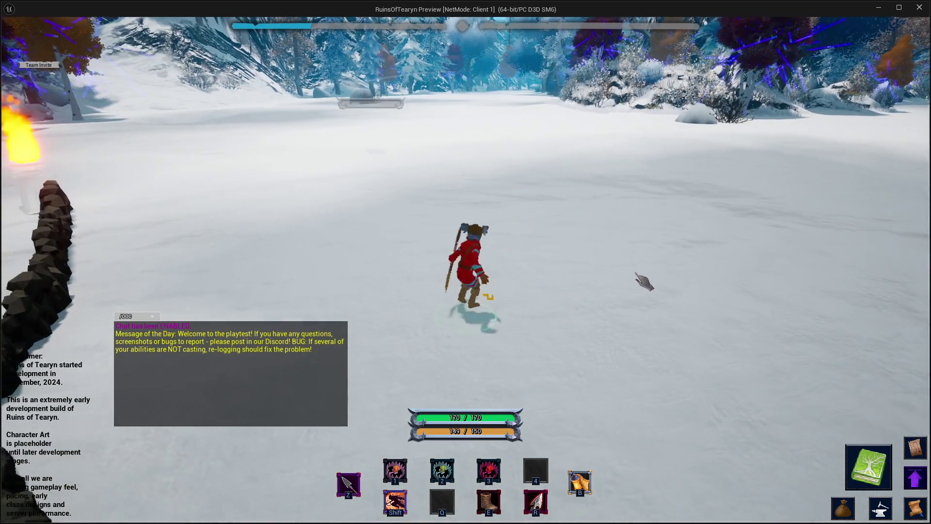
{"action": "key", "text": "w"}
{"action": "key", "text": "space"}
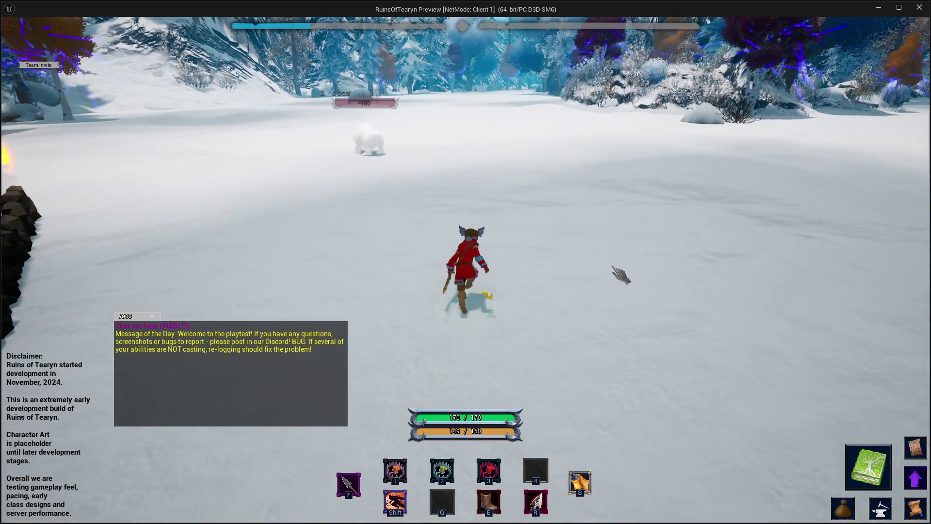
{"action": "key", "text": "w"}
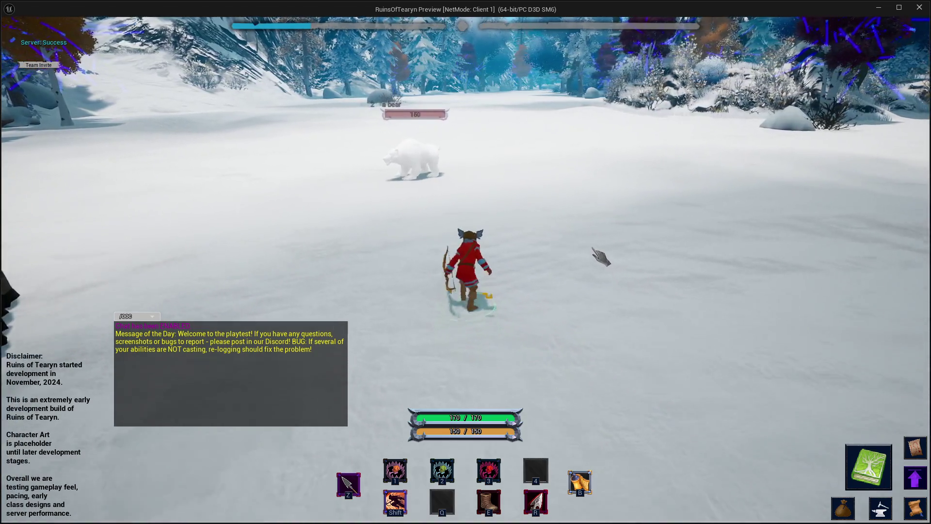
- Back away from the attacking bear, turn to face it, and fire an attack at it
{"action": "mouse_move", "coordinate": [592, 252]}
{"action": "left_mouse_down"}
{"action": "mouse_move", "coordinate": [388, 254]}
{"action": "mouse_move", "coordinate": [523, 254]}
{"action": "left_mouse_up"}
{"action": "key", "text": "w"}
{"action": "key", "text": "s"}
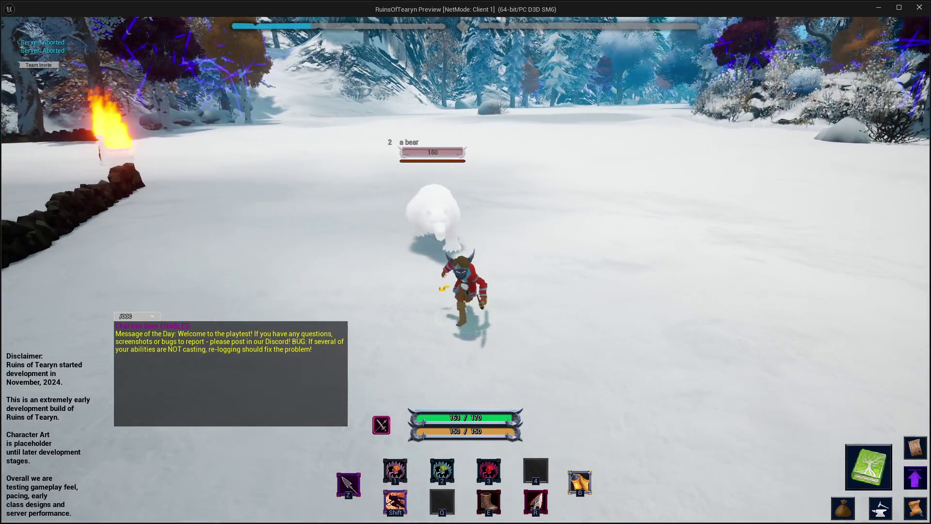
{"action": "key", "text": "s"}
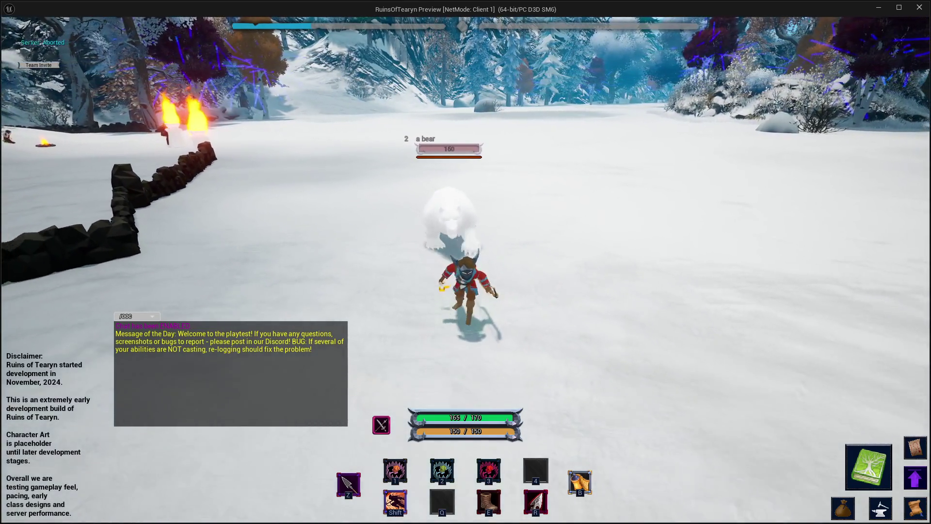
{"action": "left_click_drag", "start_coordinate": [524, 254], "coordinate": [681, 264]}
{"action": "key", "text": "a"}
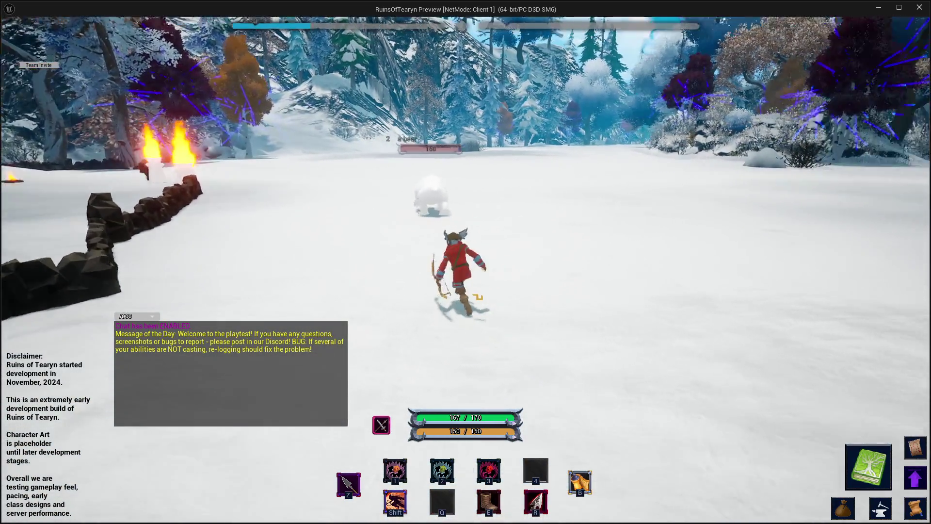
{"action": "left_click_drag", "start_coordinate": [558, 250], "coordinate": [633, 248]}
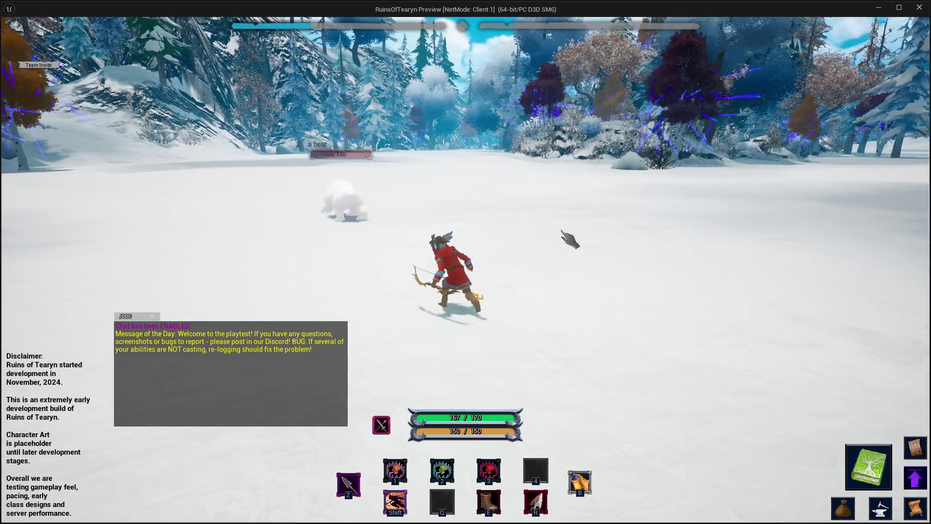
{"action": "key", "text": "a"}
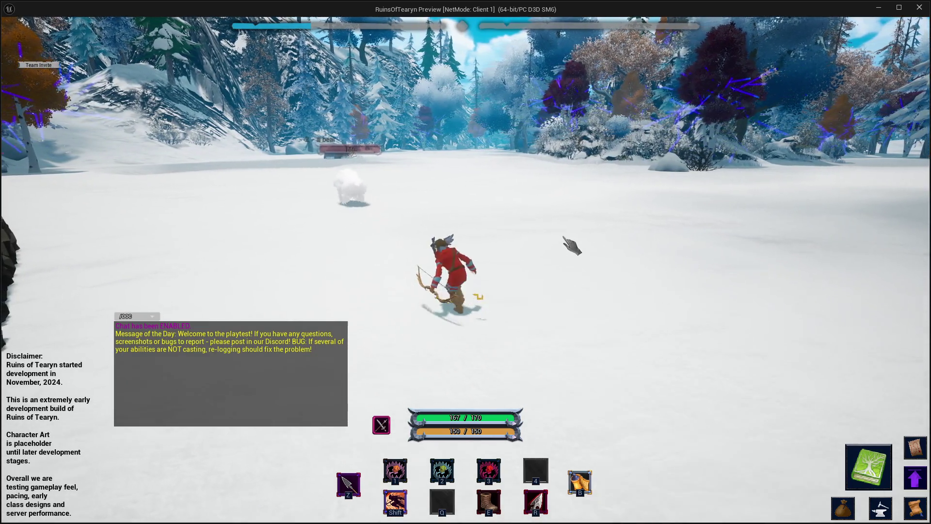
{"action": "key", "text": "a"}
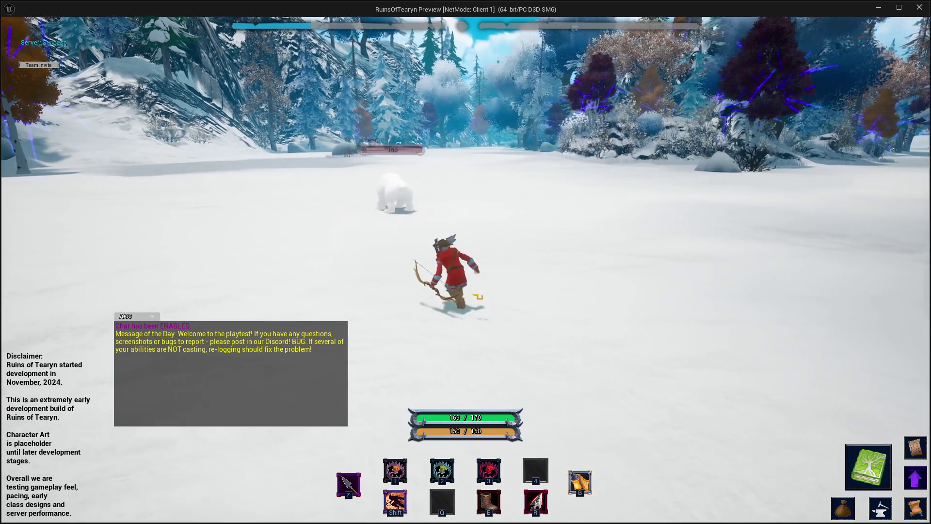
{"action": "key", "text": "a"}
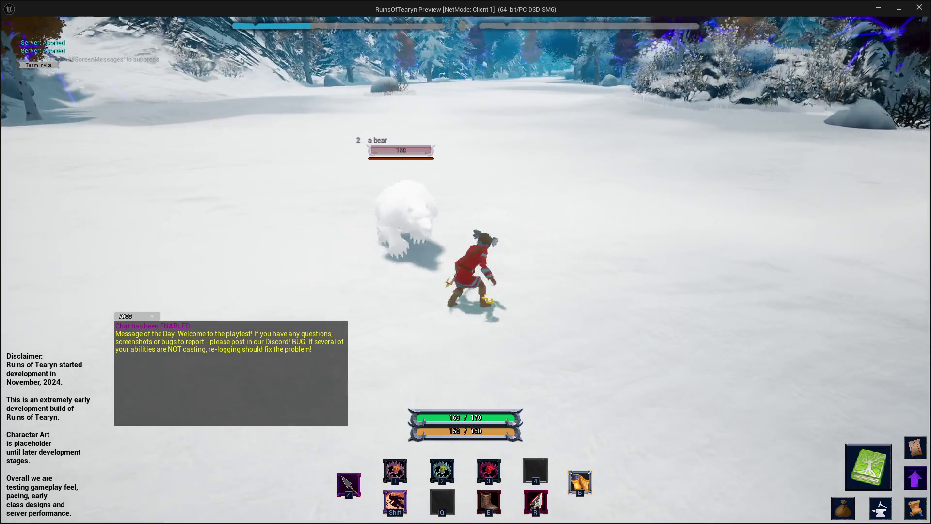
{"action": "key", "text": "1"}
{"action": "key", "text": "a"}
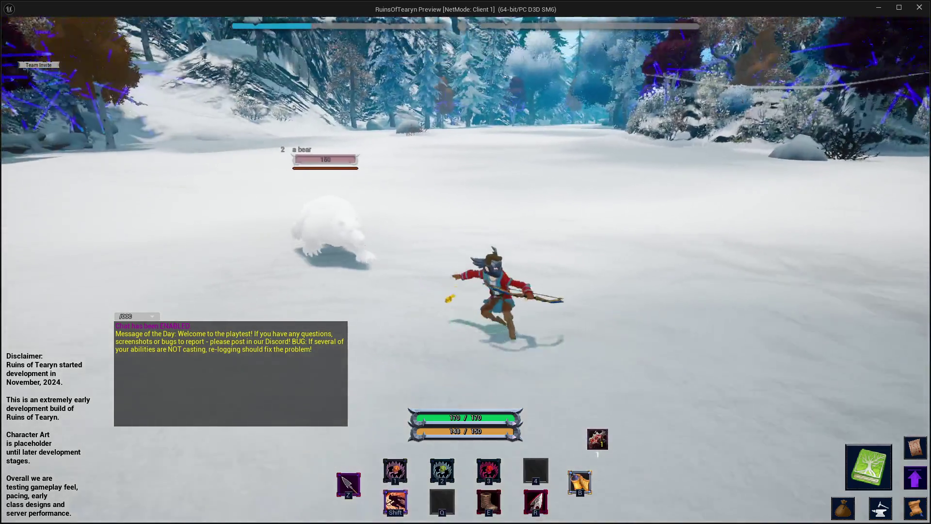
{"action": "key", "text": "a"}
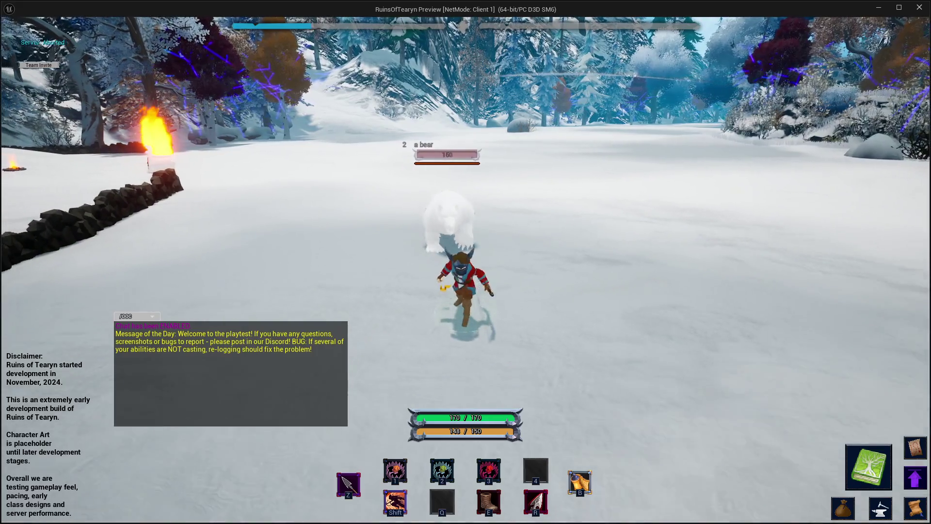
{"action": "key", "text": "a"}
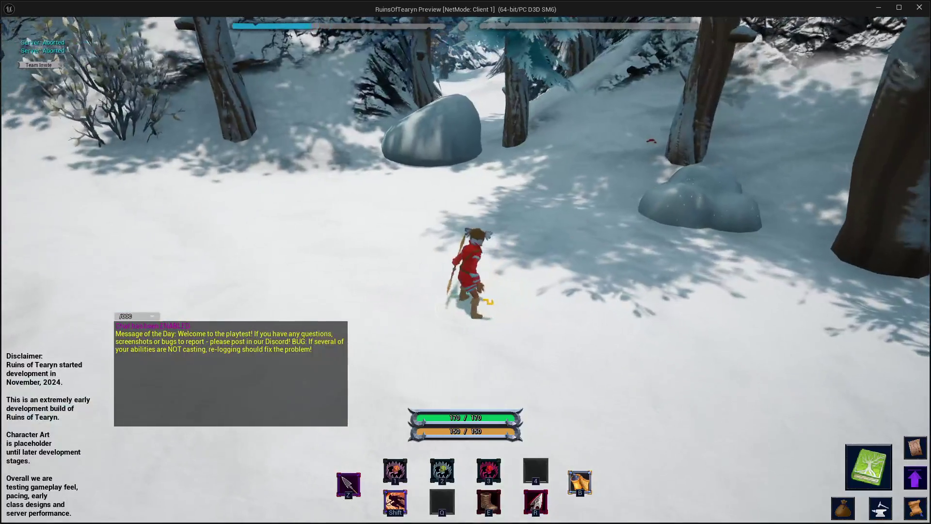
- End the play session and close the StatCurve_AI_Leash_Range and Character_AI_Master tabs
{"action": "key", "text": "alt+Tab"}
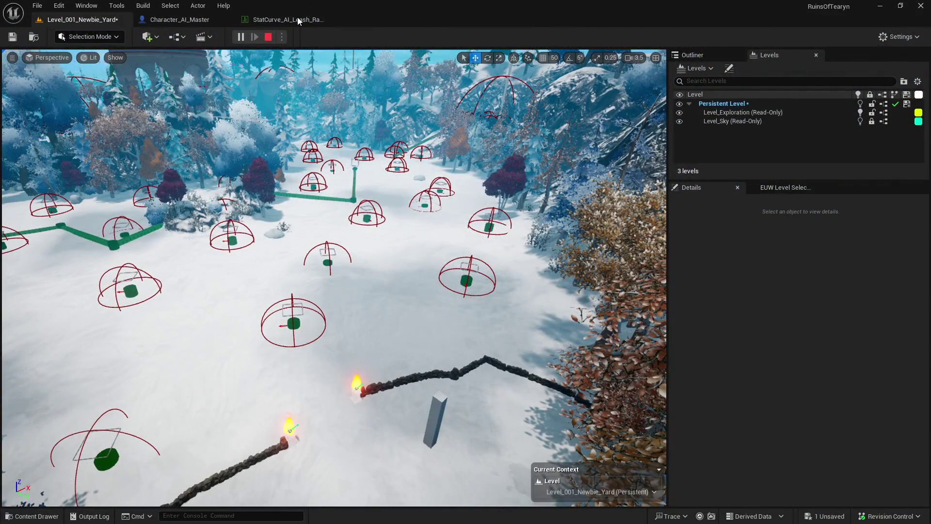
{"action": "left_click", "coordinate": [299, 21]}
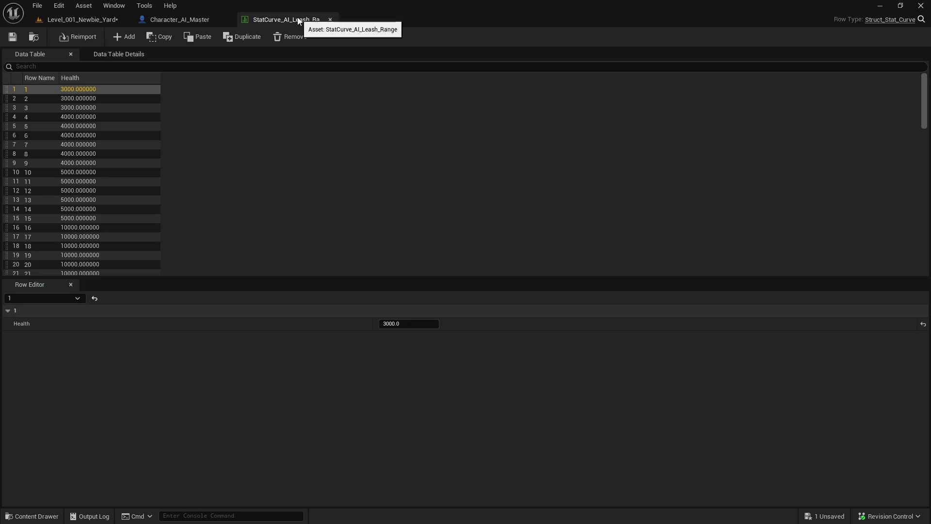
{"action": "left_click", "coordinate": [330, 19]}
{"action": "left_click", "coordinate": [228, 19]}
- Delete the 'Low level leash range is still too short' bullet, then return to Unreal's content browser
{"action": "key", "text": "alt+Tab"}
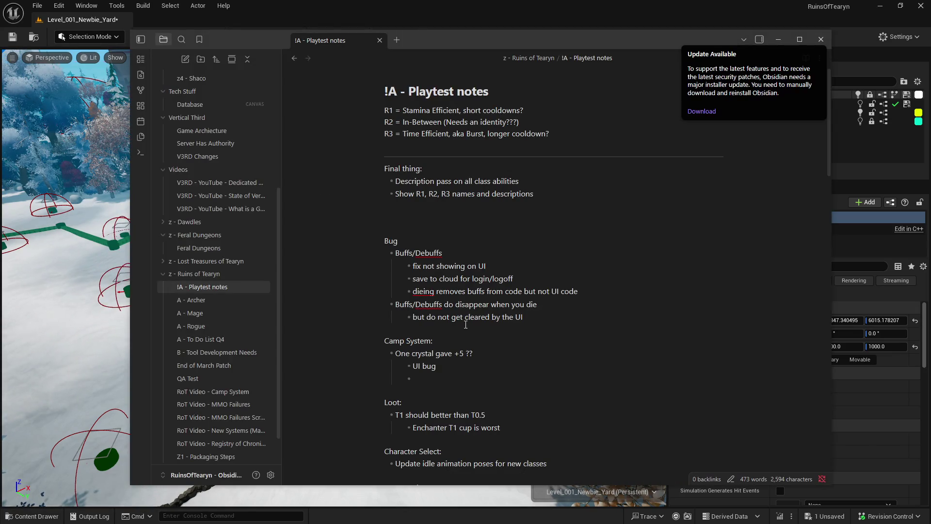
{"action": "scroll", "coordinate": [466, 325], "scroll_direction": "down", "scroll_amount": 3}
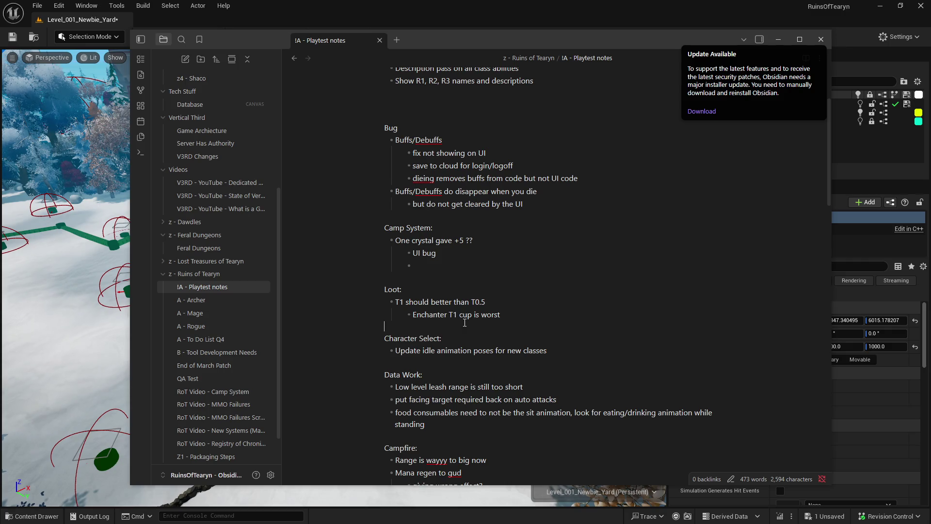
{"action": "scroll", "coordinate": [464, 322], "scroll_direction": "down", "scroll_amount": 2}
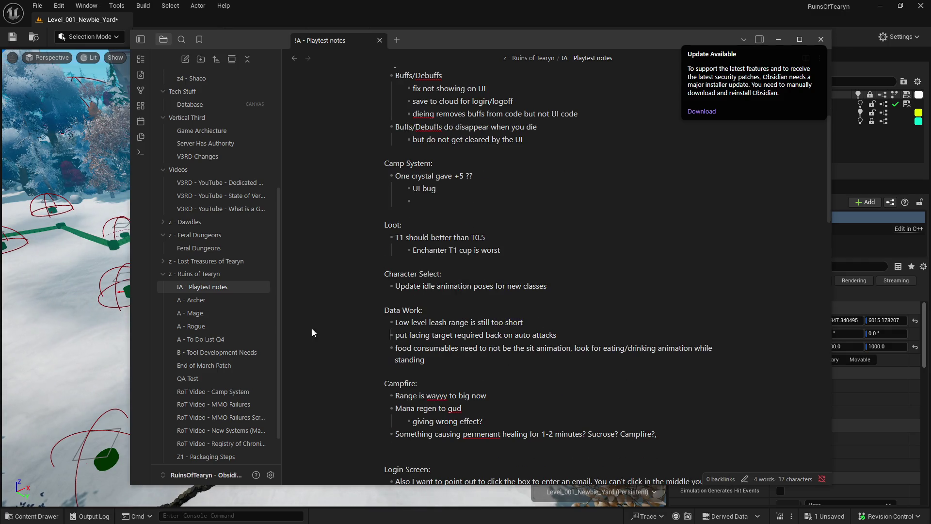
{"action": "triple_click", "coordinate": [552, 323]}
{"action": "key", "text": "BackSpace"}
{"action": "key", "text": "BackSpace"}
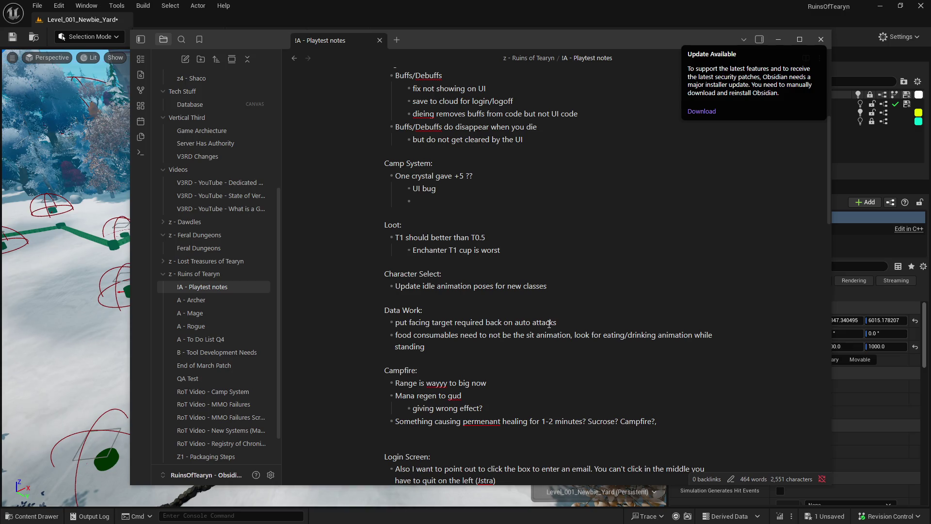
{"action": "left_click", "coordinate": [580, 323]}
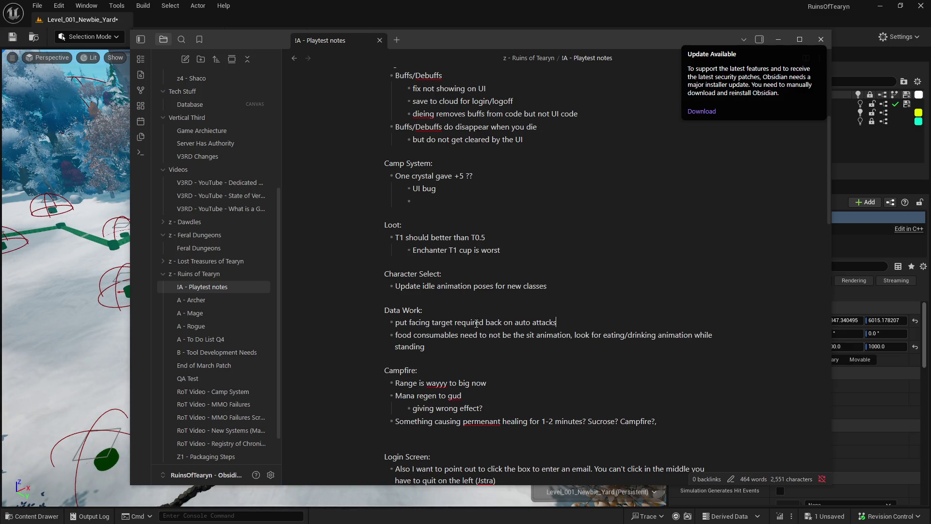
{"action": "key", "text": "alt+Tab"}
{"action": "key", "text": "ctrl+space"}
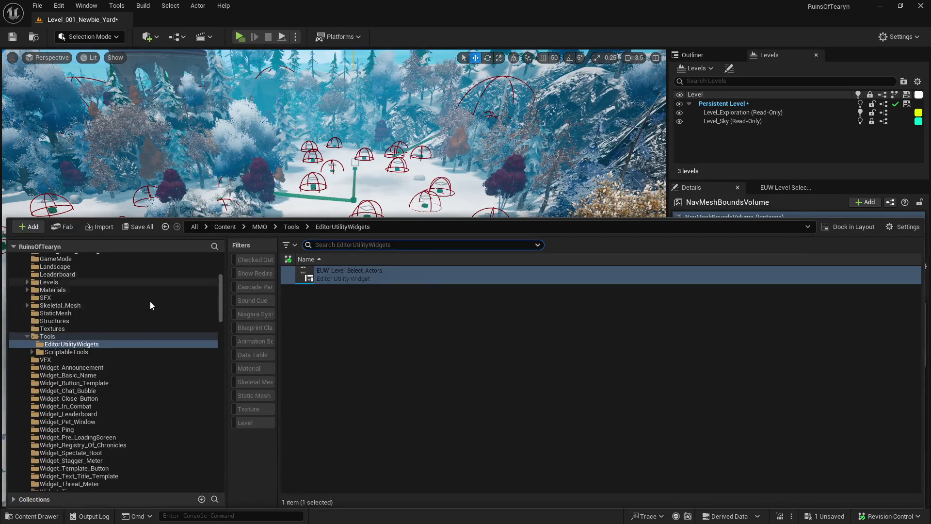
- Expand Database to the Players/Classes folder and filter it for 'auto attack'
{"action": "scroll", "coordinate": [140, 342], "scroll_direction": "up", "scroll_amount": 4}
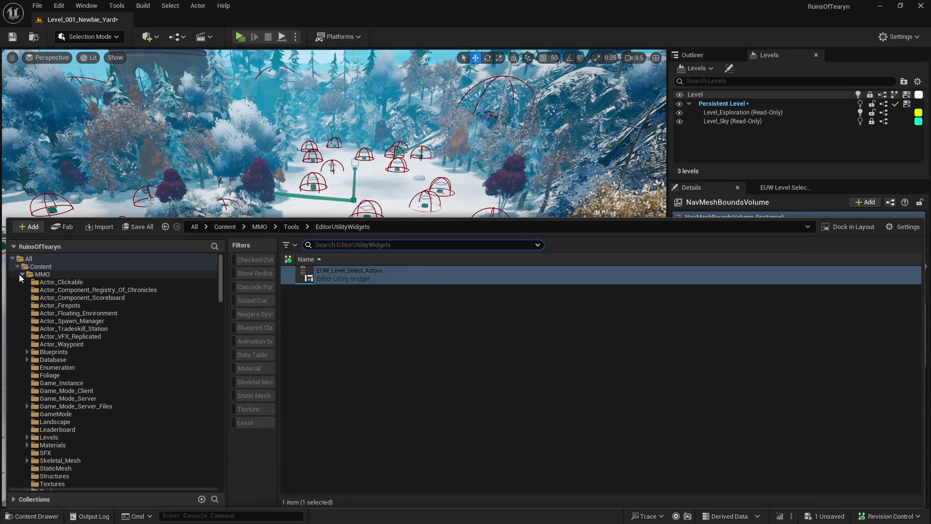
{"action": "left_click", "coordinate": [26, 359]}
{"action": "scroll", "coordinate": [39, 364], "scroll_direction": "down", "scroll_amount": 4}
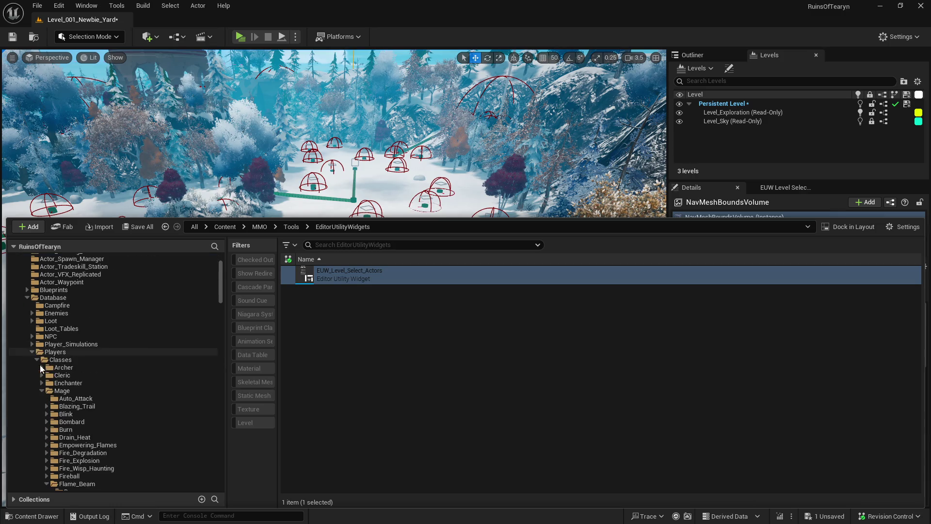
{"action": "left_click", "coordinate": [91, 359]}
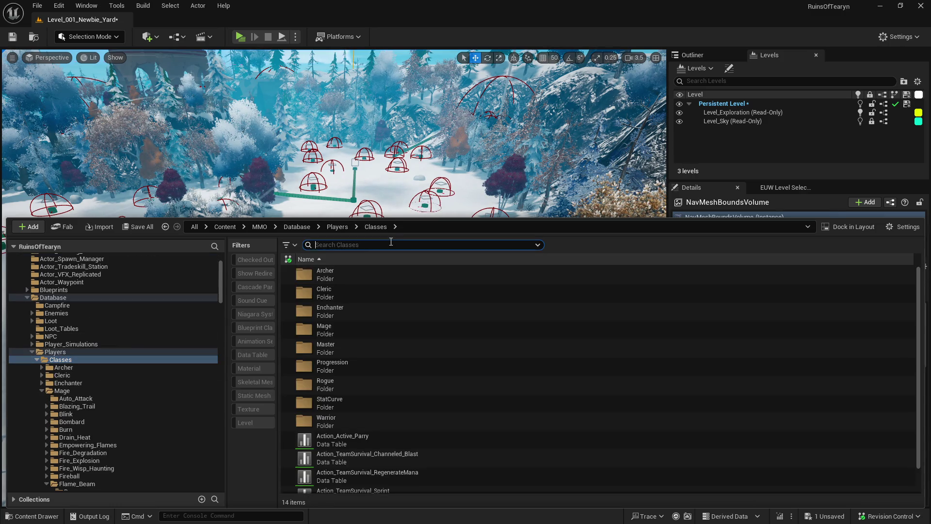
{"action": "type", "text": "auto attack"}
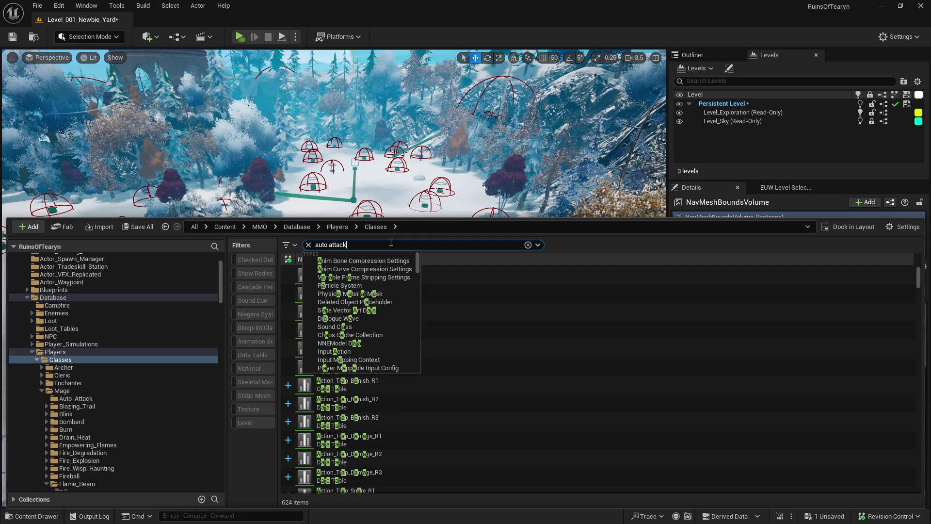
{"action": "key", "text": "Return"}
- Multi-select the Archer, Cleric, Mage, Rogue and Warrior auto-attack data tables
{"action": "left_click", "coordinate": [401, 274]}
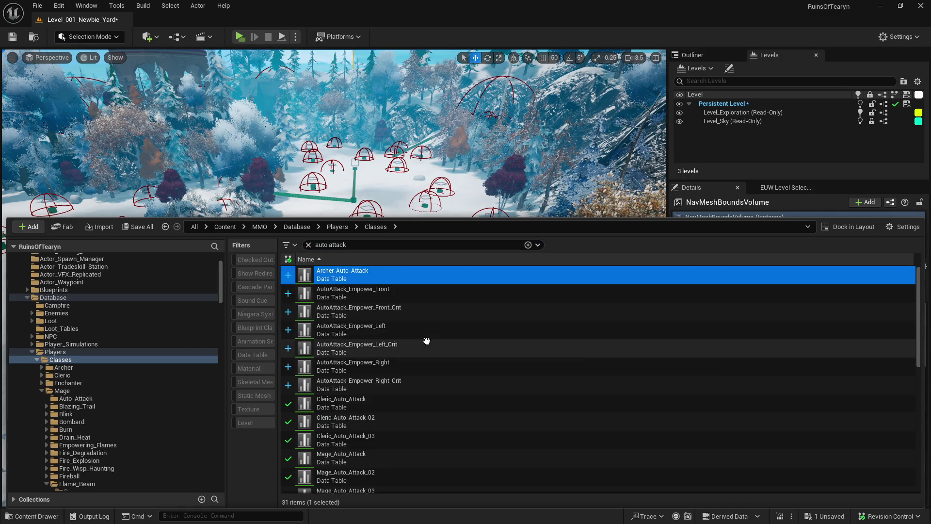
{"action": "scroll", "coordinate": [417, 349], "scroll_direction": "down", "scroll_amount": 2}
{"action": "left_click", "coordinate": [399, 371]}
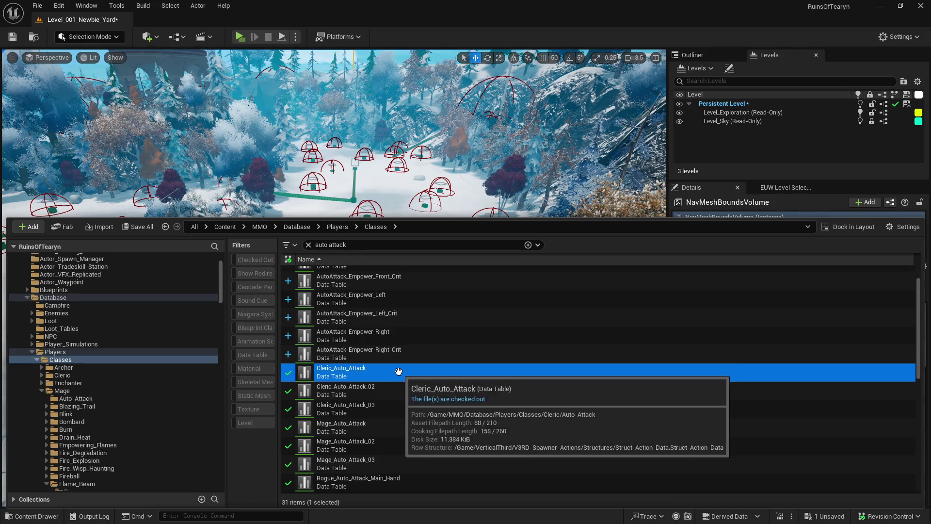
{"action": "scroll", "coordinate": [422, 300], "scroll_direction": "up", "scroll_amount": 1}
{"action": "left_click", "coordinate": [426, 271], "text": "ctrl"}
{"action": "scroll", "coordinate": [439, 378], "scroll_direction": "down", "scroll_amount": 1}
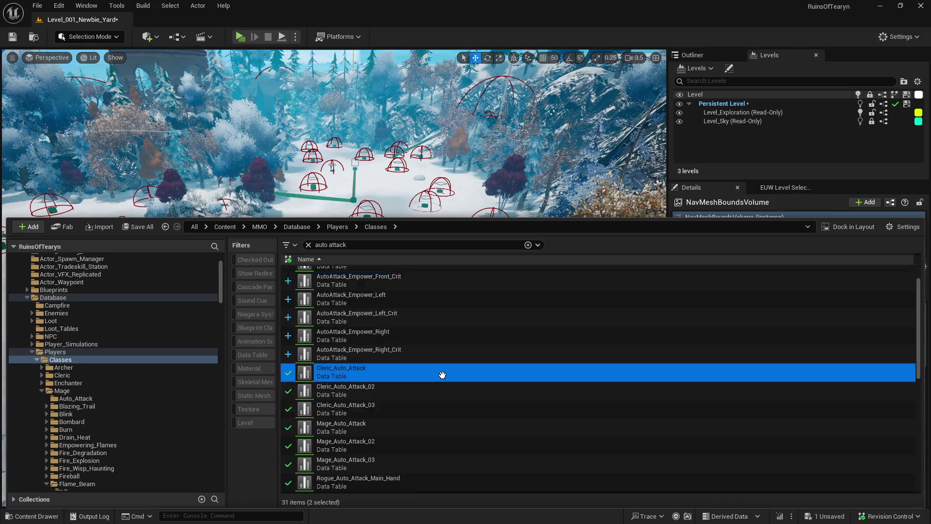
{"action": "scroll", "coordinate": [443, 375], "scroll_direction": "down", "scroll_amount": 1}
{"action": "key", "text": "shift+Down"}
{"action": "key", "text": "shift+Down"}
{"action": "key", "text": "shift+Down"}
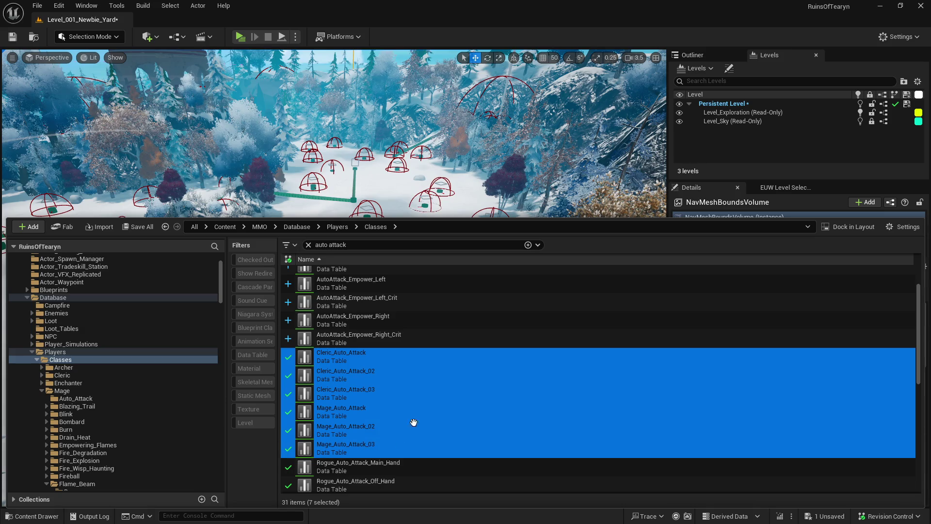
{"action": "scroll", "coordinate": [413, 422], "scroll_direction": "down", "scroll_amount": 2}
{"action": "key", "text": "shift+Down"}
{"action": "key", "text": "shift+Down"}
{"action": "scroll", "coordinate": [410, 393], "scroll_direction": "down", "scroll_amount": 3}
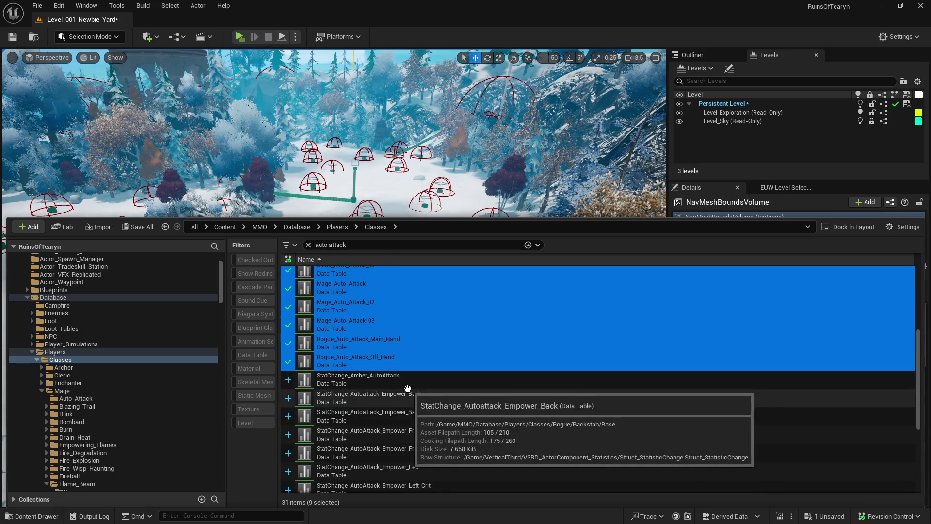
{"action": "scroll", "coordinate": [408, 388], "scroll_direction": "down", "scroll_amount": 5}
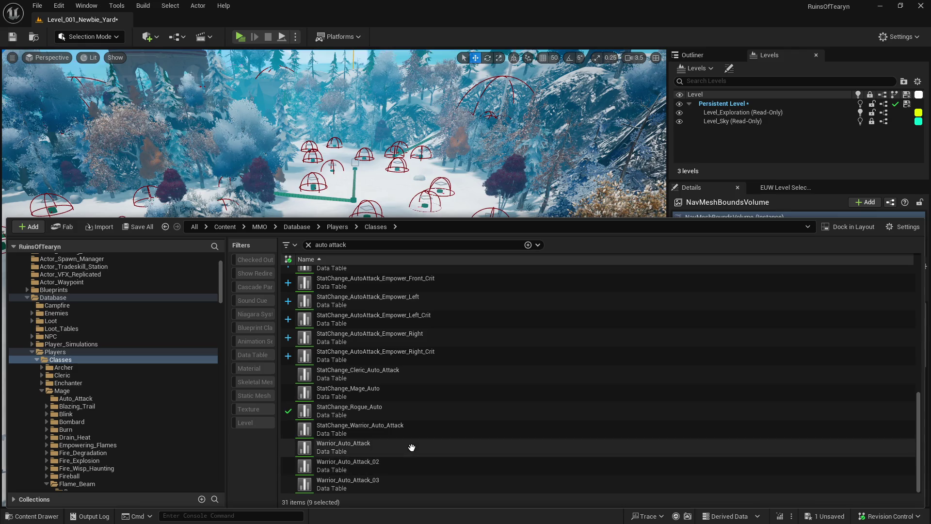
{"action": "left_click", "coordinate": [412, 447], "text": "ctrl"}
{"action": "left_click", "coordinate": [410, 465], "text": "ctrl"}
{"action": "left_click", "coordinate": [412, 484], "text": "ctrl"}
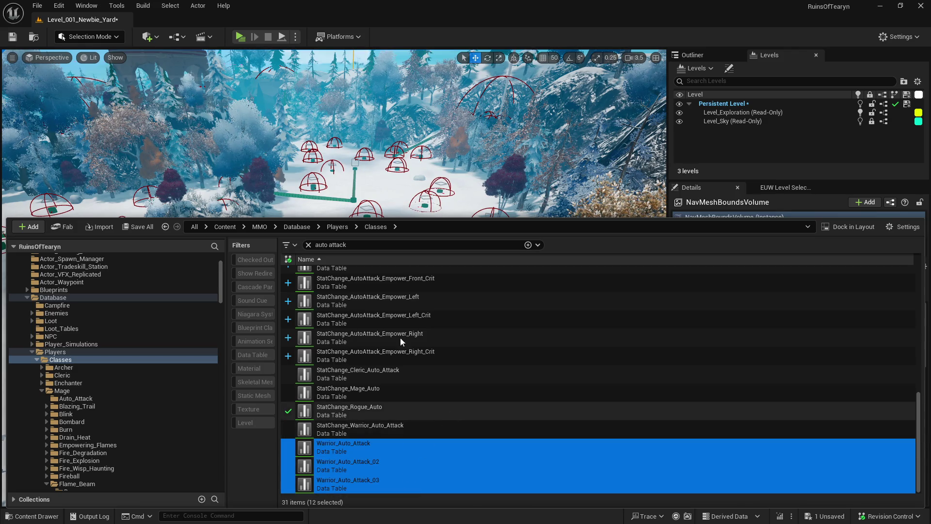
- Open the twelve auto-attack tables and enable RequiresFacingTarget on the Rogue off-hand and main-hand attacks
{"action": "key", "text": "Return"}
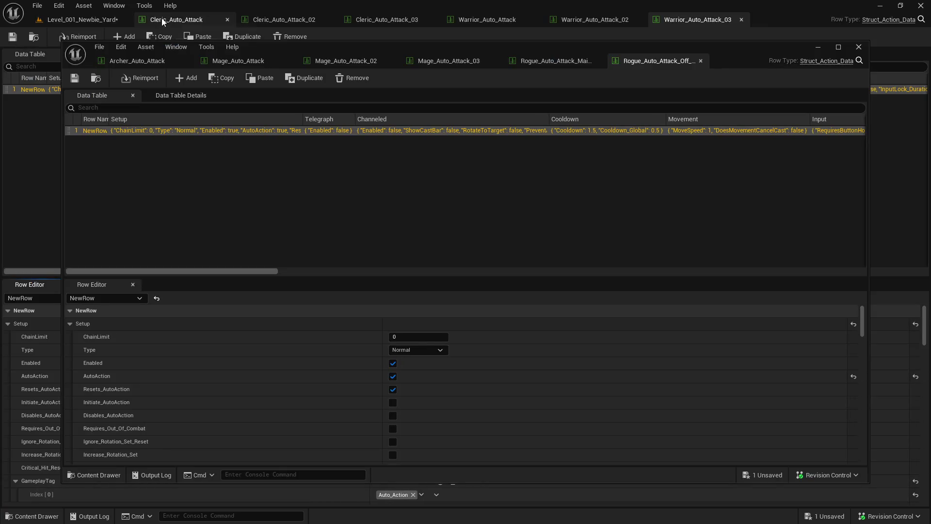
{"action": "scroll", "coordinate": [287, 328], "scroll_direction": "down", "scroll_amount": 10}
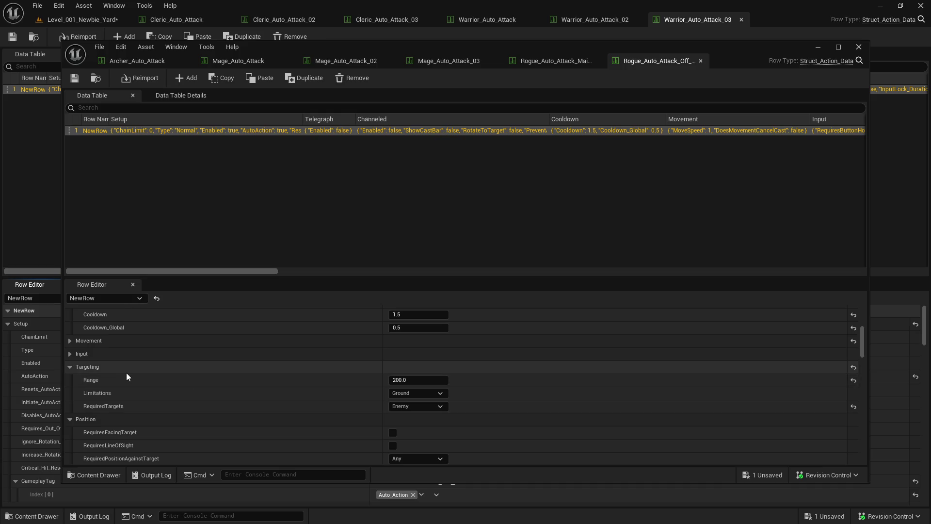
{"action": "scroll", "coordinate": [126, 373], "scroll_direction": "down", "scroll_amount": 1}
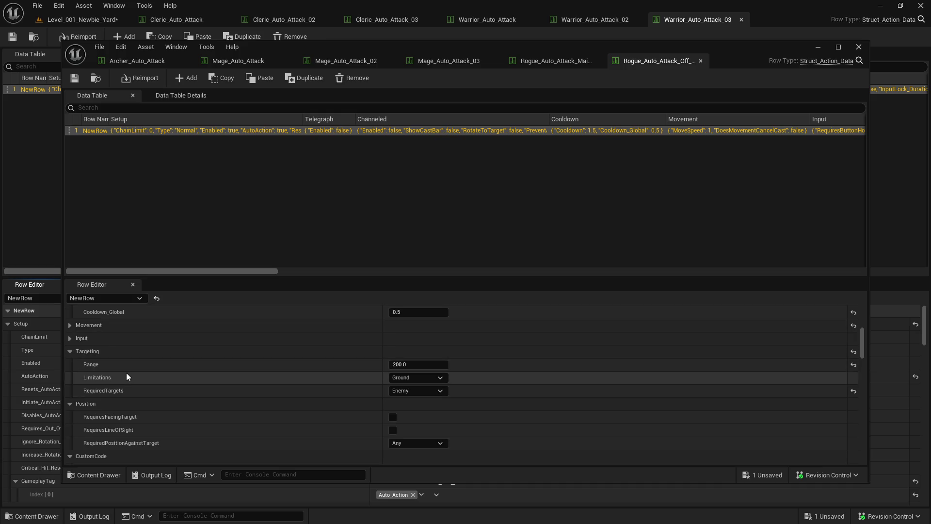
{"action": "left_click", "coordinate": [395, 418]}
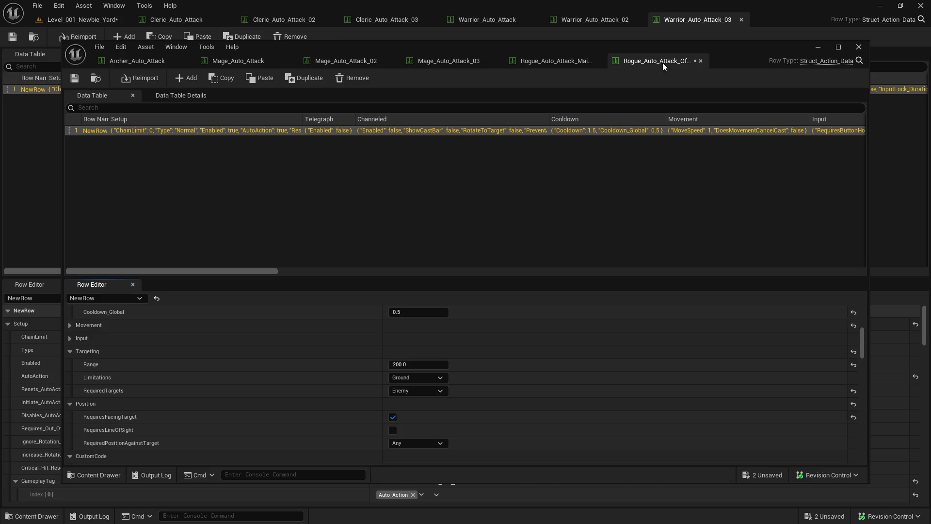
{"action": "key", "text": "ctrl+w"}
{"action": "scroll", "coordinate": [437, 421], "scroll_direction": "down", "scroll_amount": 5}
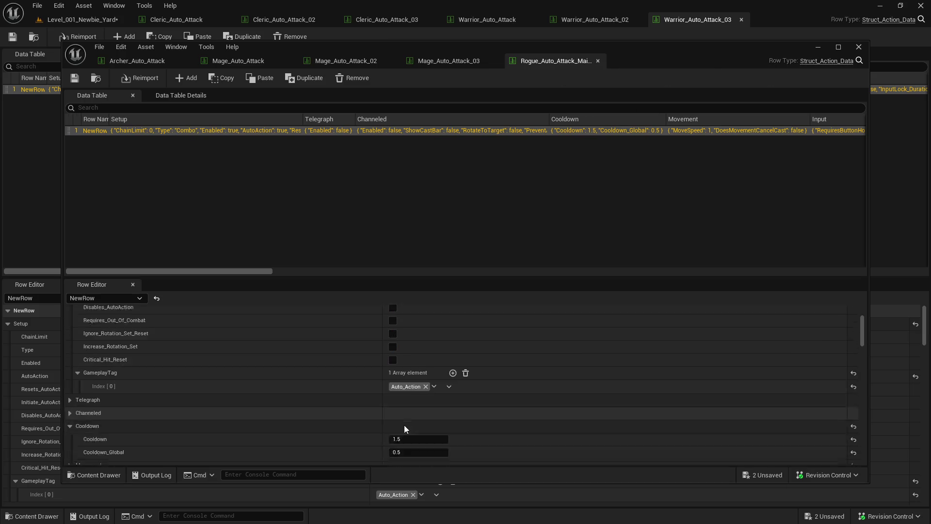
{"action": "scroll", "coordinate": [403, 425], "scroll_direction": "down", "scroll_amount": 4}
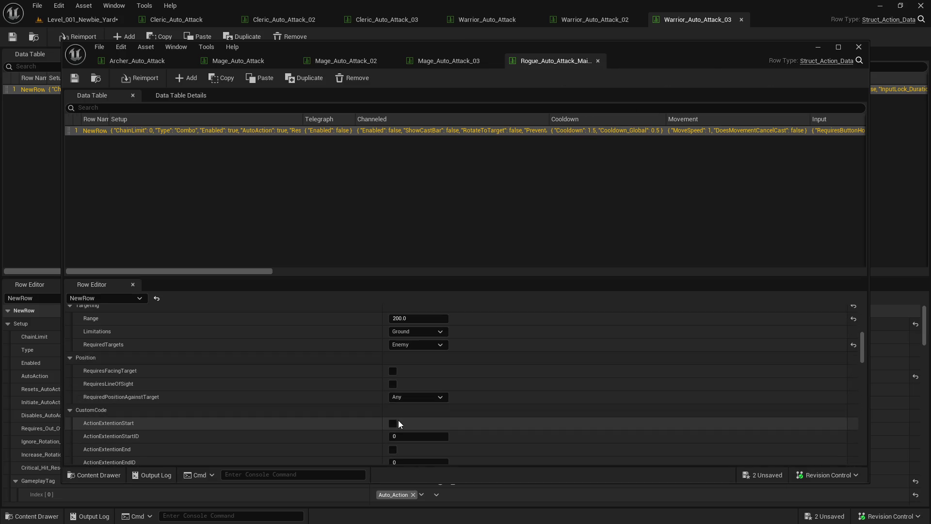
{"action": "left_click", "coordinate": [391, 371]}
{"action": "key", "text": "ctrl+w"}
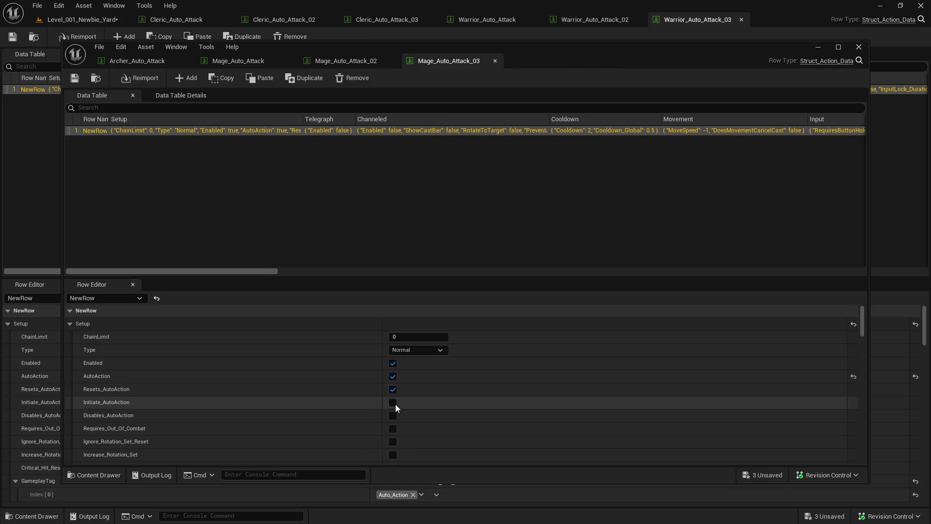
- Enable RequiresFacingTarget on Mage_Auto_Attack_03, Mage_Auto_Attack_02 and Mage_Auto_Attack, closing each table
{"action": "scroll", "coordinate": [395, 404], "scroll_direction": "down", "scroll_amount": 10}
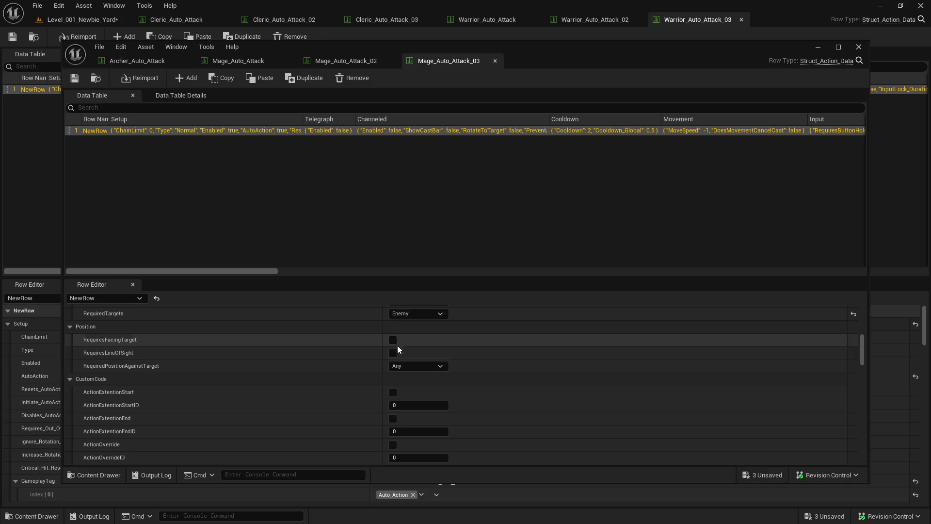
{"action": "left_click", "coordinate": [394, 340]}
{"action": "key", "text": "ctrl+w"}
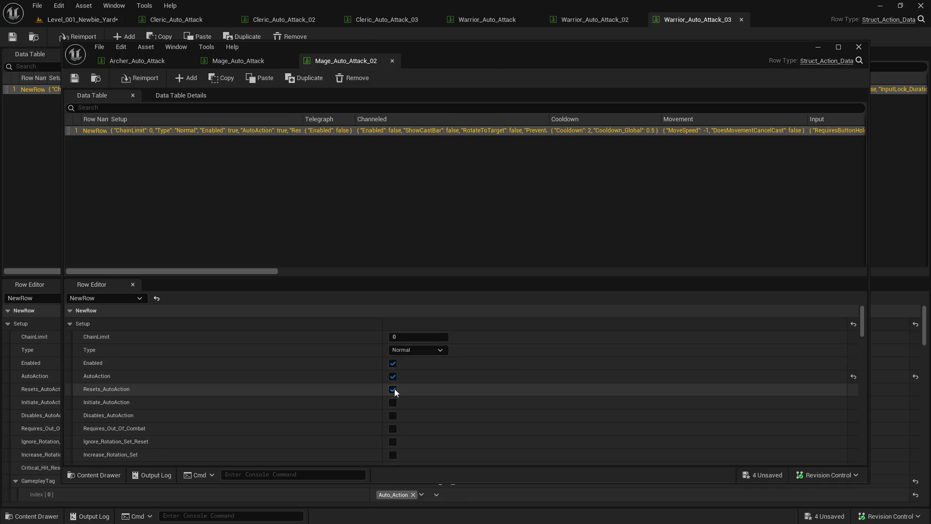
{"action": "scroll", "coordinate": [395, 391], "scroll_direction": "down", "scroll_amount": 3}
{"action": "left_click", "coordinate": [391, 378]}
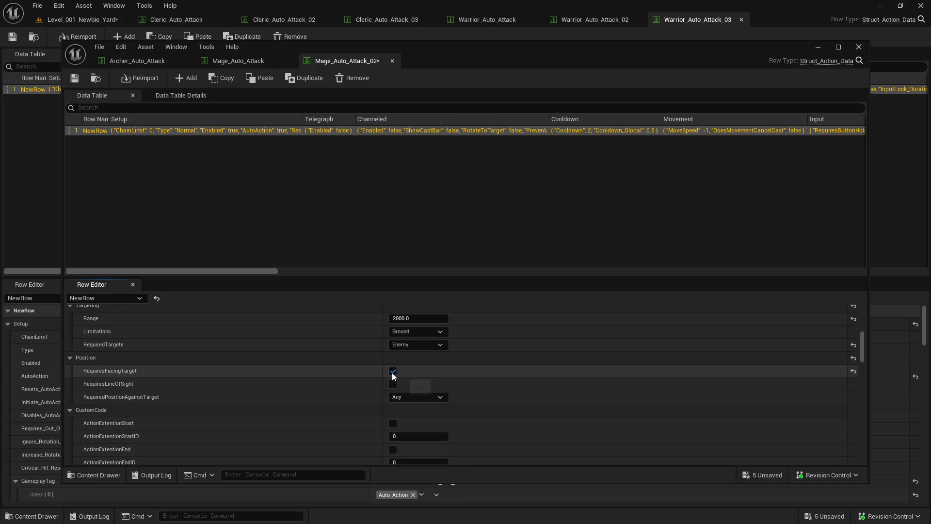
{"action": "key", "text": "ctrl+w"}
{"action": "scroll", "coordinate": [393, 377], "scroll_direction": "down", "scroll_amount": 10}
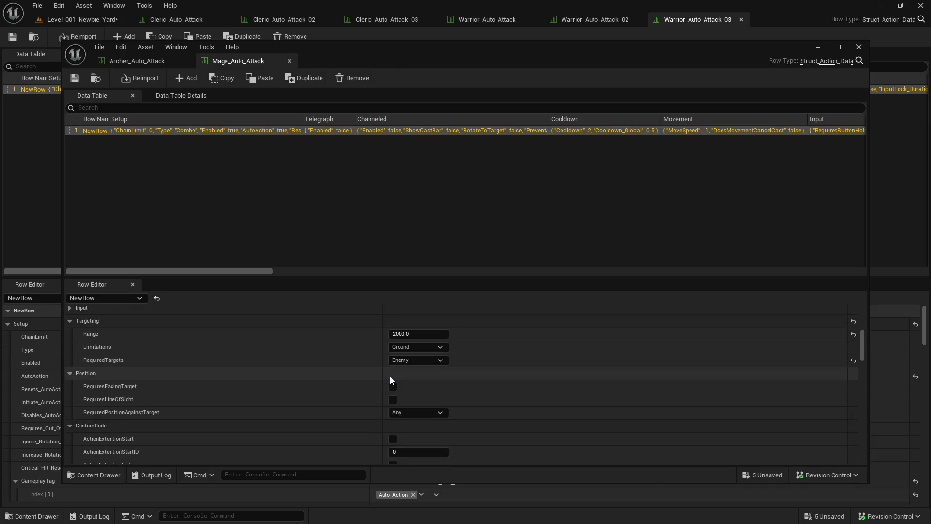
{"action": "left_click", "coordinate": [393, 387]}
{"action": "key", "text": "ctrl+w"}
- Close the Archer table, enable RequiresFacingTarget on Warrior_Auto_Attack_03, and close the other Warrior tables
{"action": "scroll", "coordinate": [396, 384], "scroll_direction": "down", "scroll_amount": 5}
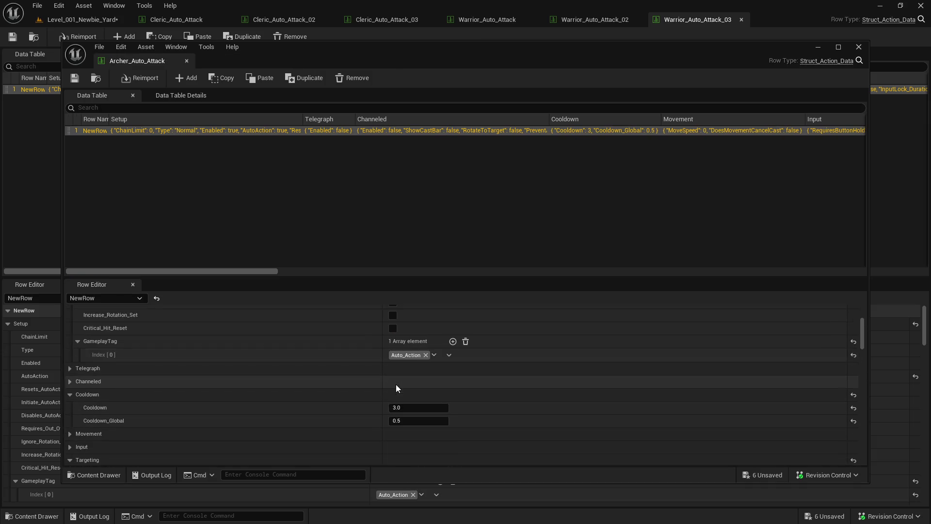
{"action": "scroll", "coordinate": [396, 384], "scroll_direction": "down", "scroll_amount": 3}
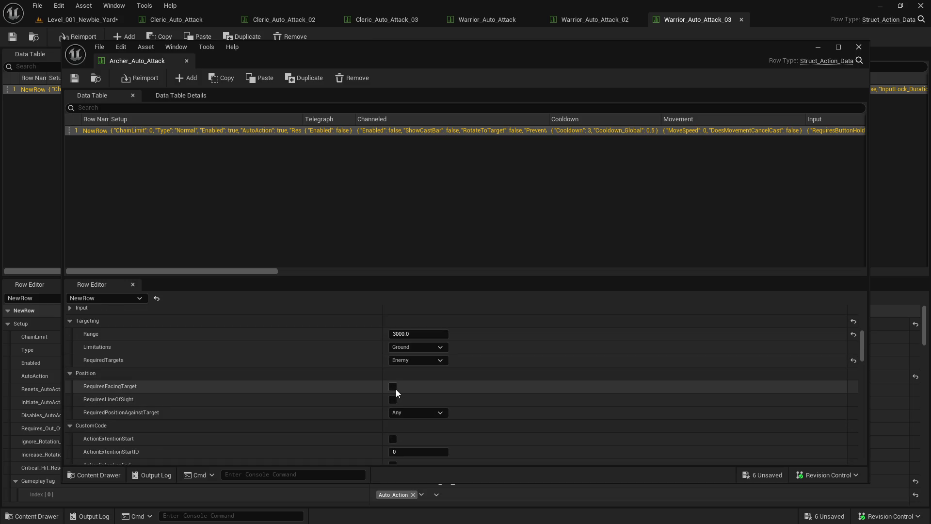
{"action": "key", "text": "ctrl+w"}
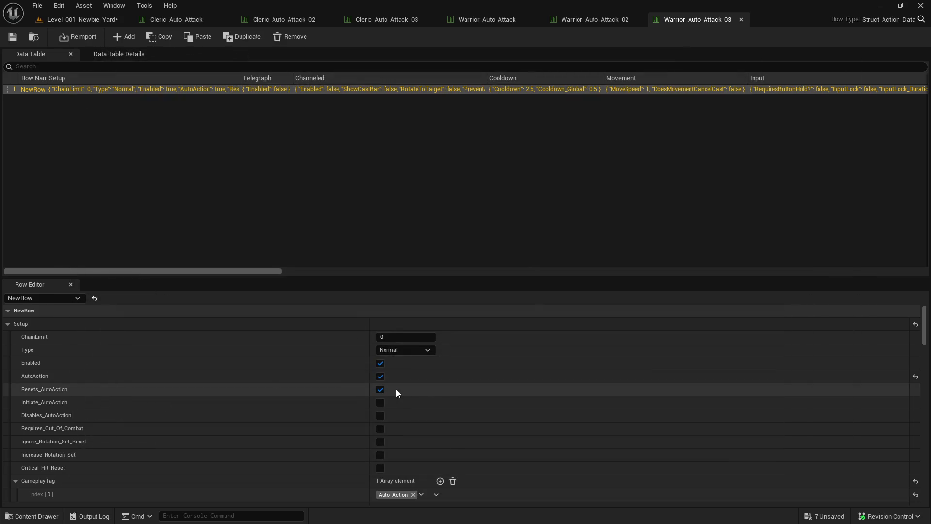
{"action": "scroll", "coordinate": [395, 389], "scroll_direction": "down", "scroll_amount": 20}
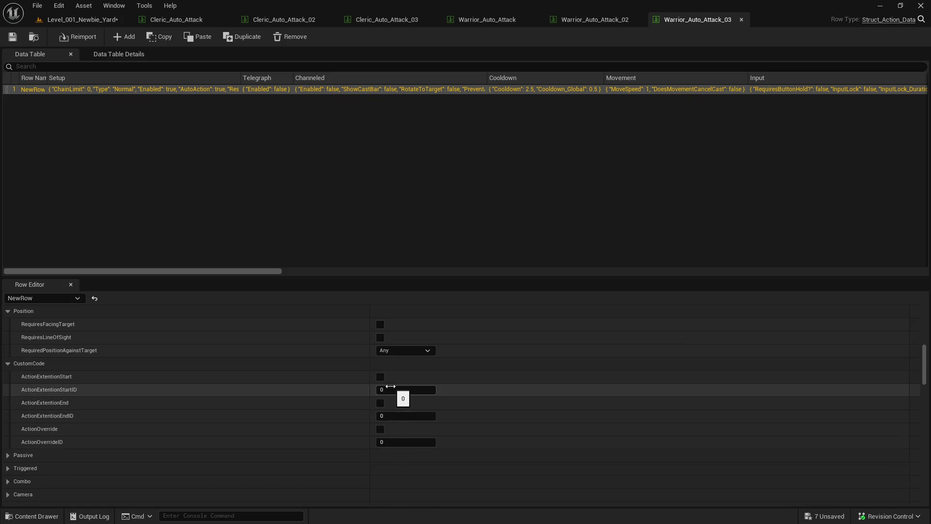
{"action": "scroll", "coordinate": [388, 383], "scroll_direction": "up", "scroll_amount": 2}
{"action": "left_click", "coordinate": [379, 368]}
{"action": "key", "text": "ctrl+w"}
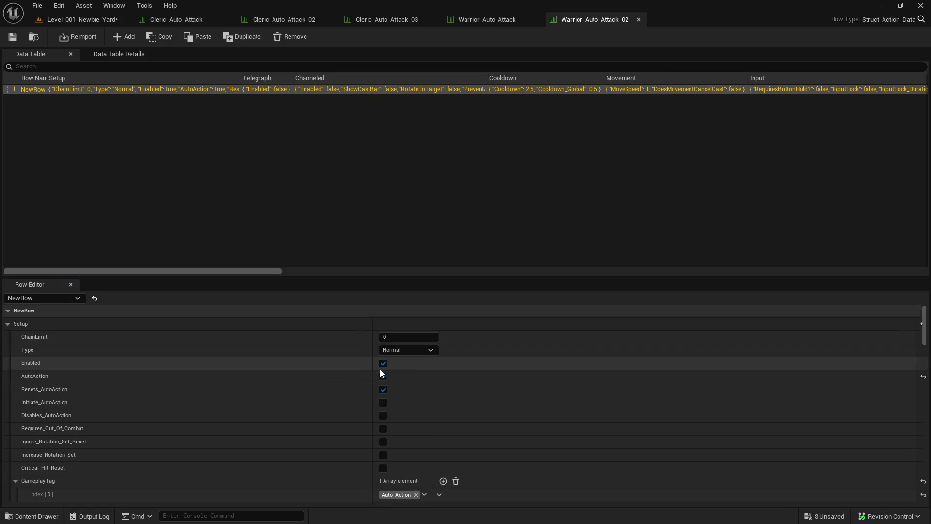
{"action": "scroll", "coordinate": [391, 383], "scroll_direction": "down", "scroll_amount": 10}
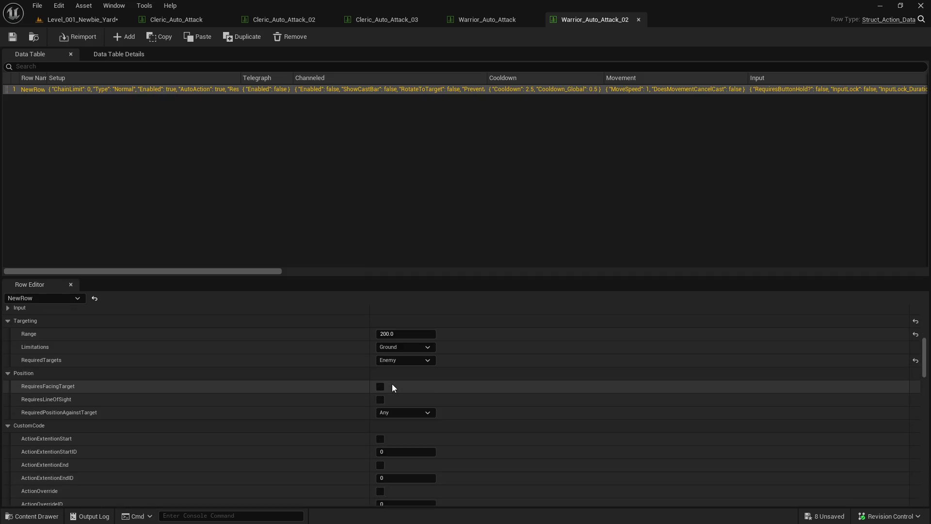
{"action": "key", "text": "ctrl+w"}
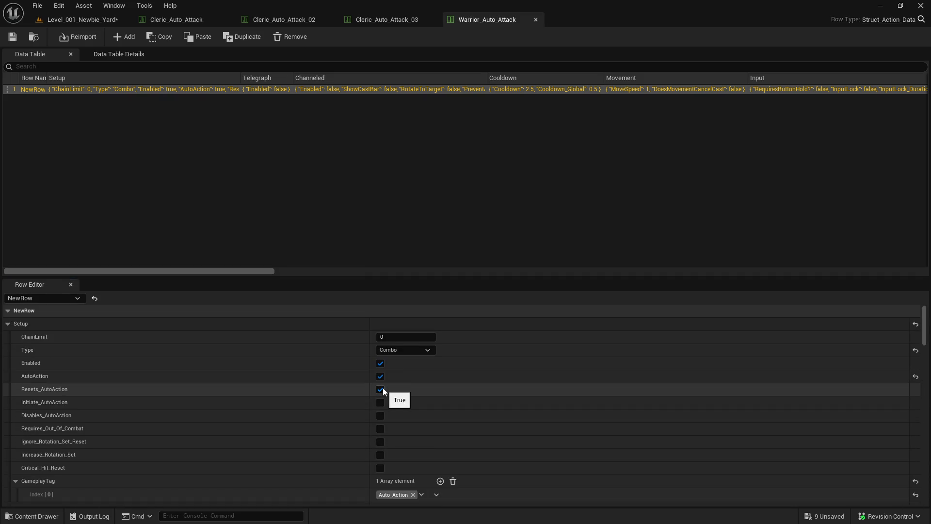
{"action": "scroll", "coordinate": [383, 388], "scroll_direction": "up", "scroll_amount": 4}
{"action": "scroll", "coordinate": [382, 387], "scroll_direction": "down", "scroll_amount": 5}
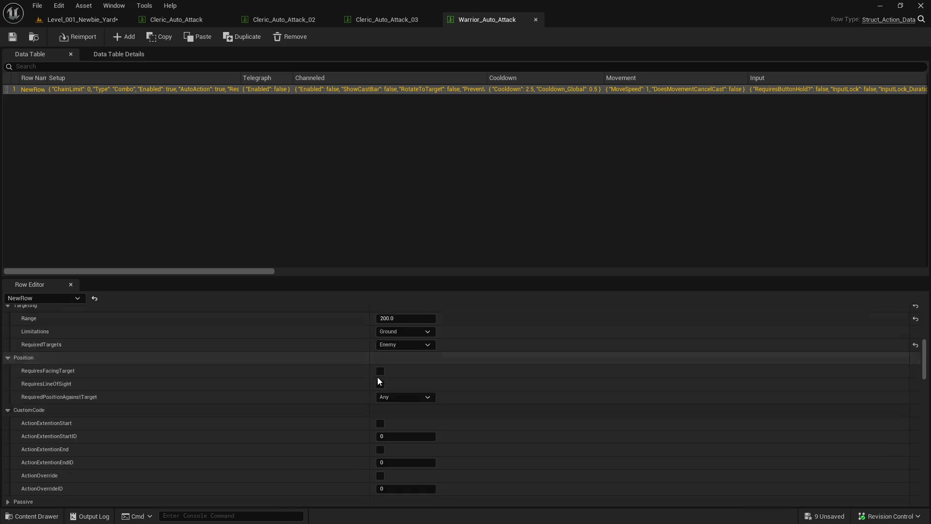
{"action": "key", "text": "ctrl+w"}
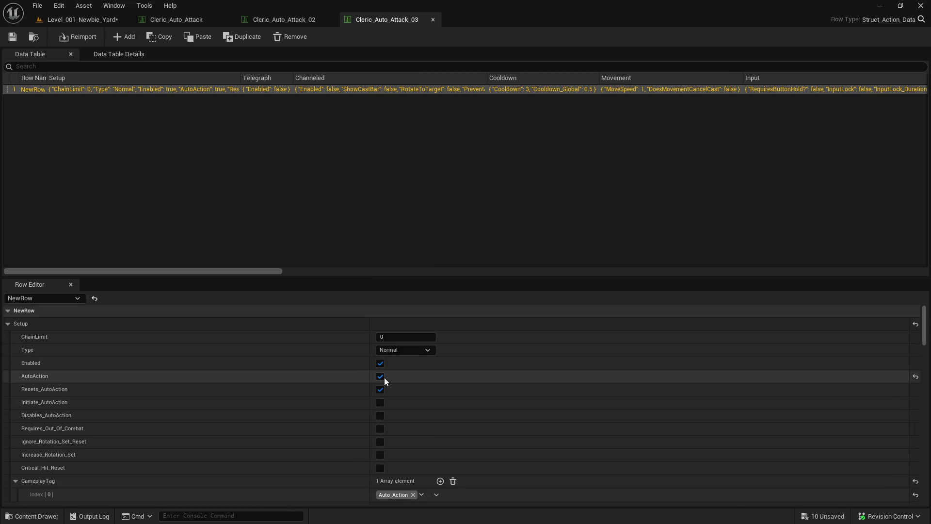
- Close Cleric_Auto_Attack_03 and _02, and enable RequiresFacingTarget on Cleric_Auto_Attack
{"action": "scroll", "coordinate": [384, 378], "scroll_direction": "down", "scroll_amount": 8}
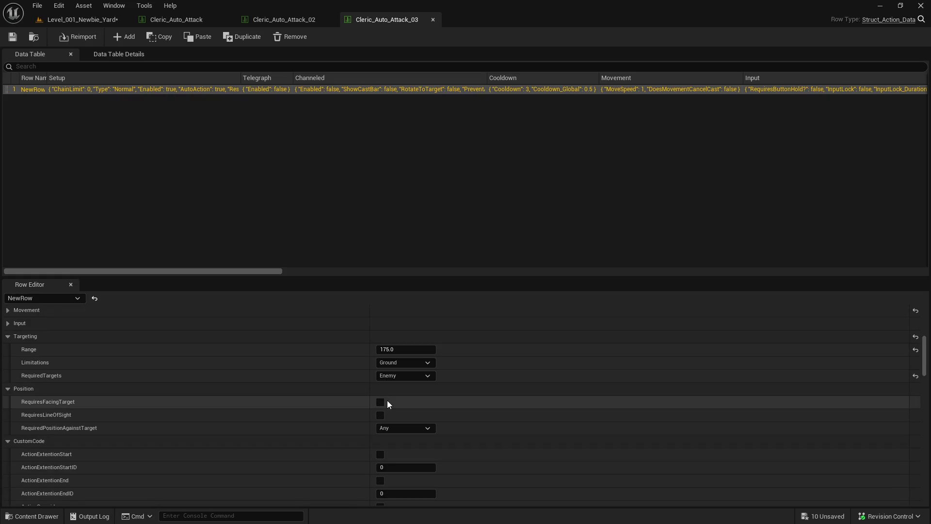
{"action": "key", "text": "ctrl+w"}
{"action": "scroll", "coordinate": [382, 401], "scroll_direction": "up", "scroll_amount": 8}
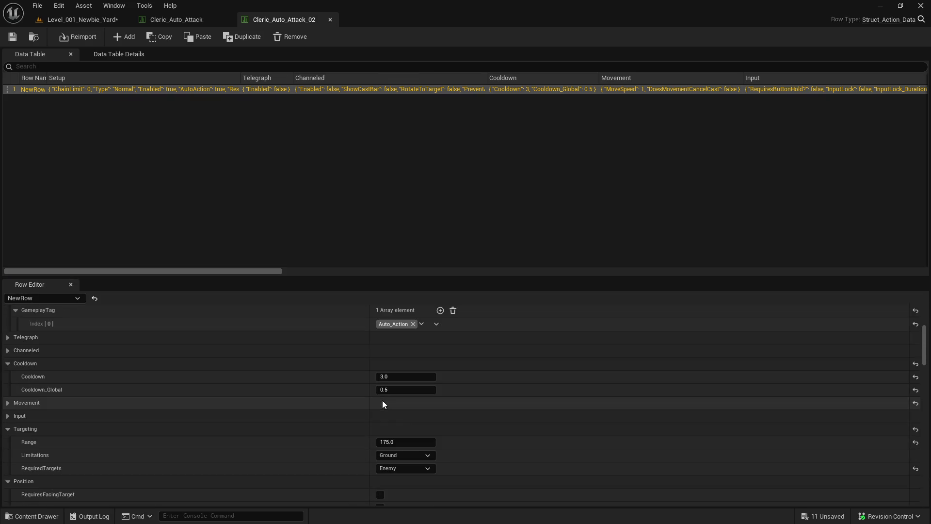
{"action": "scroll", "coordinate": [383, 403], "scroll_direction": "down", "scroll_amount": 3}
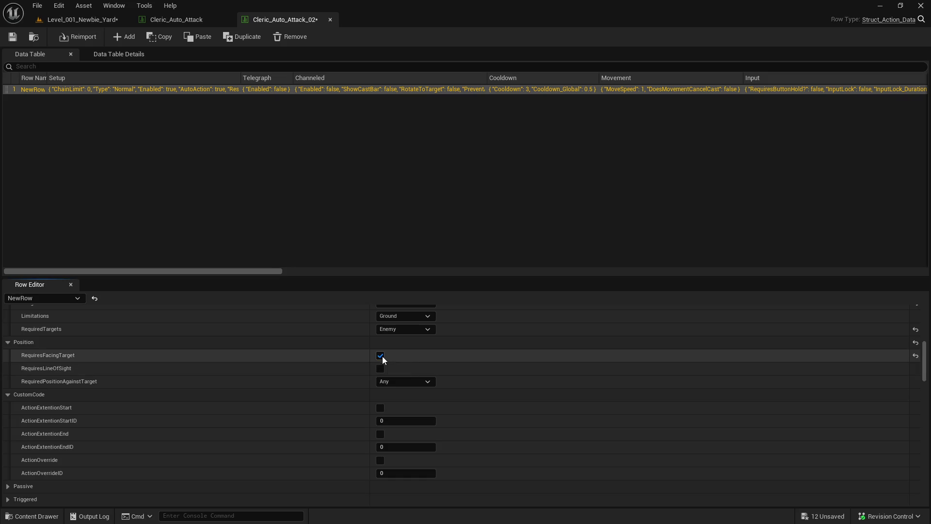
{"action": "key", "text": "ctrl+w"}
{"action": "scroll", "coordinate": [379, 384], "scroll_direction": "down", "scroll_amount": 10}
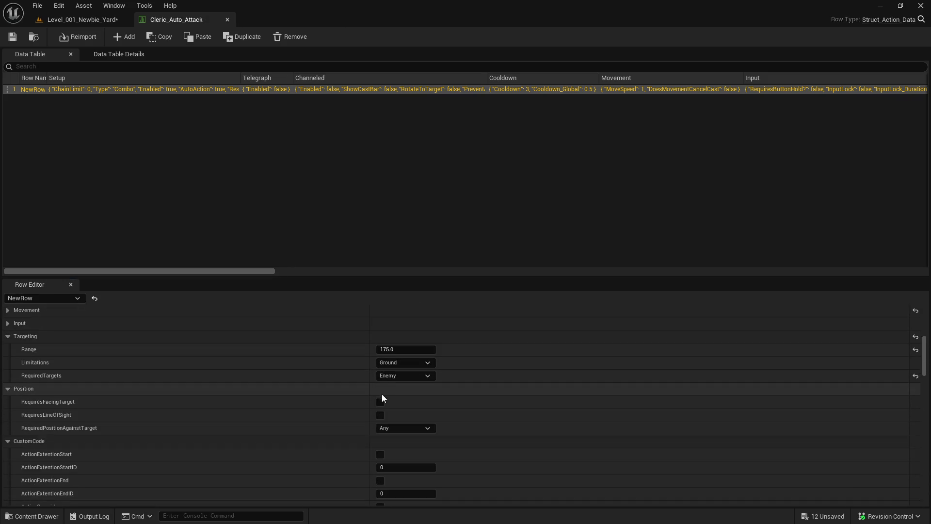
{"action": "left_click", "coordinate": [381, 401]}
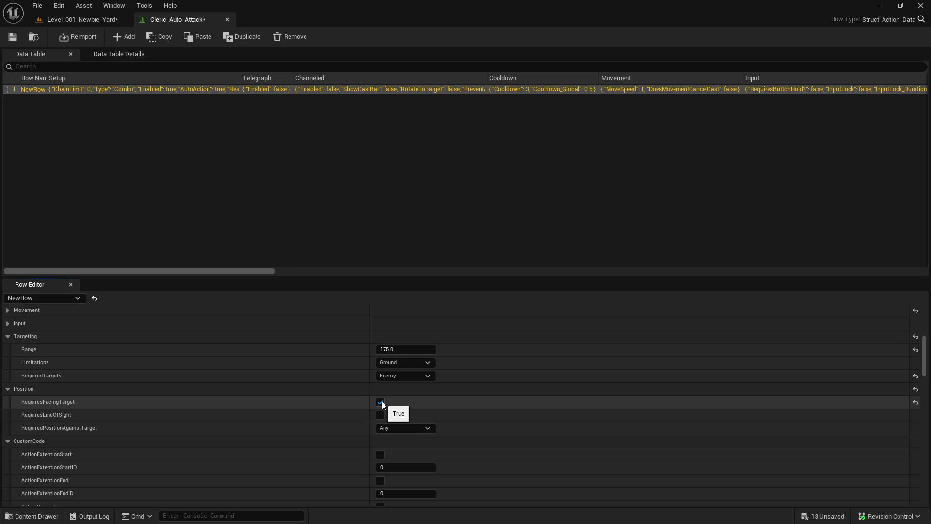
{"action": "key", "text": "ctrl+w"}
- Save all unsaved assets, confirming the save and check-out dialogs
{"action": "key", "text": "ctrl+space"}
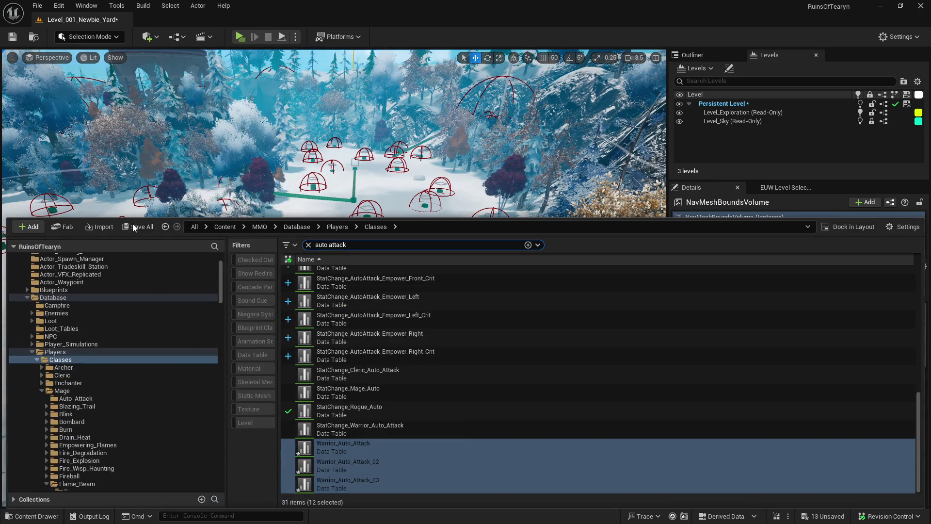
{"action": "key", "text": "ctrl+shift+s"}
{"action": "left_click", "coordinate": [543, 375]}
{"action": "left_click", "coordinate": [463, 376]}
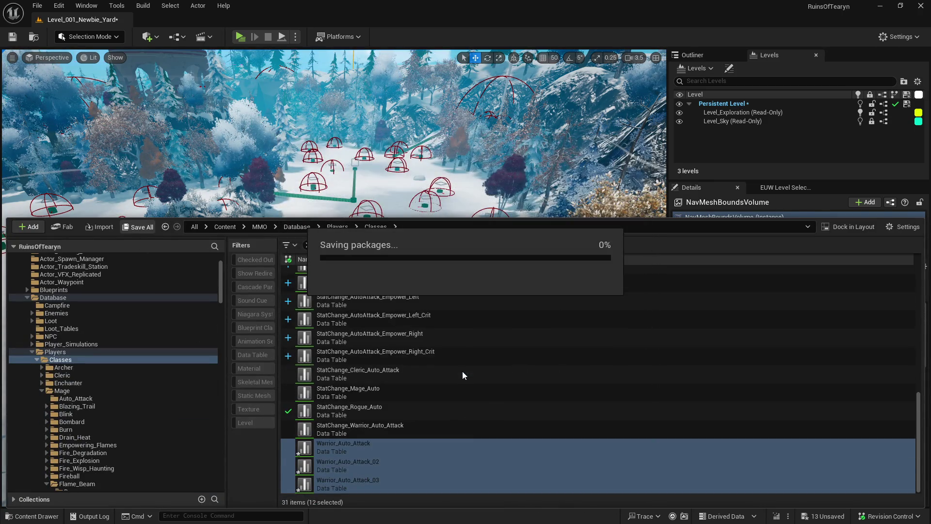
{"action": "key", "text": "alt+Tab"}
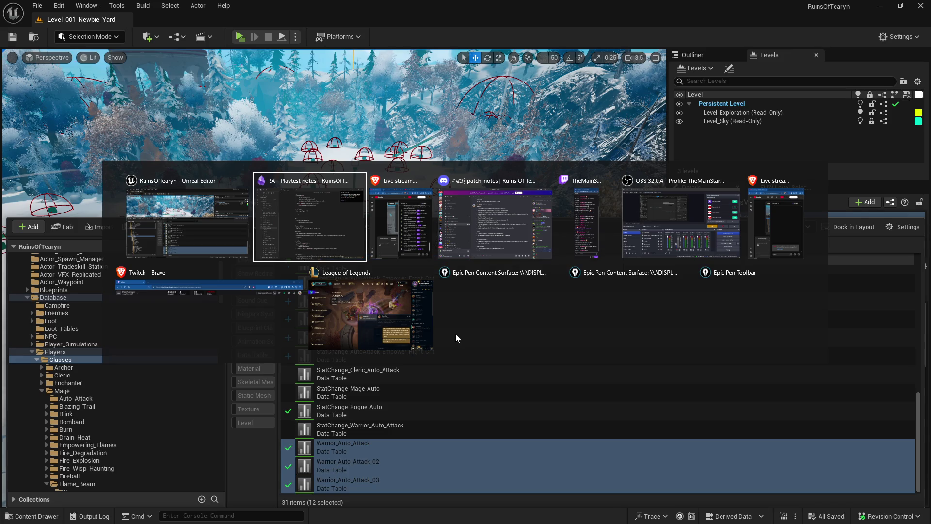
- Edit the patch-notes message to add 'Auto attacks now require facing the enemy target to be used' below the foliage entry
{"action": "key", "text": "alt+Tab"}
{"action": "key", "text": "alt+Tab"}
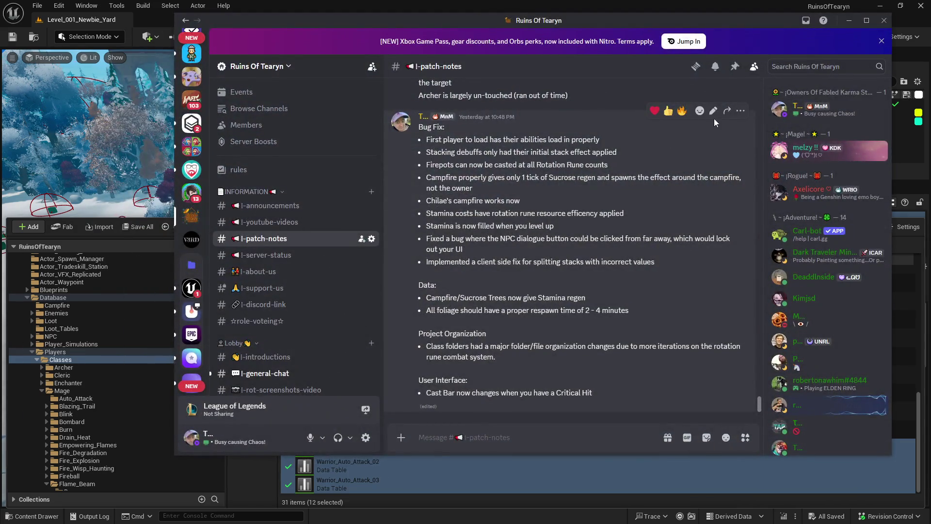
{"action": "left_click", "coordinate": [714, 113]}
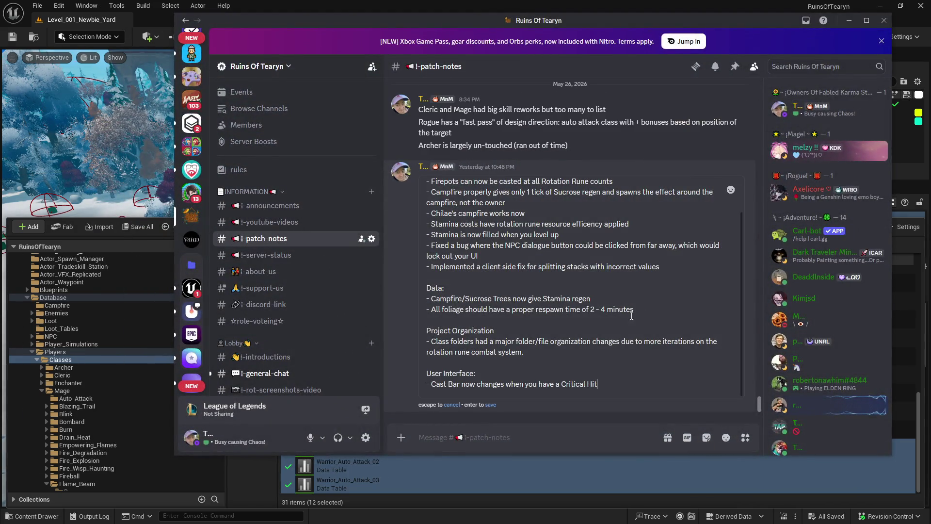
{"action": "left_click", "coordinate": [688, 315]}
{"action": "key", "text": "shift+Return"}
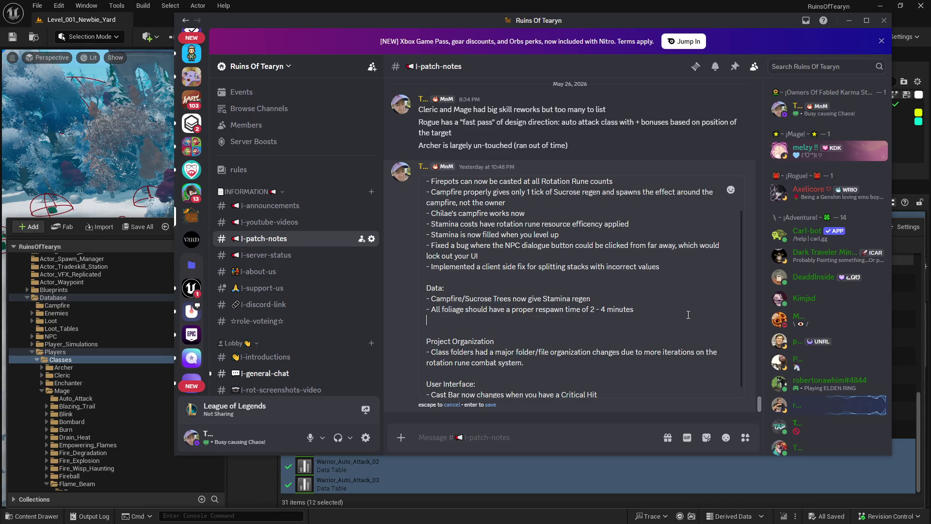
{"action": "type", "text": "-Auto "}
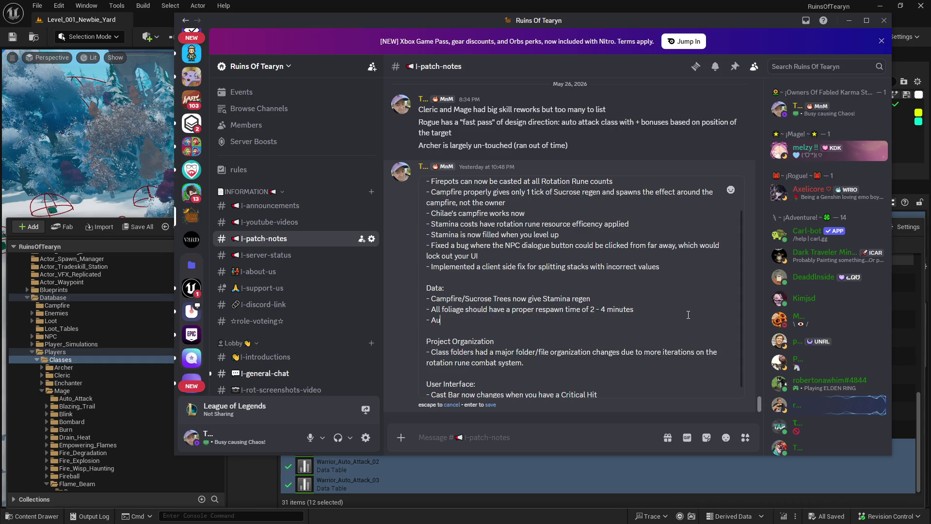
{"action": "type", "text": "attacks no"}
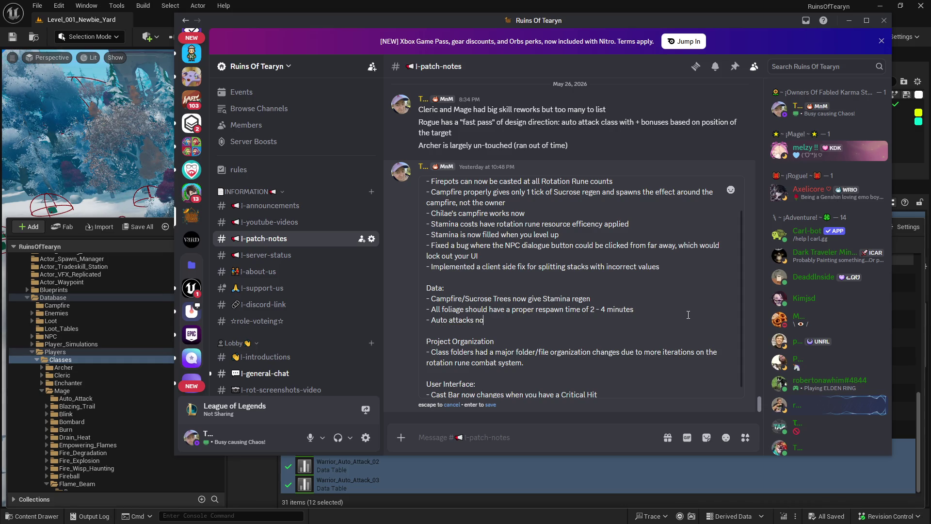
{"action": "type", "text": "w require facing "}
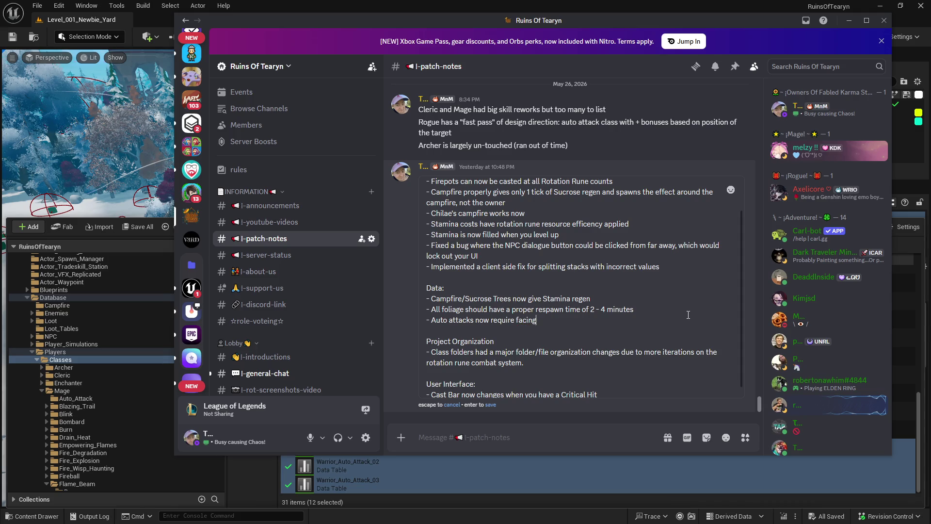
{"action": "type", "text": "the enemy tr"}
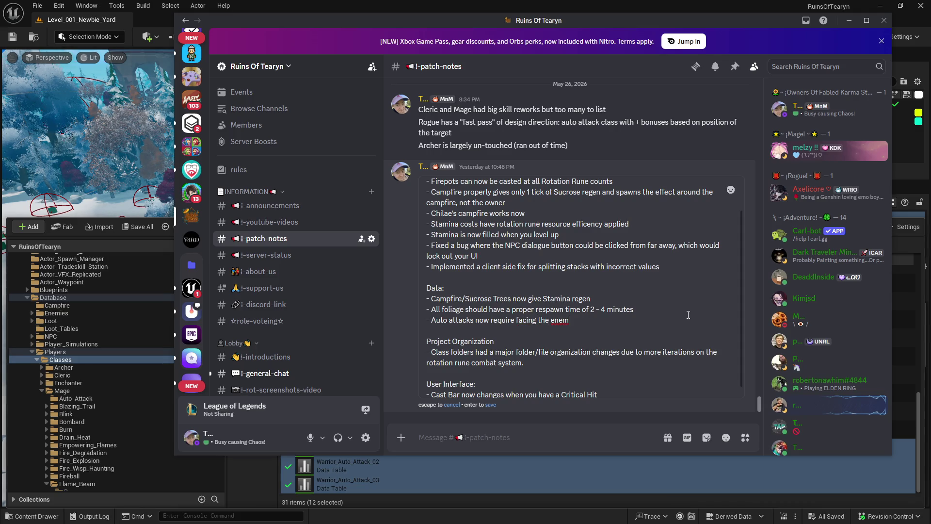
{"action": "key", "text": "BackSpace"}
{"action": "key", "text": "BackSpace"}
{"action": "type", "text": "target "}
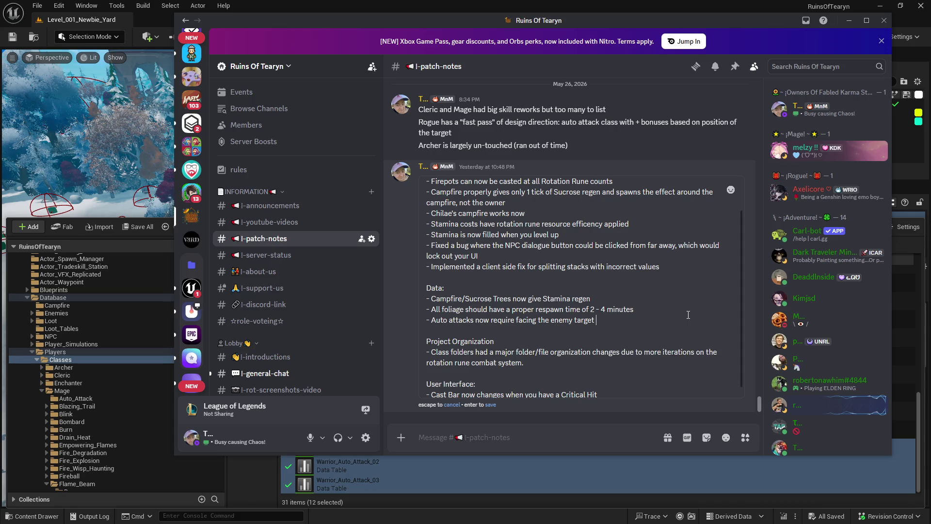
{"action": "type", "text": "to be used"}
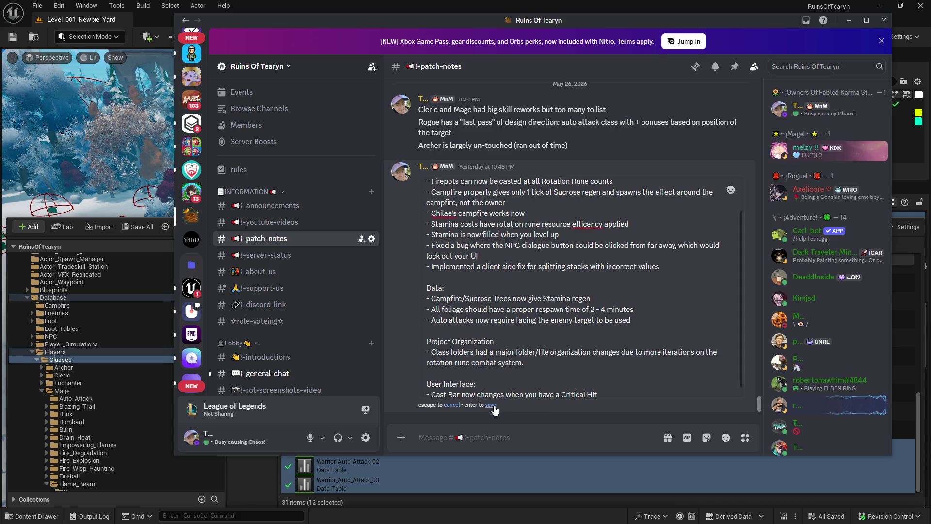
{"action": "left_click", "coordinate": [491, 404]}
{"action": "key", "text": "alt+Tab"}
{"action": "left_click", "coordinate": [388, 313]}
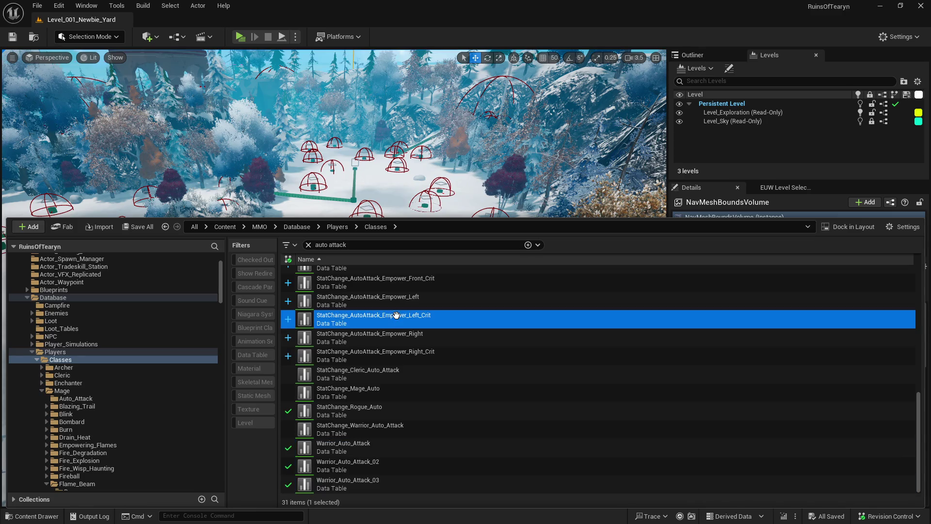
{"action": "key", "text": "alt+Tab"}
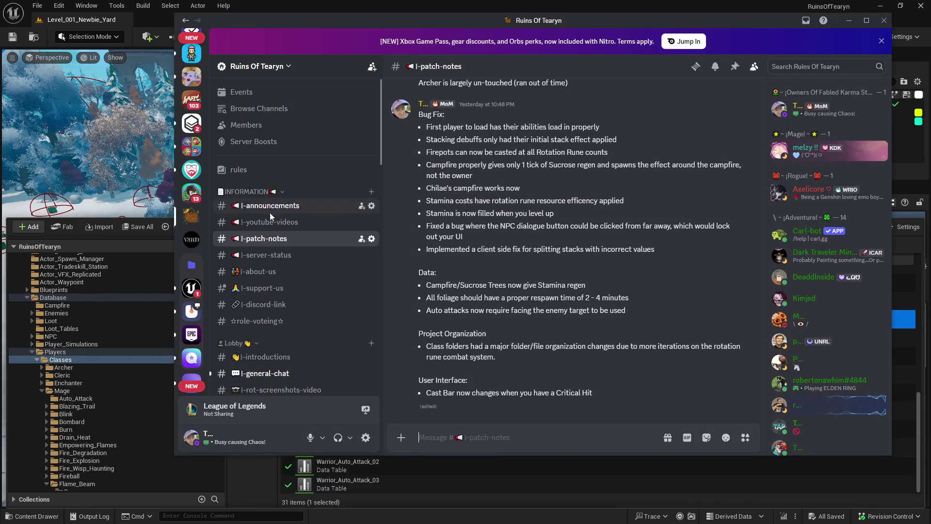
- Delete the 'put facing target required back on auto attacks' line from Obsidian's Data Work notes
{"action": "key", "text": "alt+Tab"}
{"action": "key", "text": "alt+Tab"}
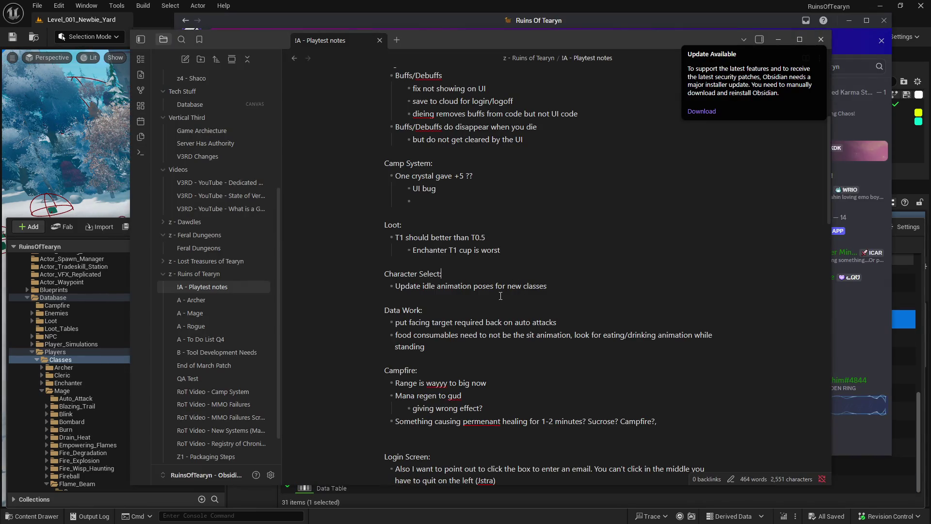
{"action": "left_click_drag", "start_coordinate": [569, 324], "coordinate": [324, 324]}
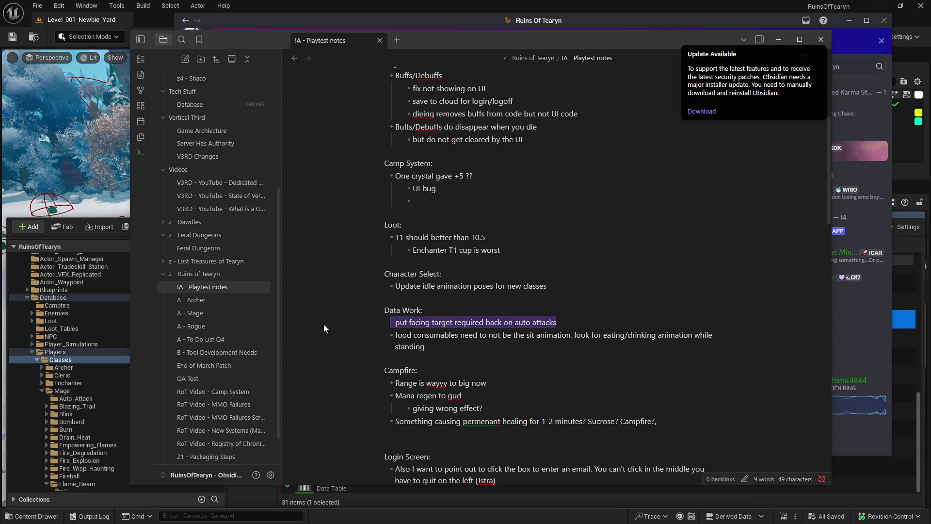
{"action": "key", "text": "BackSpace"}
{"action": "key", "text": "BackSpace"}
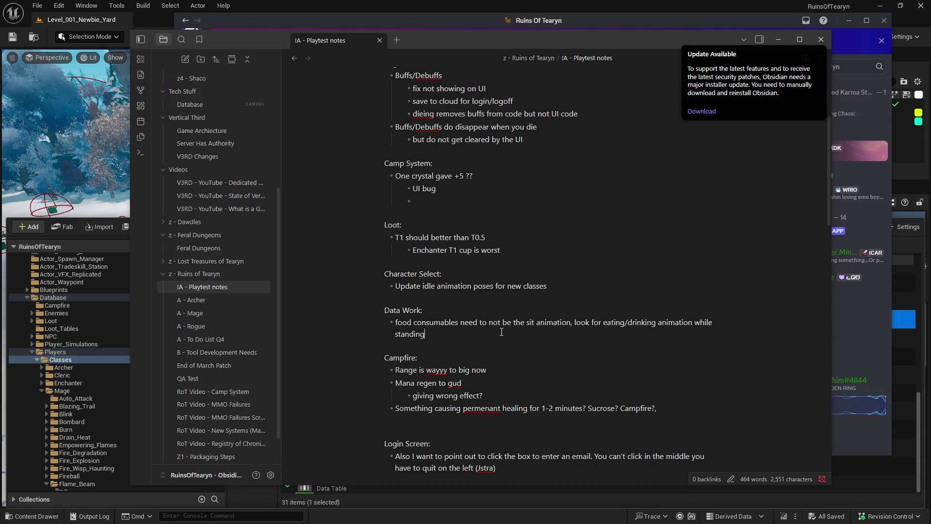
{"action": "key", "text": "alt+Tab"}
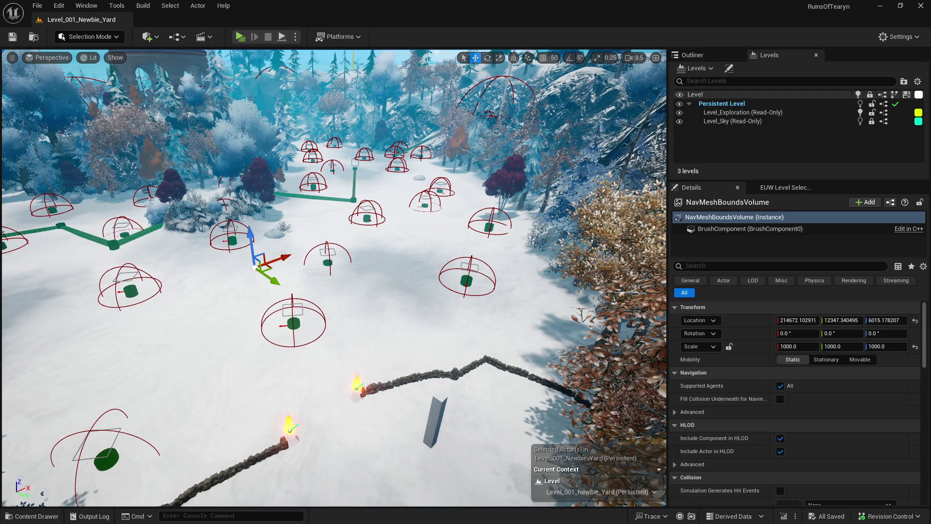
{"action": "key", "text": "alt+Tab"}
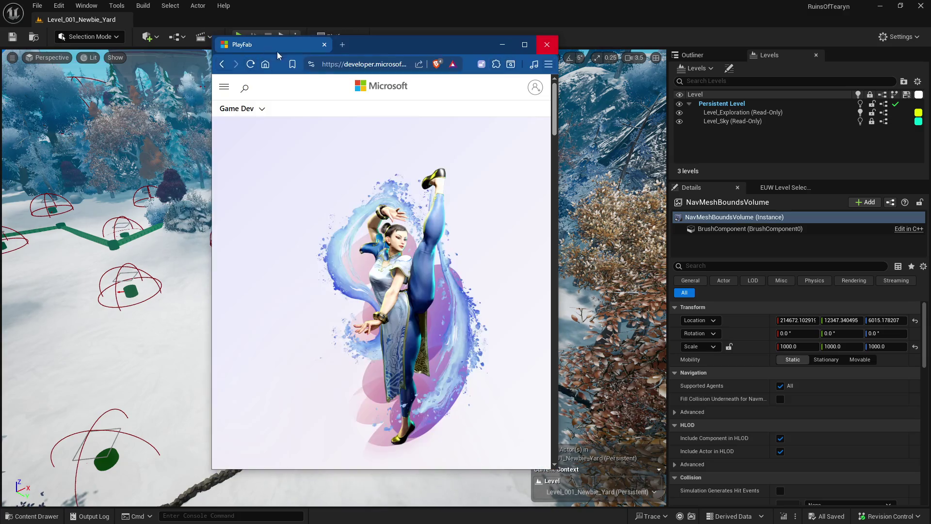
{"action": "left_click_drag", "start_coordinate": [384, 49], "coordinate": [129, 53]}
{"action": "key", "text": "alt+Tab"}
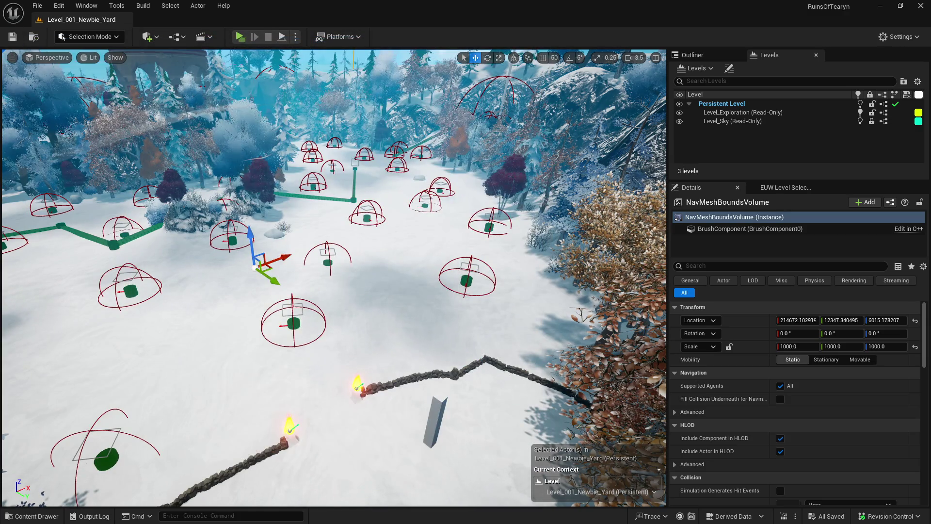
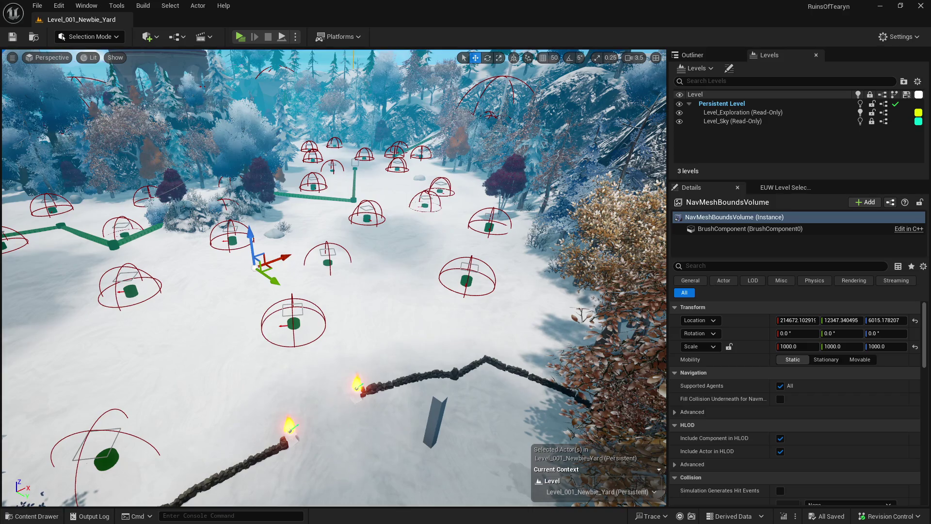
- Bring the Mixamo browser to the front, maximize it, and scroll through its page
{"action": "key", "text": "alt+Tab"}
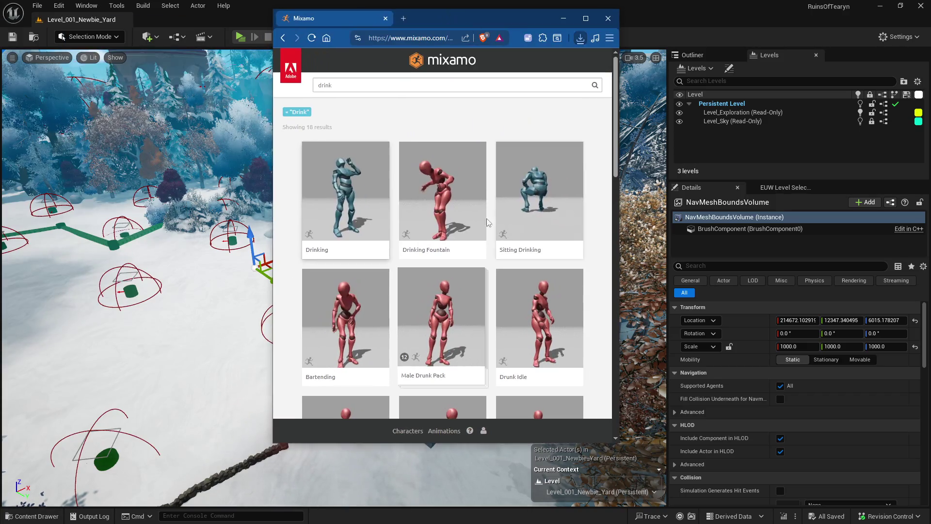
{"action": "key", "text": "super+Up"}
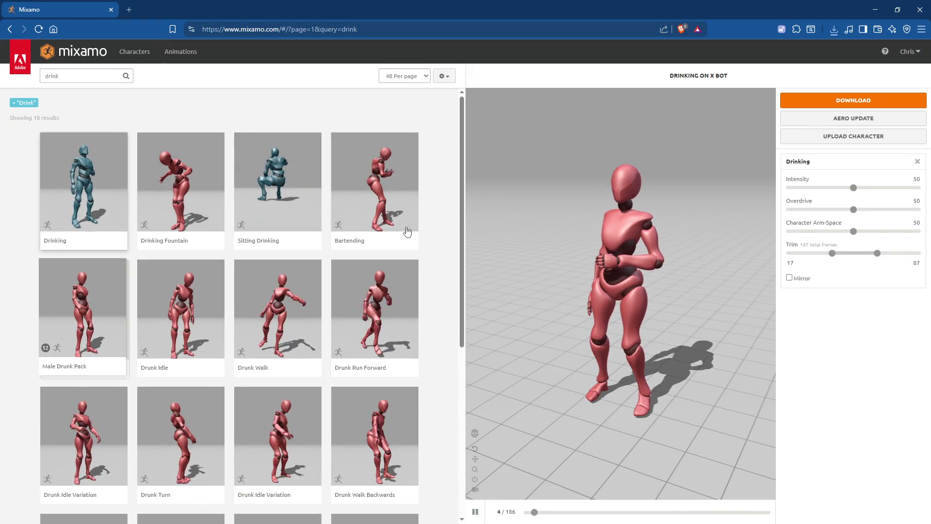
{"action": "scroll", "coordinate": [219, 231], "scroll_direction": "down", "scroll_amount": 1}
{"action": "scroll", "coordinate": [219, 230], "scroll_direction": "down", "scroll_amount": 3}
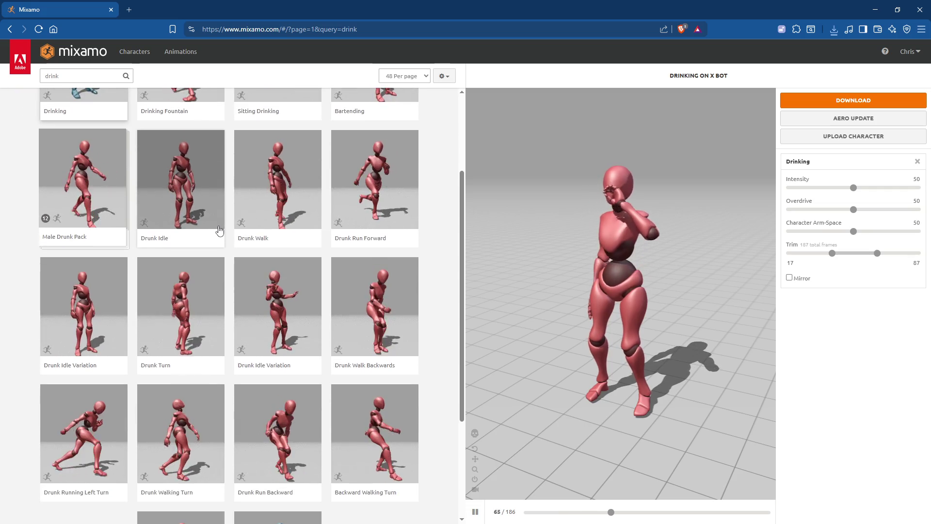
{"action": "scroll", "coordinate": [219, 230], "scroll_direction": "down", "scroll_amount": 1}
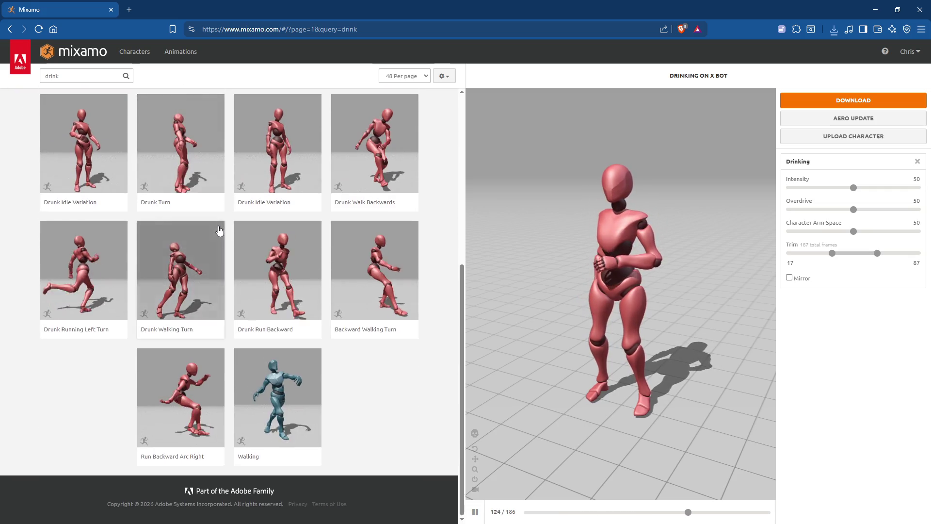
{"action": "scroll", "coordinate": [219, 231], "scroll_direction": "up", "scroll_amount": 5}
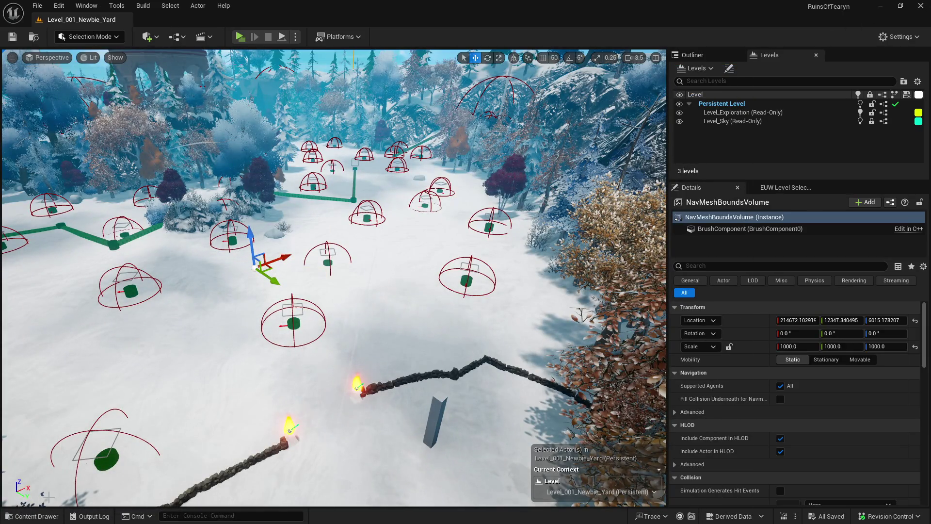
- Filter the Content Drawer's Database folder down to food assets
{"action": "left_click", "coordinate": [34, 516]}
{"action": "left_click", "coordinate": [34, 516]}
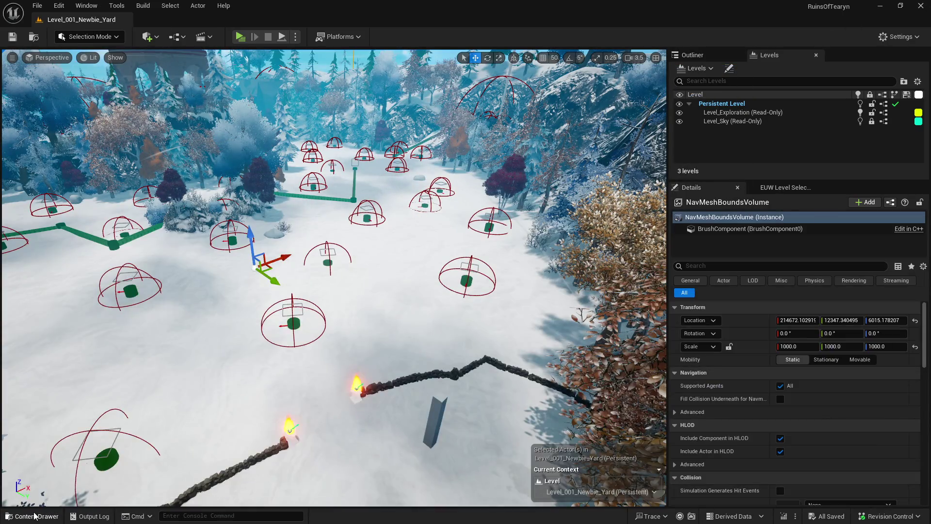
{"action": "left_click", "coordinate": [34, 516]}
{"action": "scroll", "coordinate": [90, 323], "scroll_direction": "up", "scroll_amount": 3}
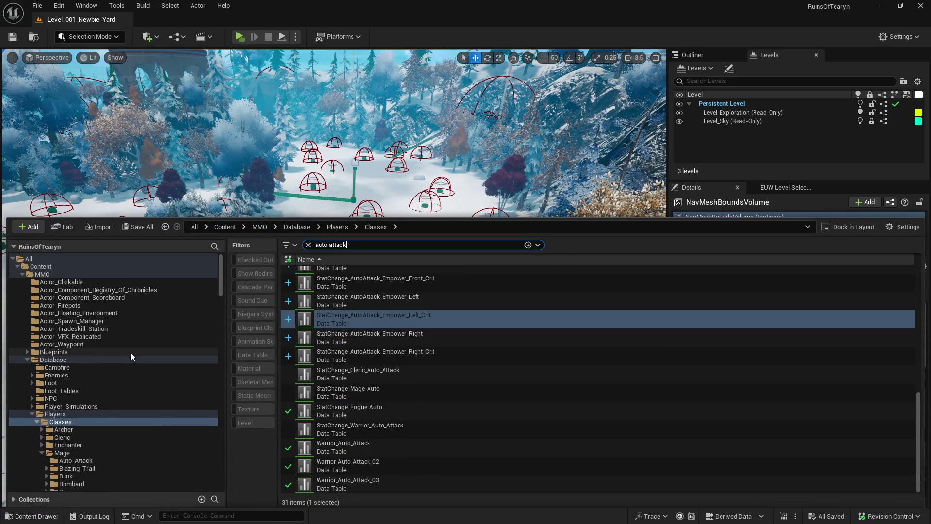
{"action": "scroll", "coordinate": [109, 397], "scroll_direction": "down", "scroll_amount": 2}
{"action": "left_click", "coordinate": [71, 314]}
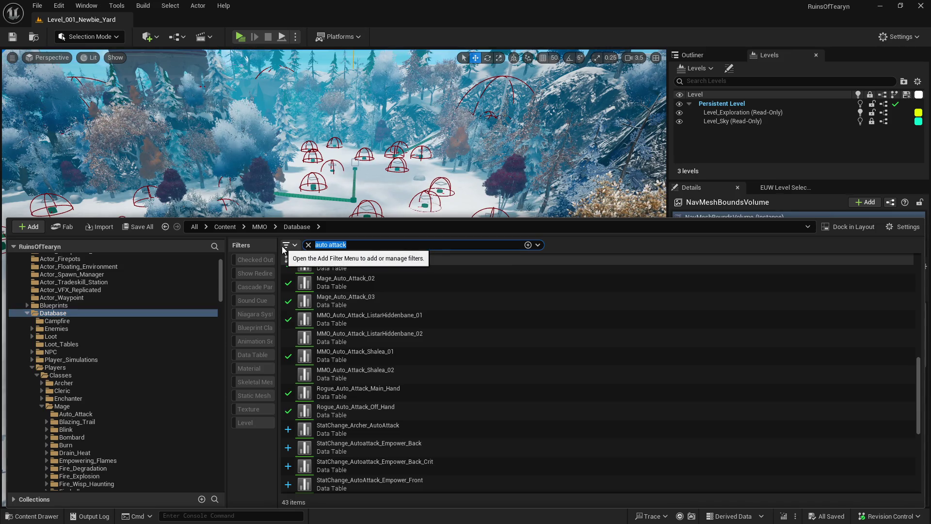
{"action": "type", "text": "food"}
{"action": "key", "text": "Return"}
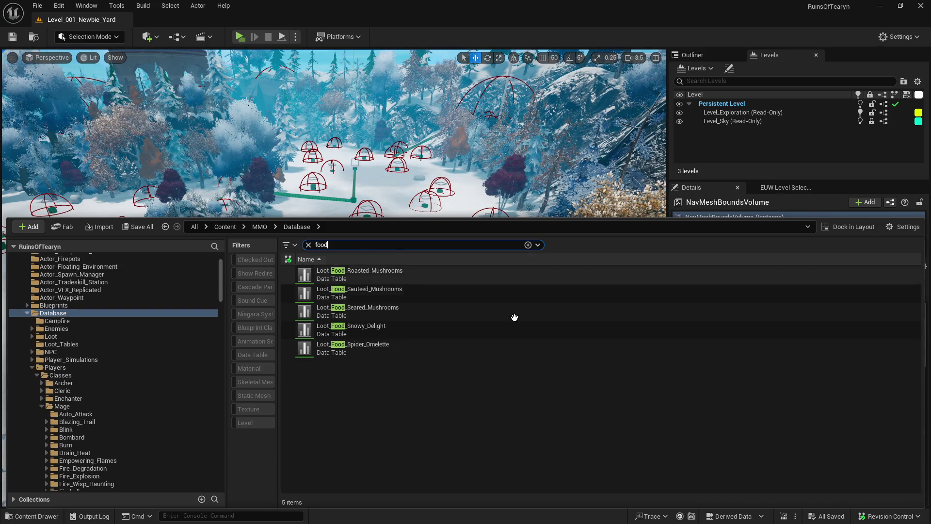
- Open Loot_Food_Snowy_Delight, dock it, and expand its Loot_Consumable fields to reach Loot_Action
{"action": "double_click", "coordinate": [435, 333]}
{"action": "scroll", "coordinate": [417, 353], "scroll_direction": "down", "scroll_amount": 3}
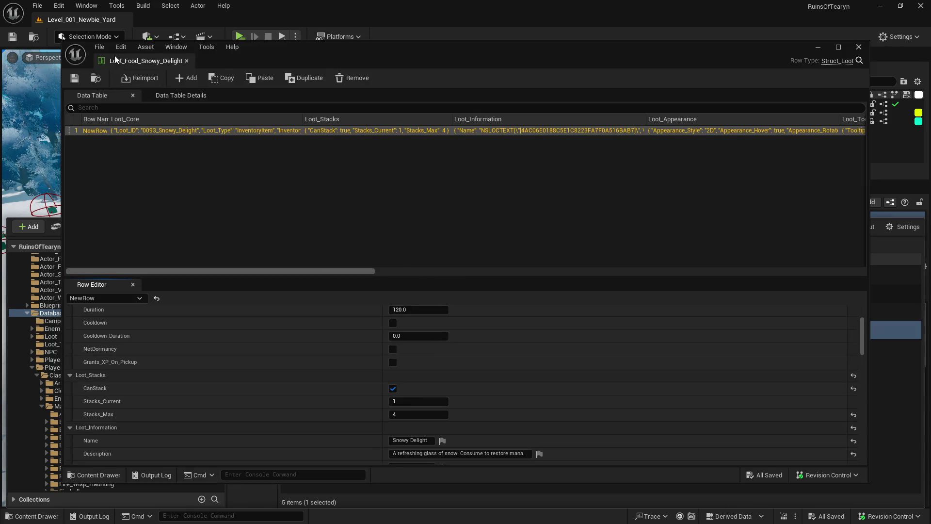
{"action": "mouse_move", "coordinate": [272, 46]}
{"action": "left_mouse_down"}
{"action": "mouse_move", "coordinate": [193, 10]}
{"action": "mouse_move", "coordinate": [185, 23]}
{"action": "left_mouse_up"}
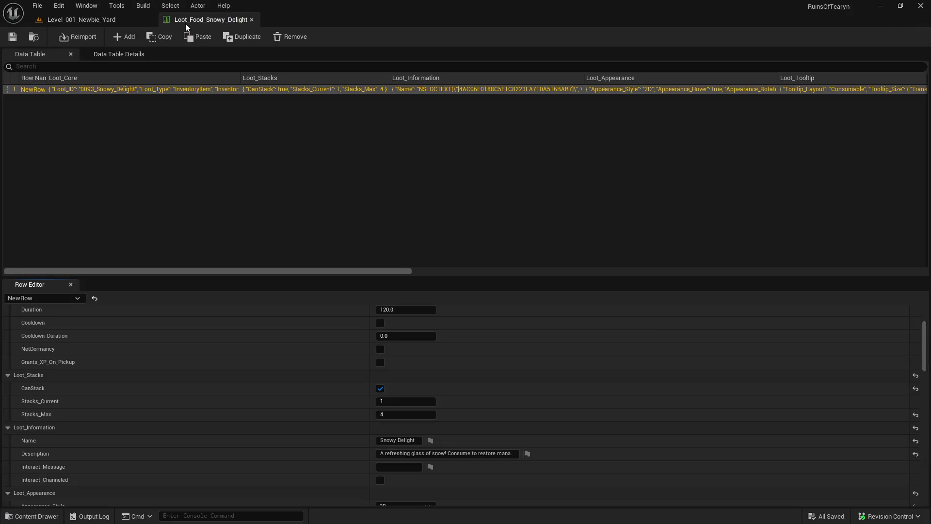
{"action": "scroll", "coordinate": [307, 359], "scroll_direction": "down", "scroll_amount": 5}
{"action": "scroll", "coordinate": [307, 364], "scroll_direction": "down", "scroll_amount": 5}
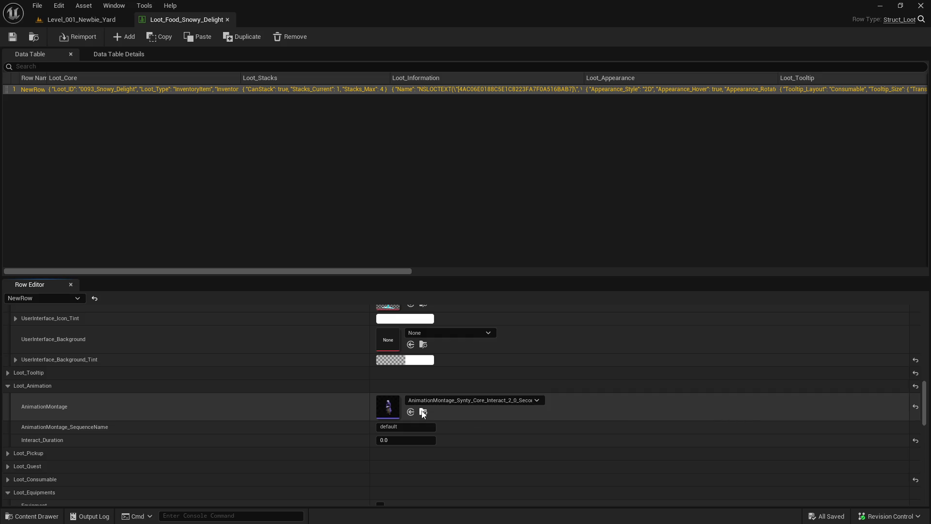
{"action": "scroll", "coordinate": [177, 429], "scroll_direction": "down", "scroll_amount": 5}
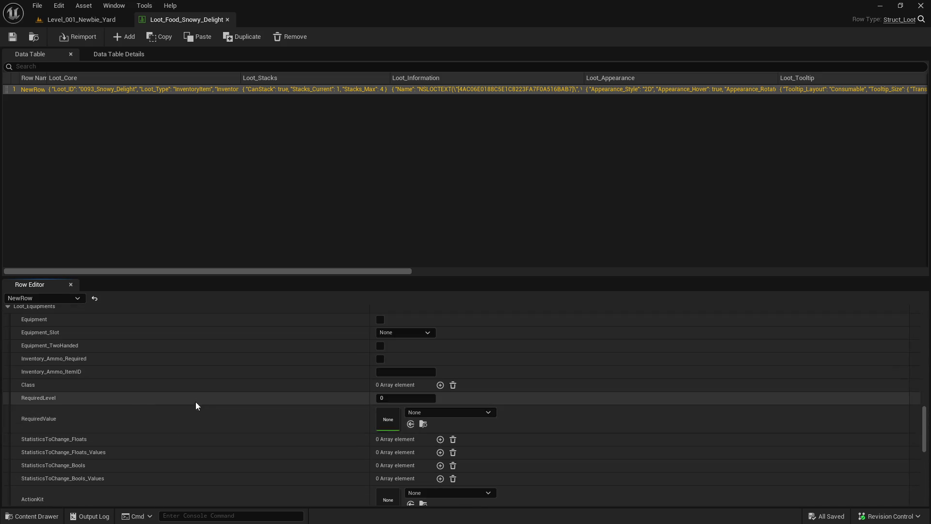
{"action": "scroll", "coordinate": [148, 409], "scroll_direction": "up", "scroll_amount": 1}
{"action": "scroll", "coordinate": [49, 378], "scroll_direction": "down", "scroll_amount": 2}
{"action": "scroll", "coordinate": [15, 340], "scroll_direction": "up", "scroll_amount": 3}
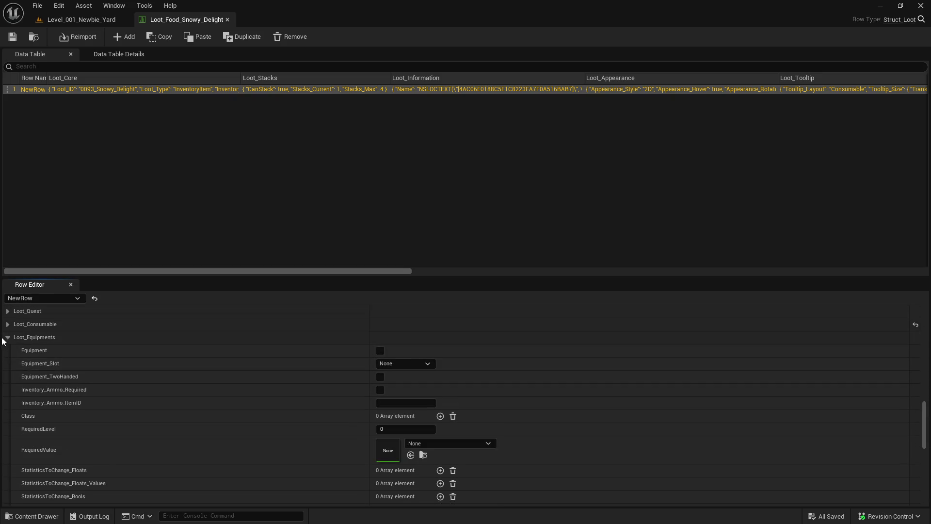
{"action": "left_click", "coordinate": [8, 324]}
{"action": "scroll", "coordinate": [8, 368], "scroll_direction": "down", "scroll_amount": 10}
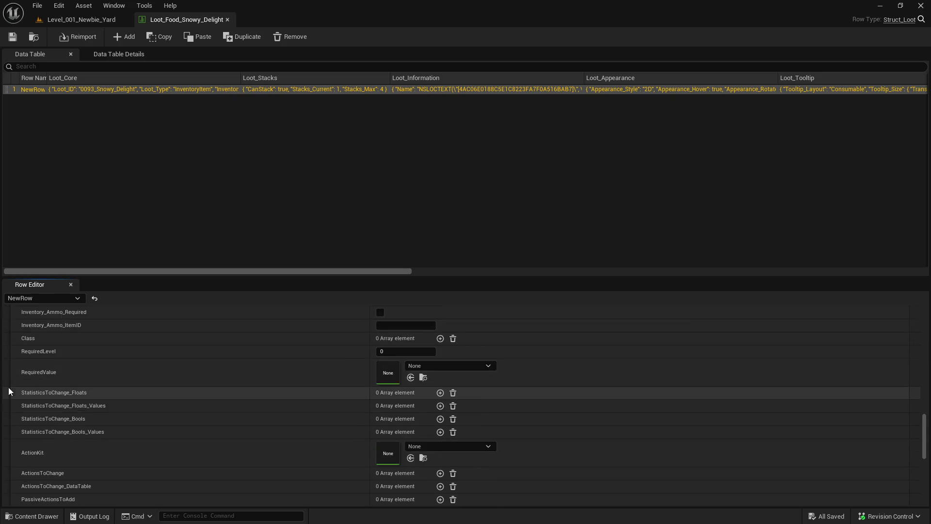
{"action": "scroll", "coordinate": [8, 388], "scroll_direction": "down", "scroll_amount": 5}
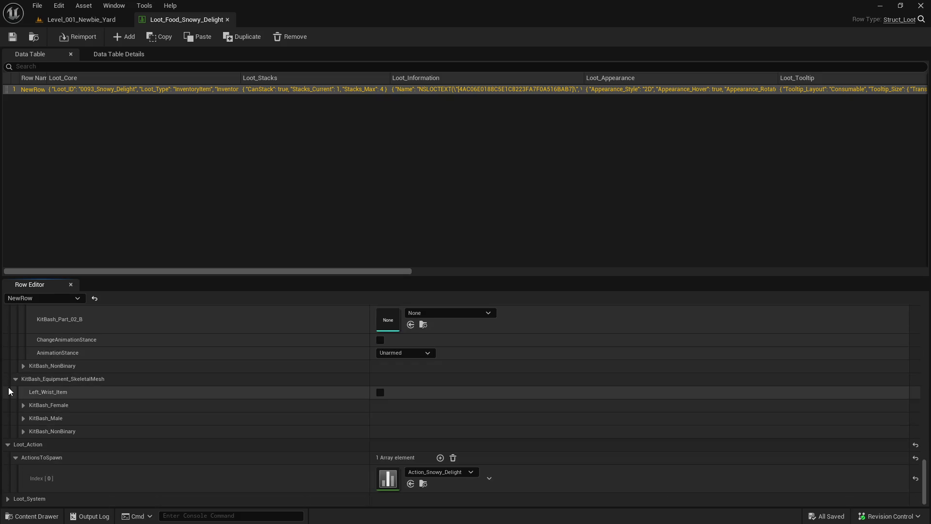
- Open Action_Snowy_Delight and its Sit_Full start animation montage
{"action": "left_click", "coordinate": [423, 484]}
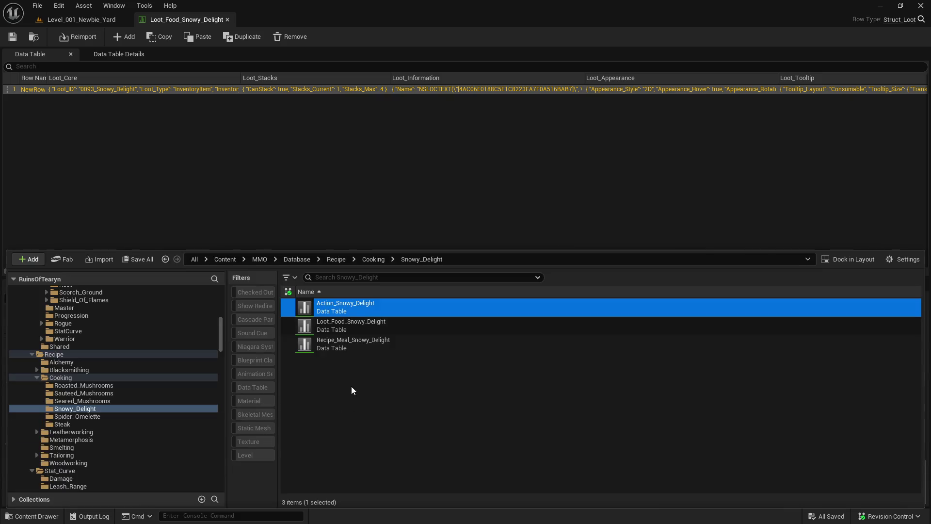
{"action": "double_click", "coordinate": [354, 305]}
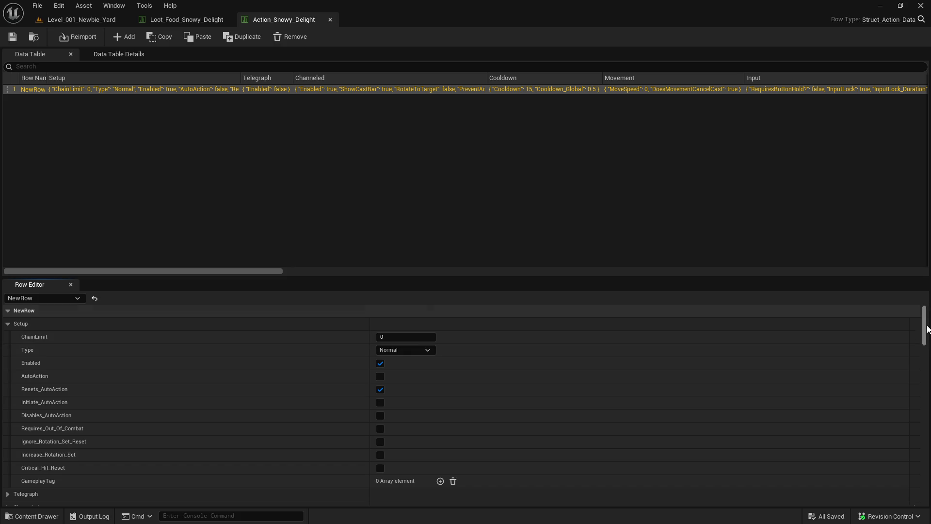
{"action": "mouse_move", "coordinate": [928, 329]}
{"action": "left_mouse_down"}
{"action": "mouse_move", "coordinate": [908, 412]}
{"action": "mouse_move", "coordinate": [913, 395]}
{"action": "left_mouse_up"}
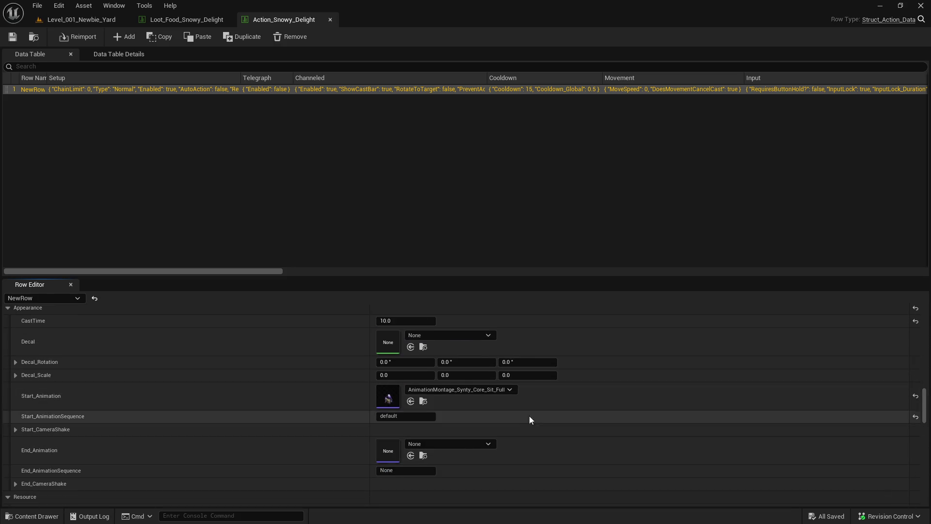
{"action": "left_click", "coordinate": [423, 401]}
{"action": "double_click", "coordinate": [372, 307]}
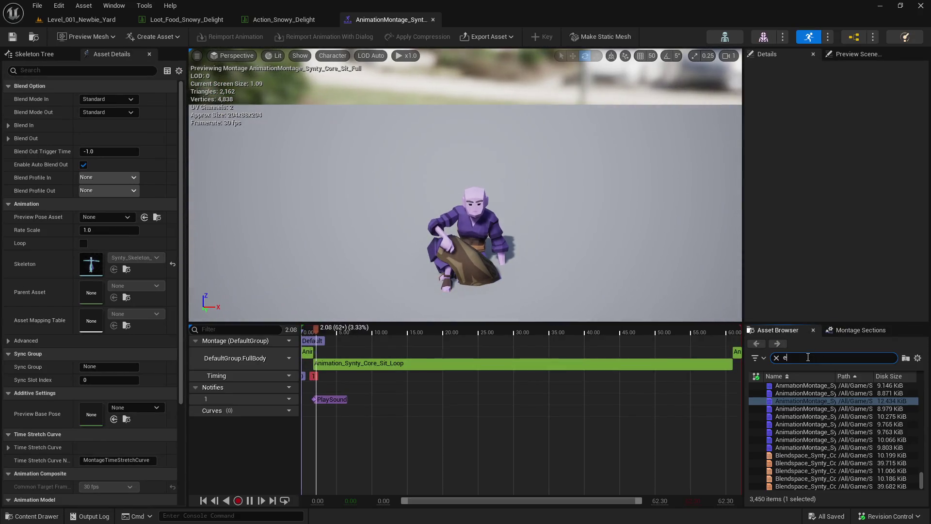
- Filter the Asset Browser for eat animations and compare the Eat_Hold, Eat_Large, Scoff and Small clips
{"action": "type", "text": "at"}
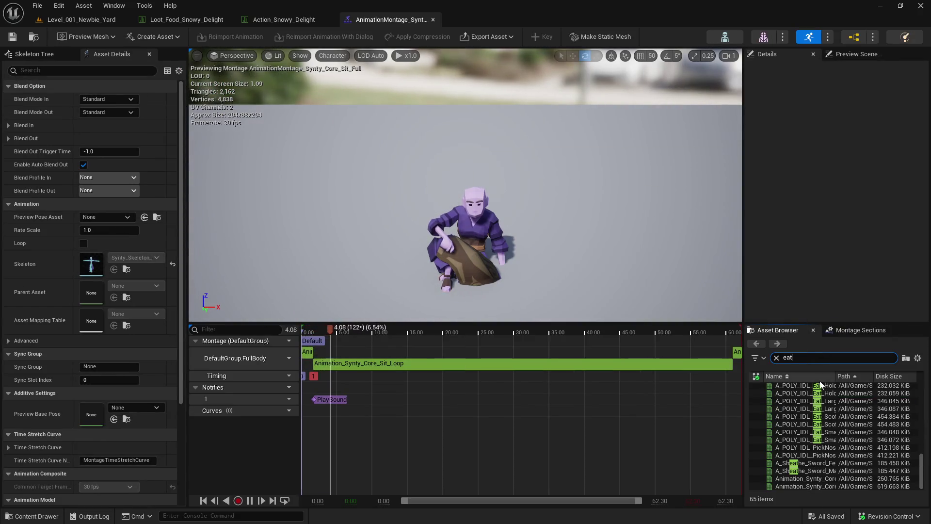
{"action": "double_click", "coordinate": [817, 385]}
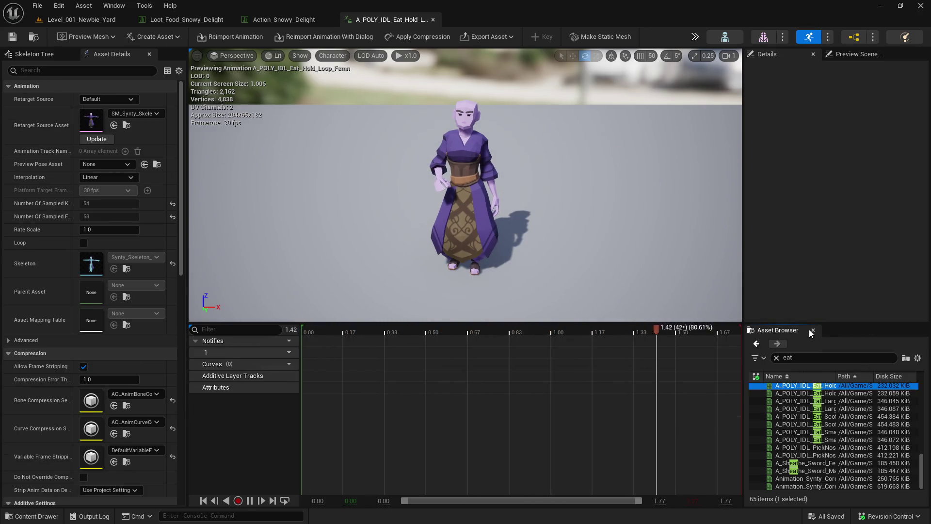
{"action": "left_click_drag", "start_coordinate": [804, 323], "coordinate": [789, 165]}
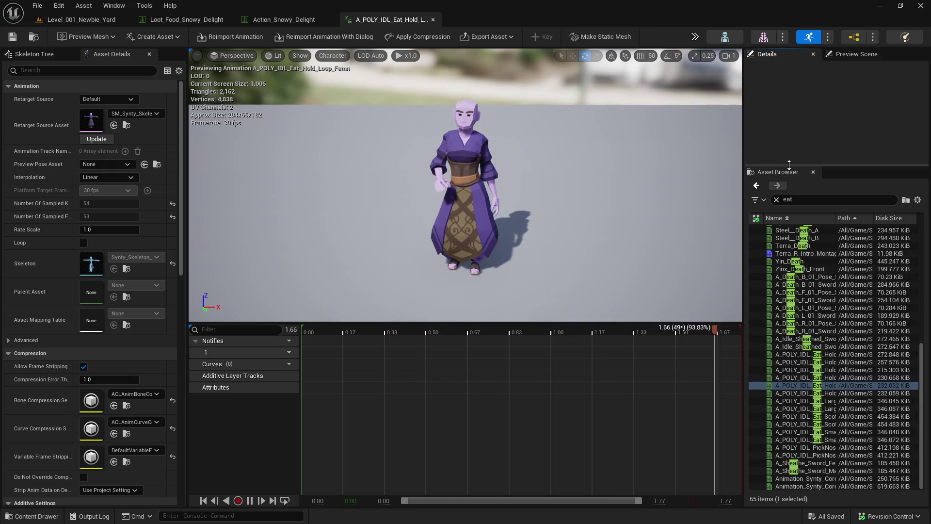
{"action": "left_click_drag", "start_coordinate": [741, 229], "coordinate": [674, 230]}
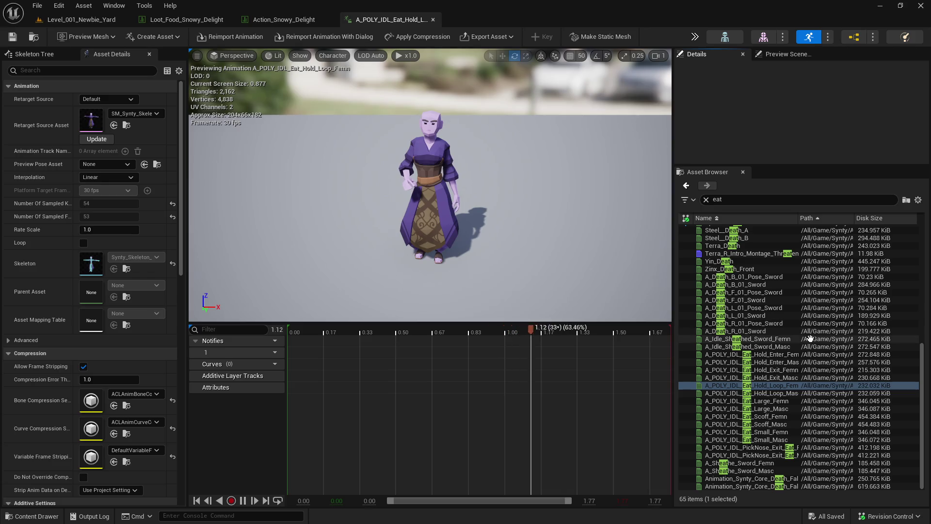
{"action": "left_click", "coordinate": [791, 400]}
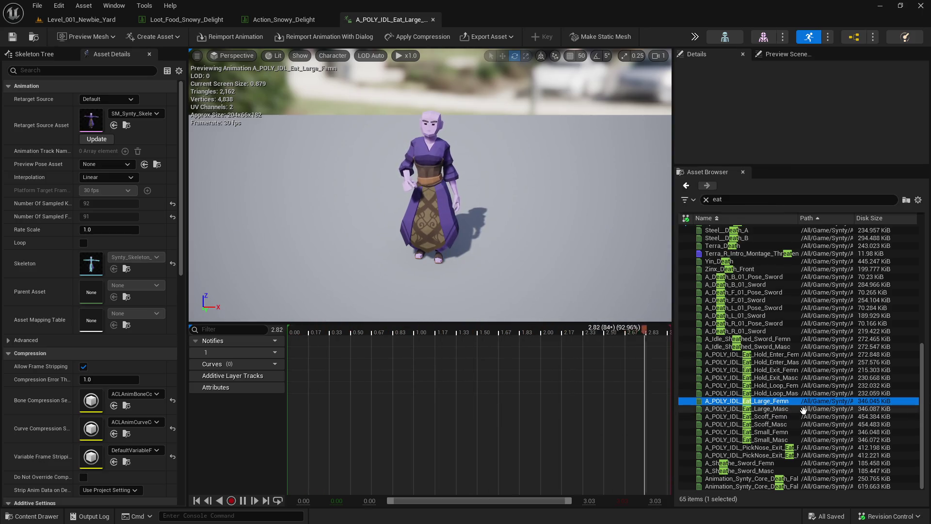
{"action": "left_click", "coordinate": [792, 409]}
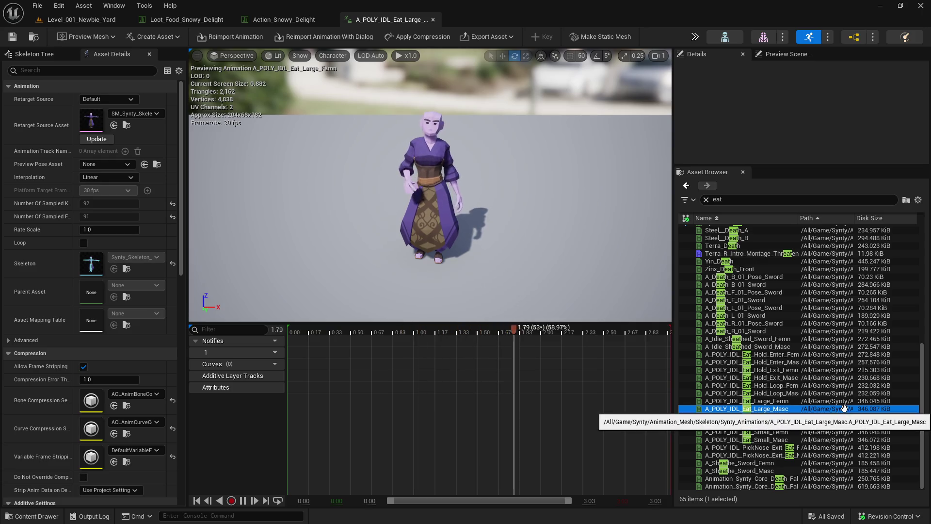
{"action": "left_click", "coordinate": [883, 401]}
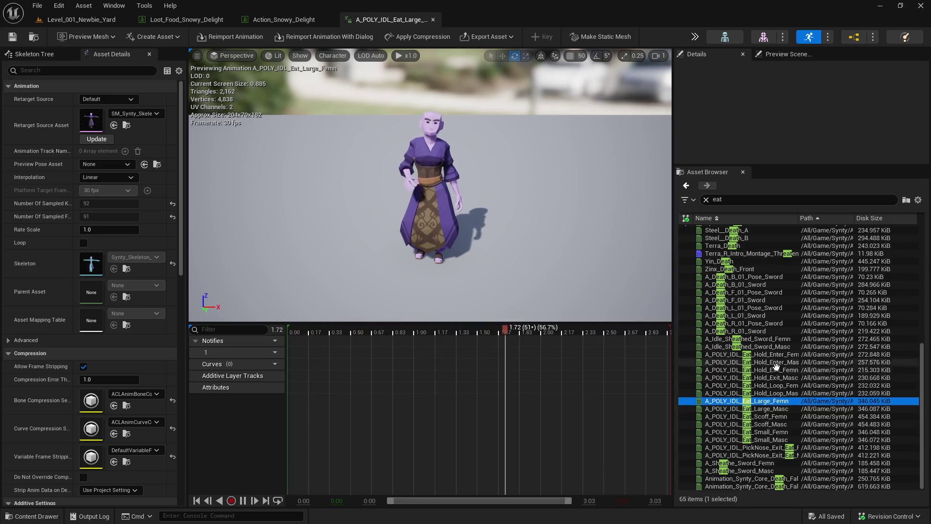
{"action": "left_click", "coordinate": [794, 408]}
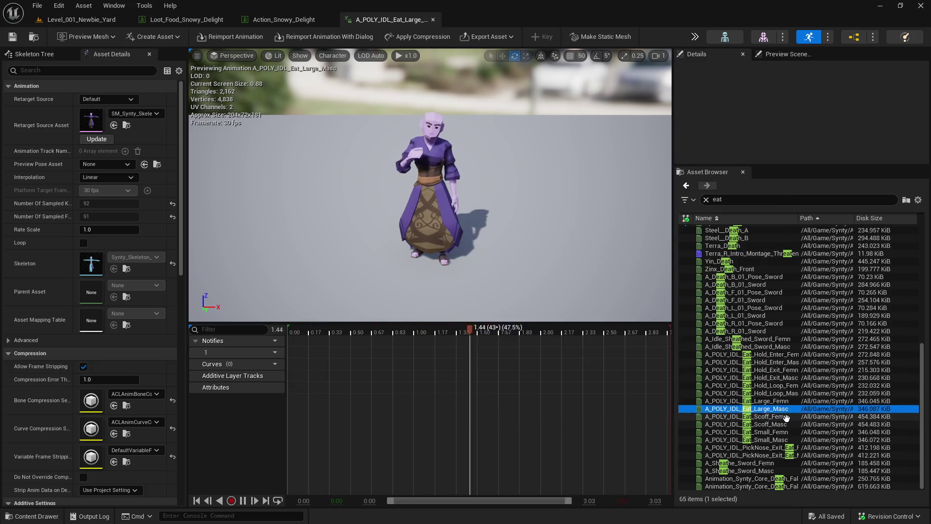
{"action": "left_click", "coordinate": [786, 417]}
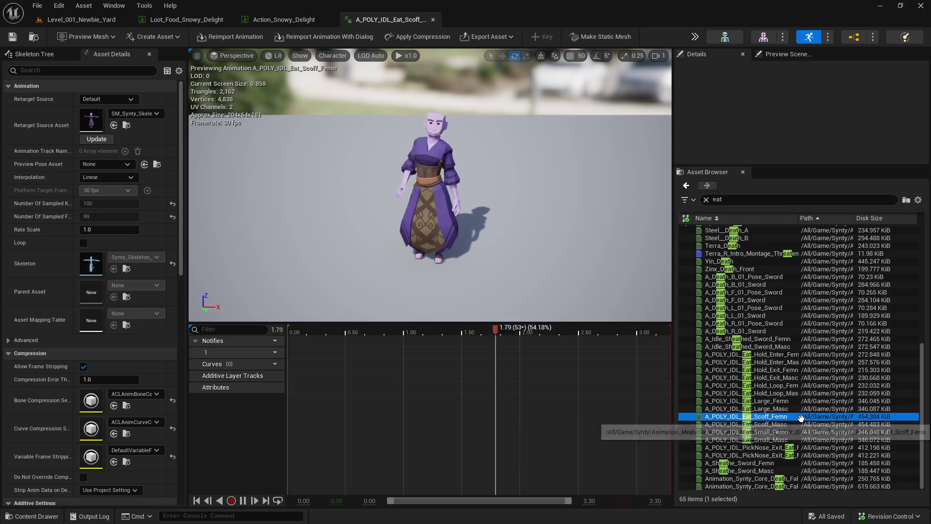
{"action": "left_click", "coordinate": [819, 431]}
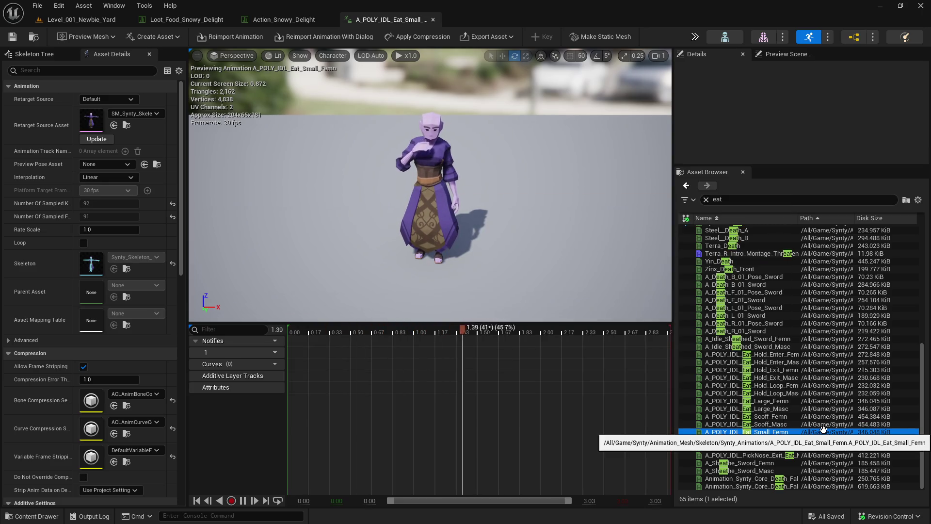
{"action": "left_click", "coordinate": [790, 401]}
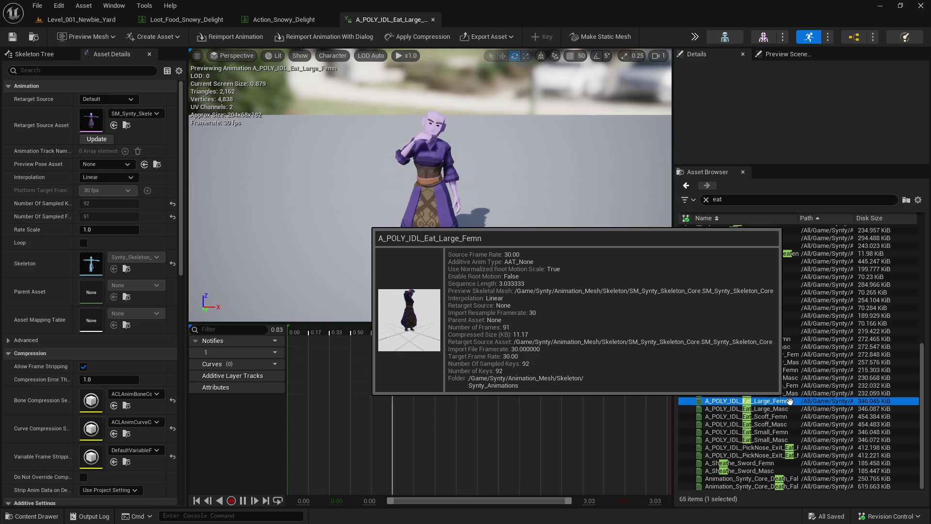
- Create A_POLY_IDL_Eat_Large_Femn_Montage from the Eat_Large_Femn animation asset
{"action": "right_click", "coordinate": [789, 402]}
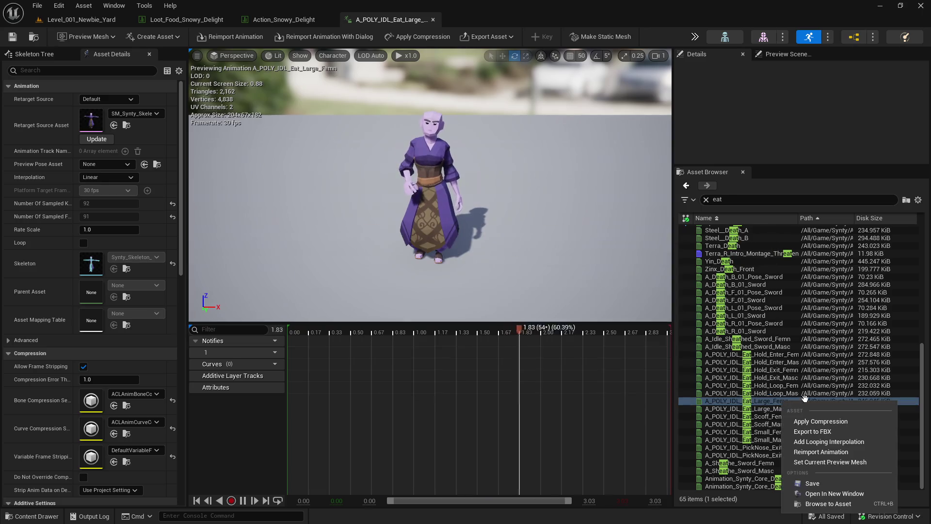
{"action": "left_click", "coordinate": [829, 503]}
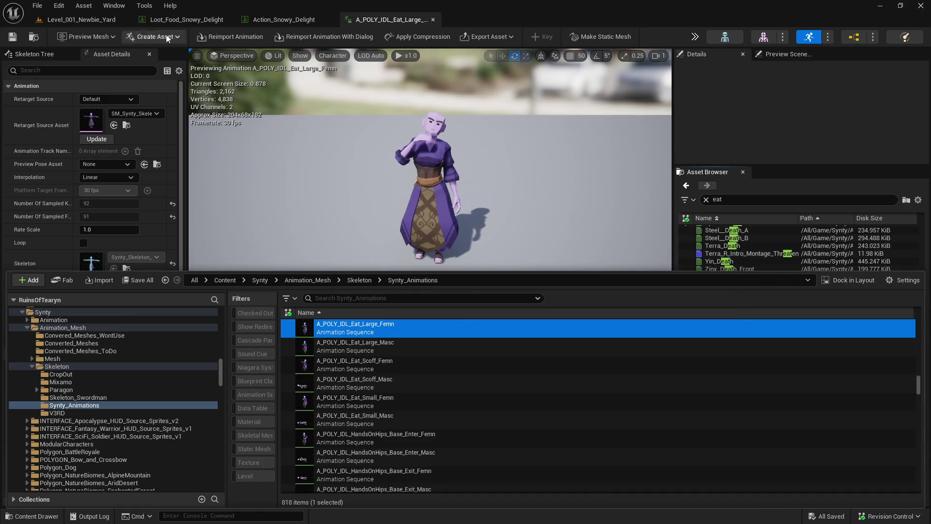
{"action": "right_click", "coordinate": [402, 327]}
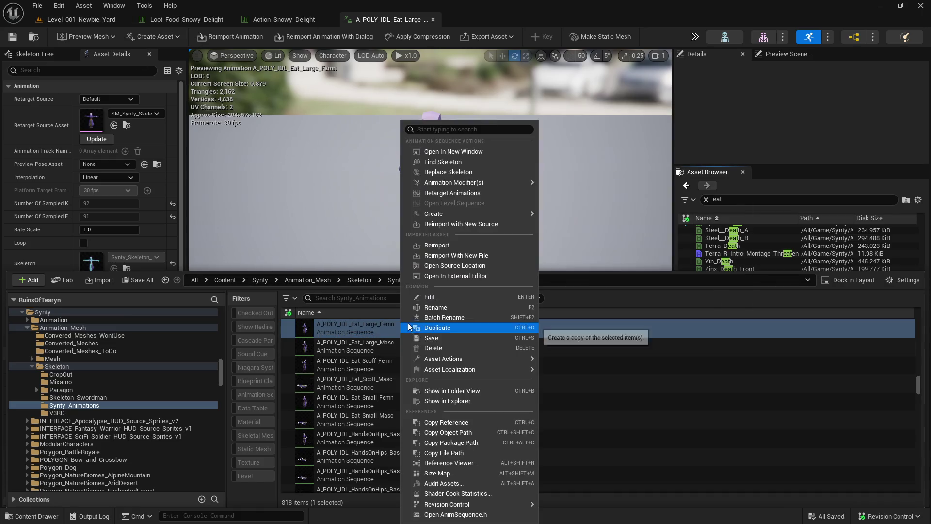
{"action": "mouse_move", "coordinate": [467, 212]}
{"action": "left_click", "coordinate": [592, 228]}
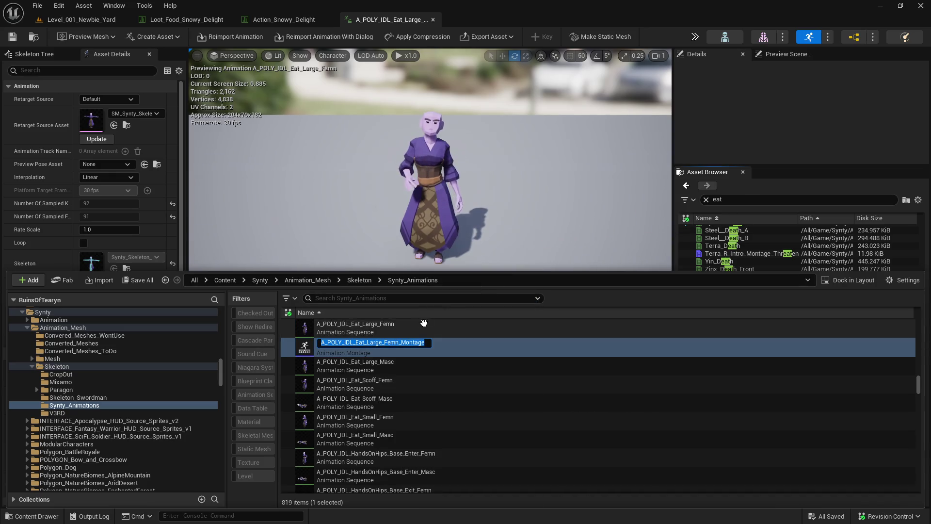
{"action": "key", "text": "Return"}
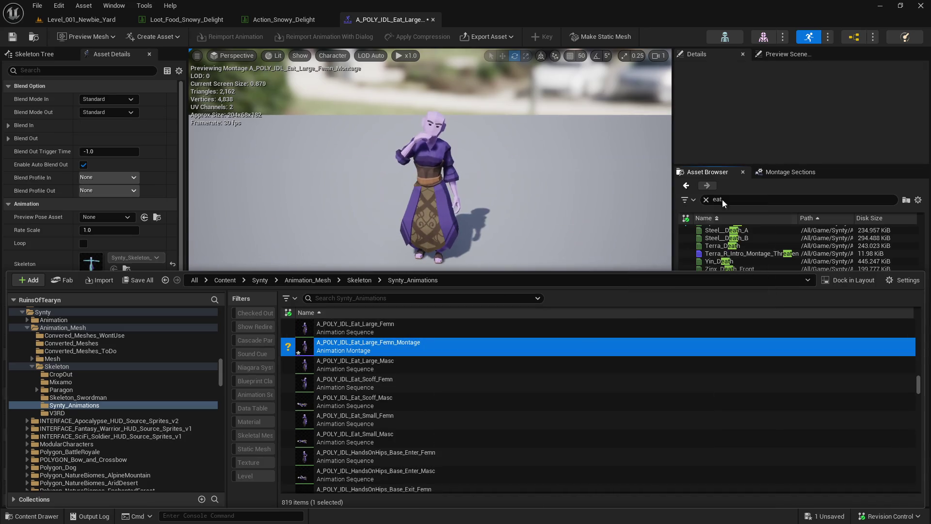
{"action": "left_click", "coordinate": [738, 124]}
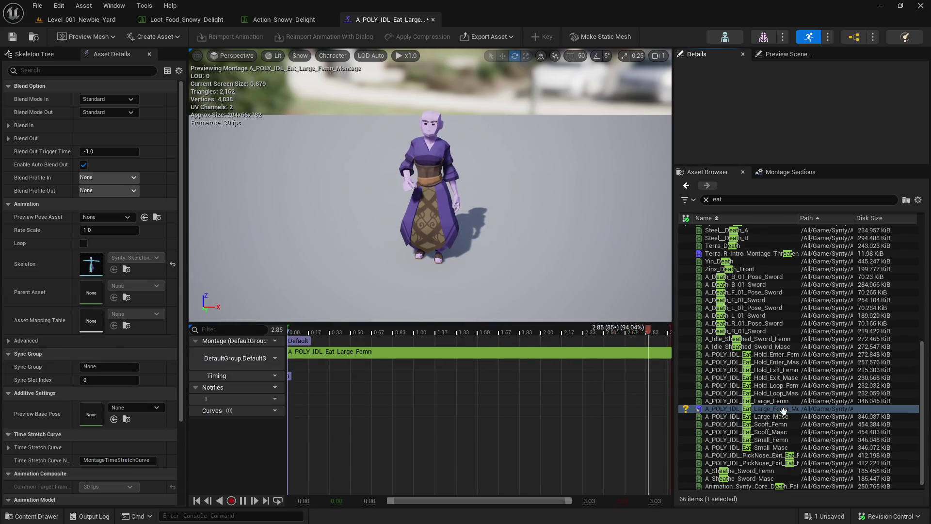
- Drag several more Eat_Large clips onto the montage timeline
{"action": "mouse_move", "coordinate": [747, 401]}
{"action": "left_mouse_down"}
{"action": "mouse_move", "coordinate": [624, 383]}
{"action": "mouse_move", "coordinate": [582, 364]}
{"action": "left_mouse_up"}
{"action": "left_click", "coordinate": [613, 354]}
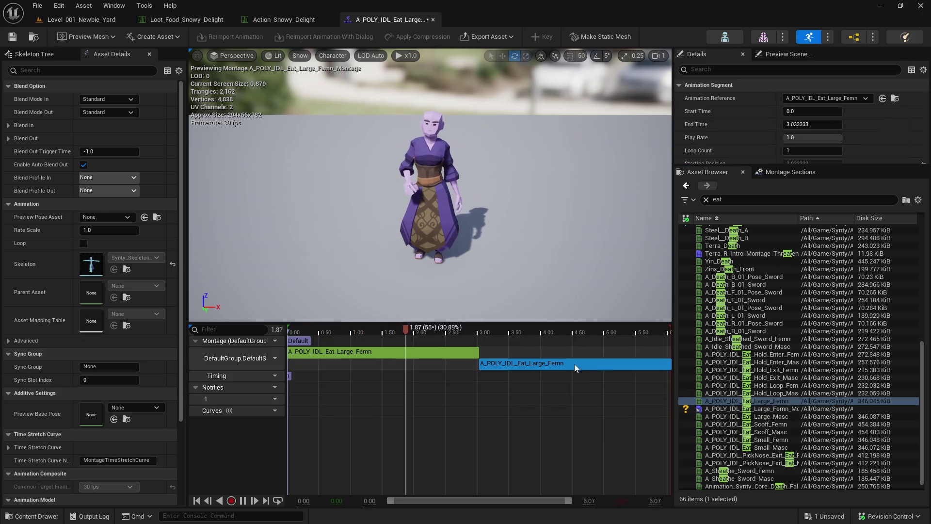
{"action": "key", "text": "Delete"}
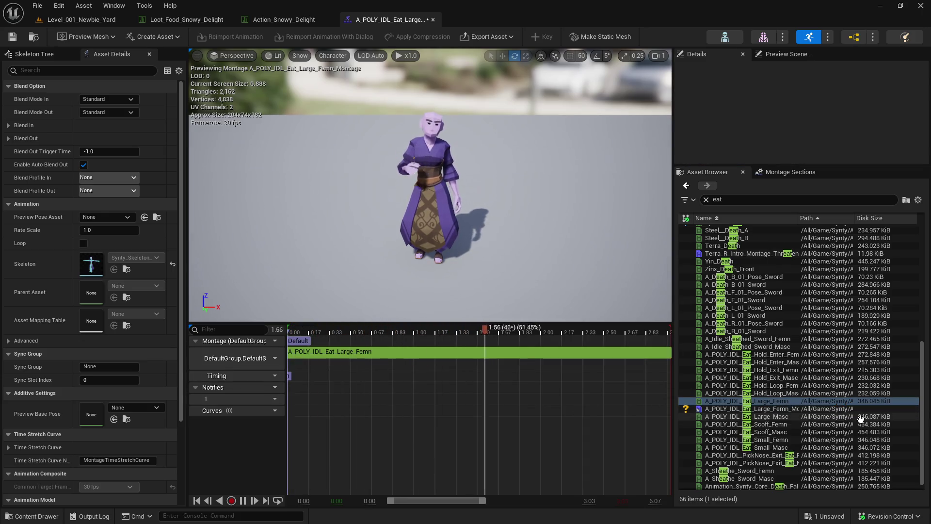
{"action": "mouse_move", "coordinate": [791, 416]}
{"action": "left_mouse_down"}
{"action": "mouse_move", "coordinate": [590, 359]}
{"action": "mouse_move", "coordinate": [582, 366]}
{"action": "left_mouse_up"}
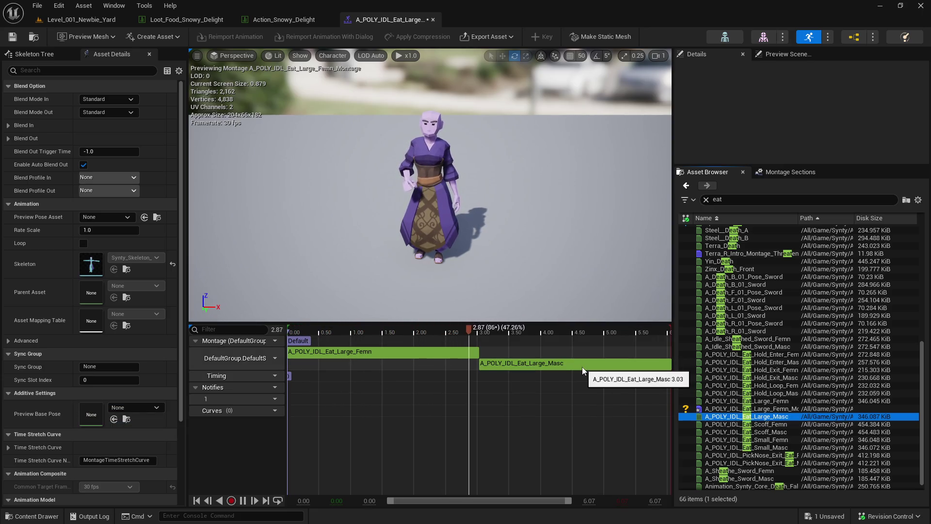
{"action": "left_click", "coordinate": [686, 400]}
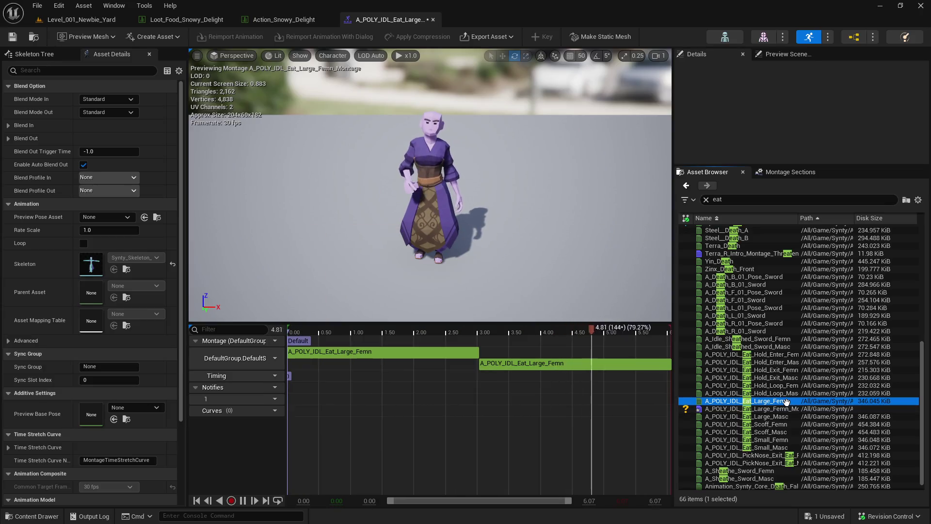
{"action": "left_click_drag", "start_coordinate": [648, 367], "coordinate": [648, 367]}
{"action": "mouse_move", "coordinate": [746, 401]}
{"action": "left_mouse_down"}
{"action": "mouse_move", "coordinate": [650, 385]}
{"action": "mouse_move", "coordinate": [655, 375]}
{"action": "left_mouse_up"}
{"action": "left_click_drag", "start_coordinate": [747, 400], "coordinate": [612, 363]}
{"action": "left_click_drag", "start_coordinate": [771, 401], "coordinate": [606, 359]}
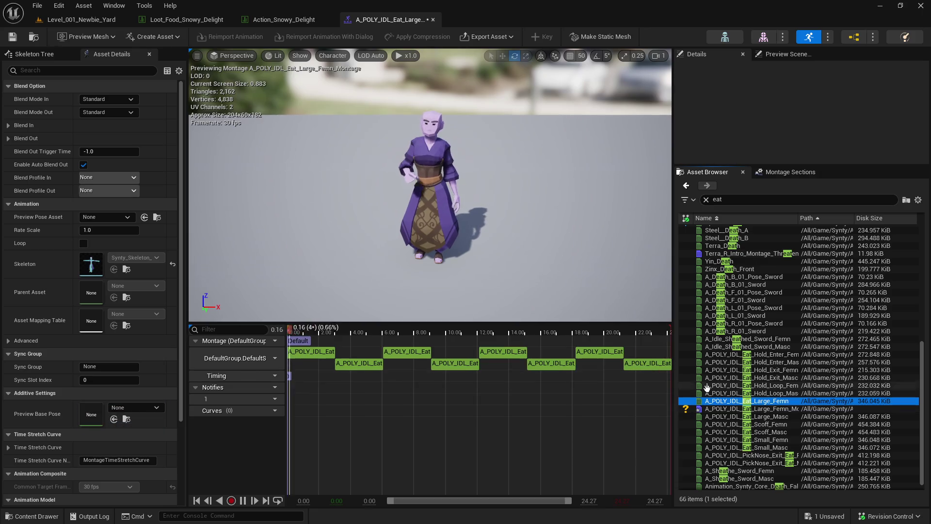
{"action": "left_click_drag", "start_coordinate": [757, 400], "coordinate": [578, 358]}
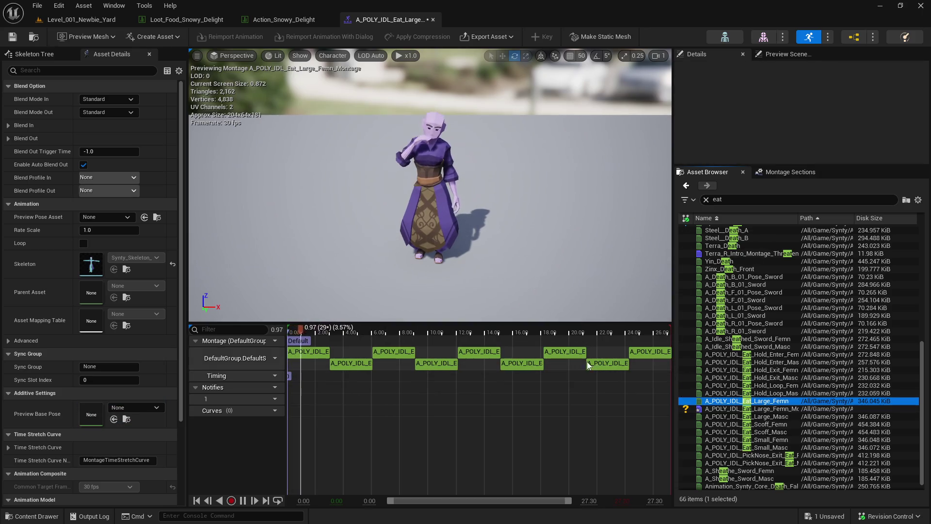
{"action": "key", "text": "space"}
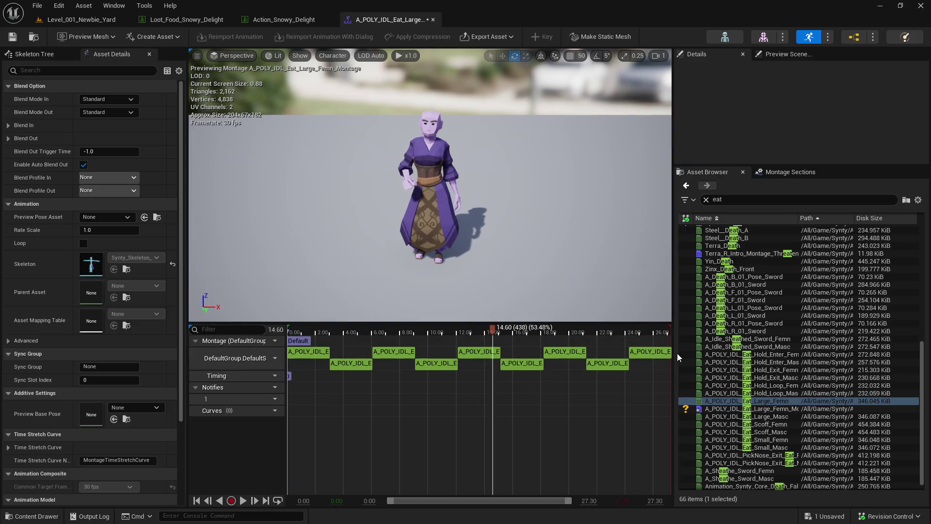
- Delete the extra segments so the montage holds a single clip
{"action": "scroll", "coordinate": [635, 365], "scroll_direction": "up", "scroll_amount": 2}
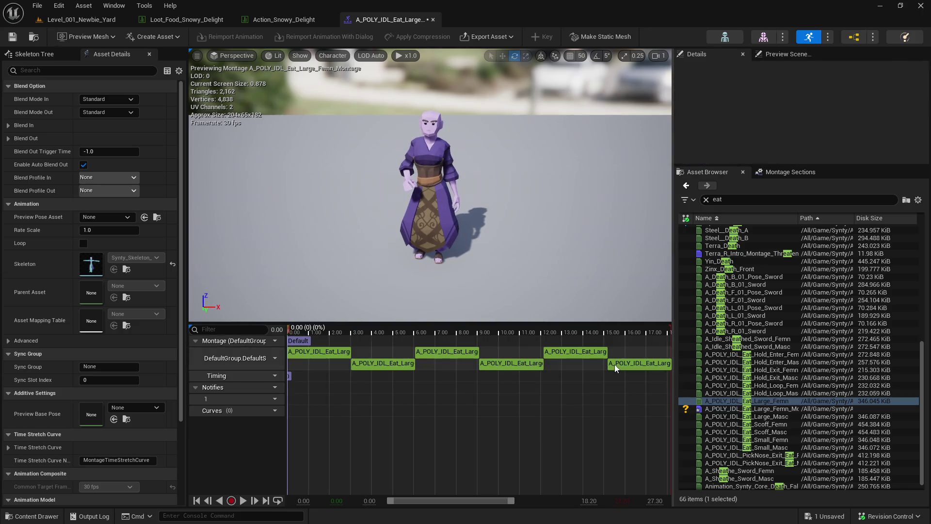
{"action": "left_click", "coordinate": [615, 364]}
{"action": "scroll", "coordinate": [574, 350], "scroll_direction": "up", "scroll_amount": 1}
{"action": "scroll", "coordinate": [631, 356], "scroll_direction": "up", "scroll_amount": 1}
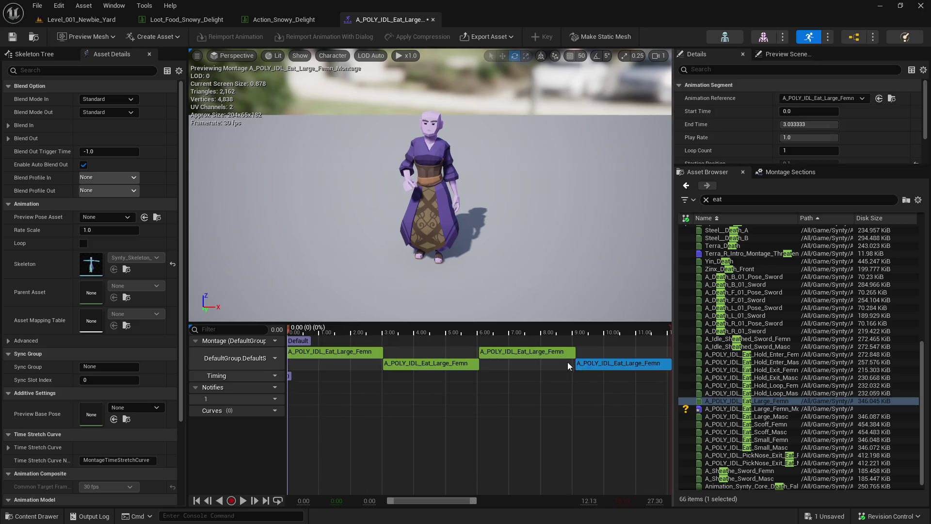
{"action": "key", "text": "Delete"}
{"action": "left_click", "coordinate": [566, 354]}
{"action": "key", "text": "Delete"}
{"action": "left_click", "coordinate": [512, 362]}
{"action": "key", "text": "Delete"}
- Set the remaining segment's loop count to 32 and save the montage
{"action": "left_click", "coordinate": [463, 356]}
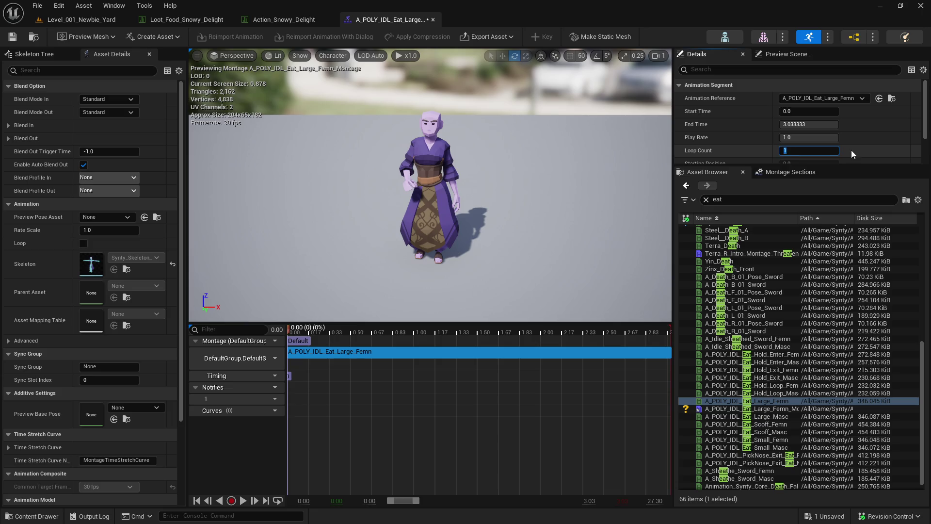
{"action": "type", "text": "32"}
{"action": "key", "text": "Return"}
{"action": "left_click", "coordinate": [563, 381]}
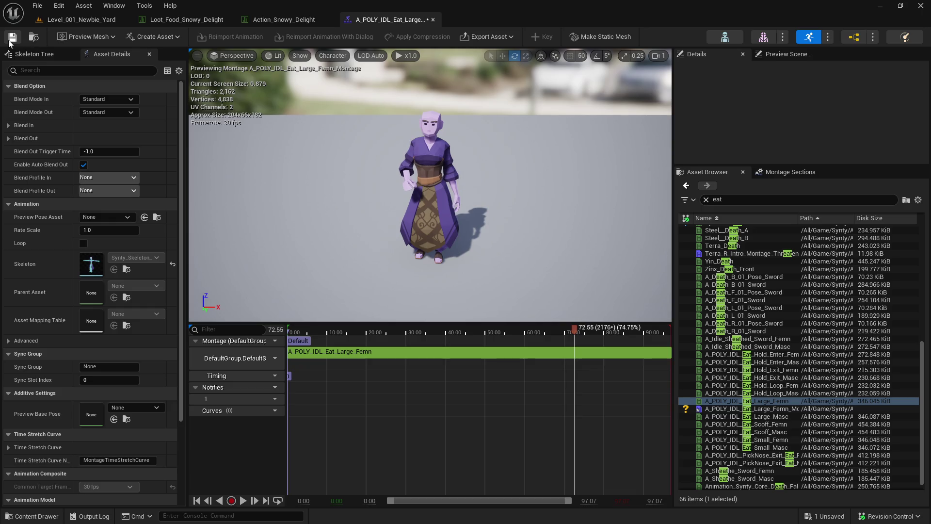
{"action": "key", "text": "ctrl+space"}
{"action": "left_click", "coordinate": [391, 20]}
- Set Action_Snowy_Delight's Start_Animation to the new eat montage, then check out and save it
{"action": "left_click", "coordinate": [284, 20]}
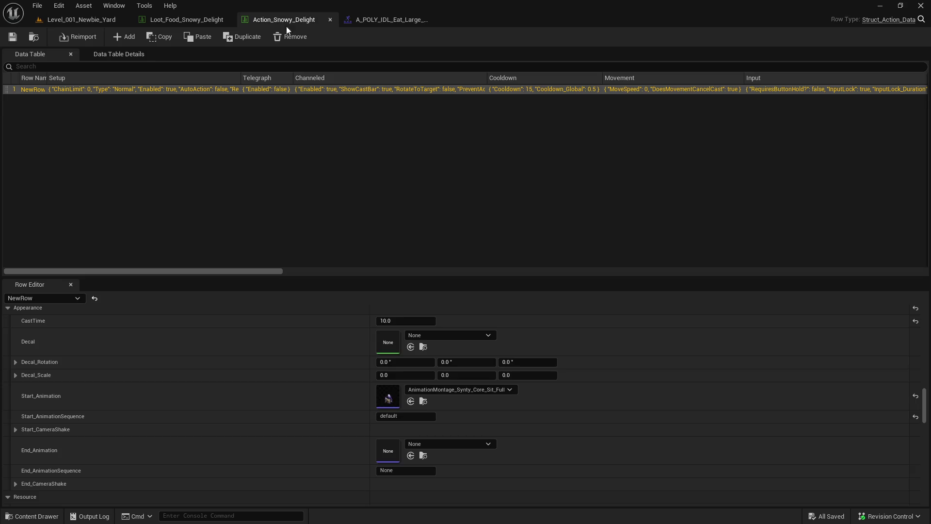
{"action": "left_click", "coordinate": [411, 401]}
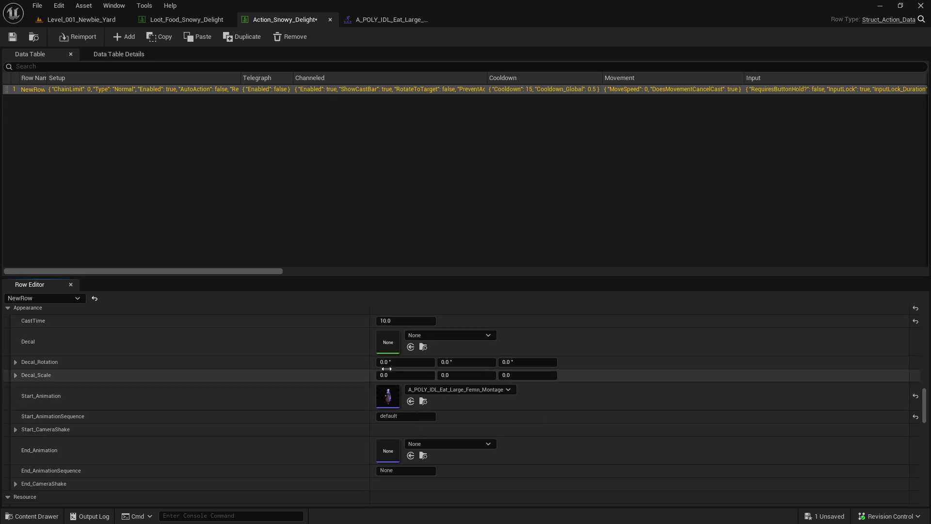
{"action": "left_click", "coordinate": [13, 38]}
{"action": "left_click", "coordinate": [480, 377]}
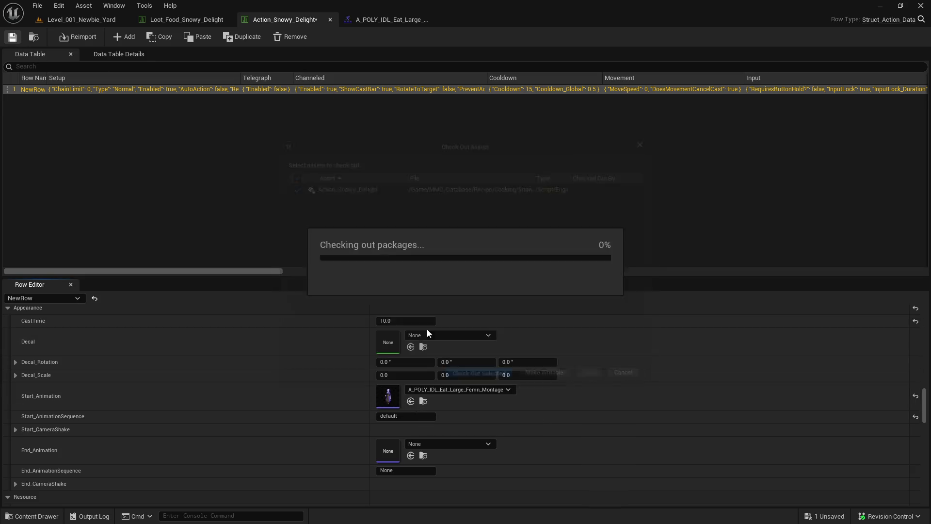
- Open the Action tables for Roasted, Sauteed and Seared Mushrooms, Spider_Omelette and Seared_Steak
{"action": "left_click", "coordinate": [34, 38]}
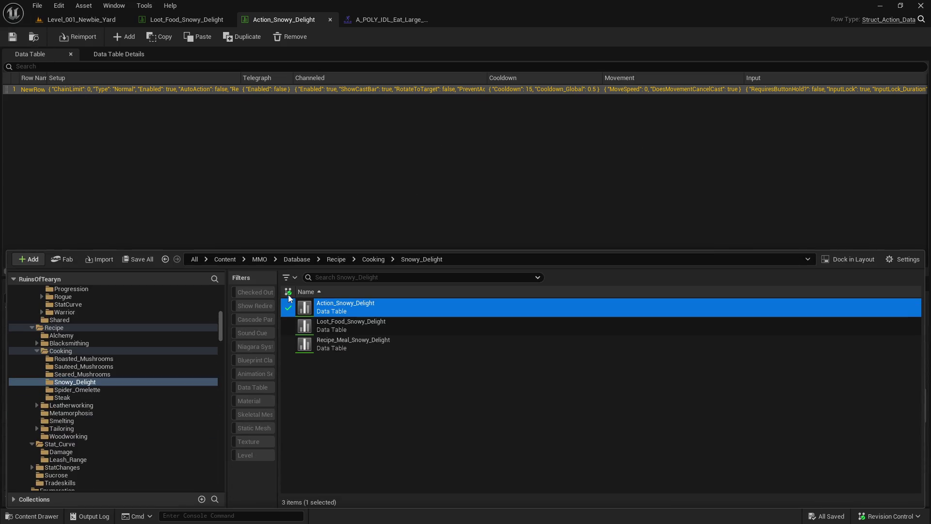
{"action": "left_click", "coordinate": [94, 359]}
{"action": "left_click", "coordinate": [92, 367], "text": "ctrl"}
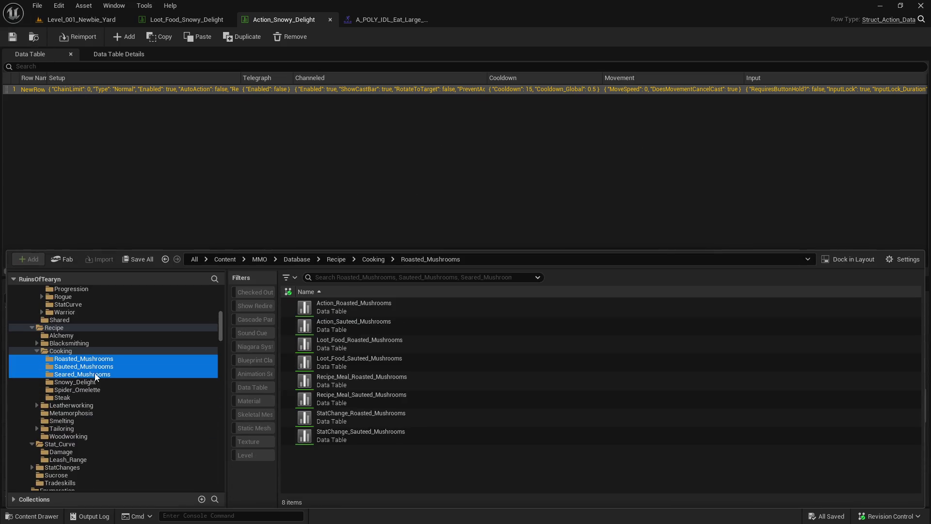
{"action": "left_click", "coordinate": [91, 374], "text": "ctrl"}
{"action": "left_click", "coordinate": [89, 397], "text": "ctrl"}
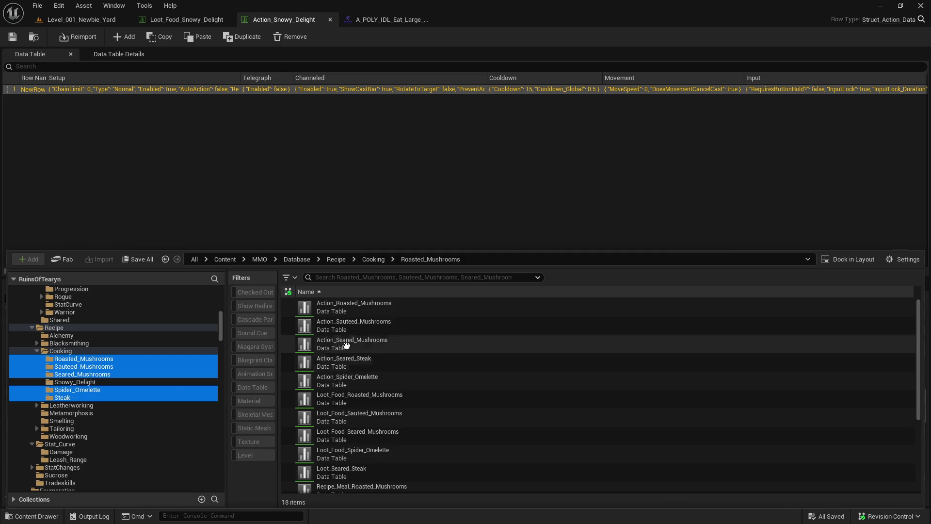
{"action": "left_click", "coordinate": [399, 308]}
{"action": "left_click", "coordinate": [426, 377], "text": "shift"}
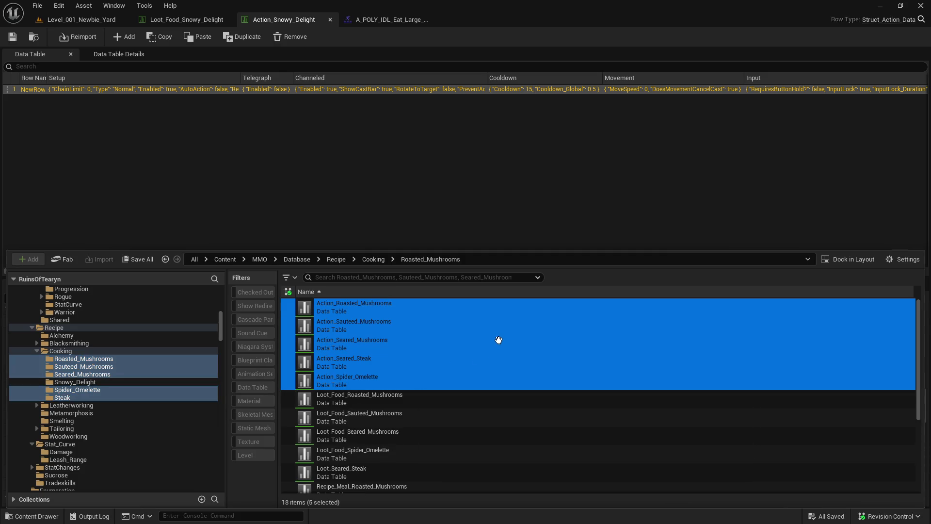
{"action": "key", "text": "Return"}
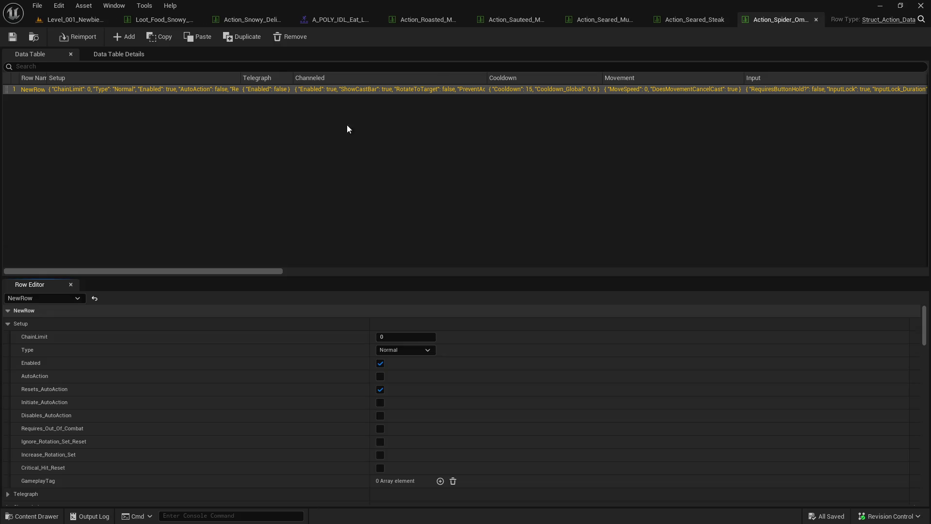
{"action": "left_click", "coordinate": [328, 20]}
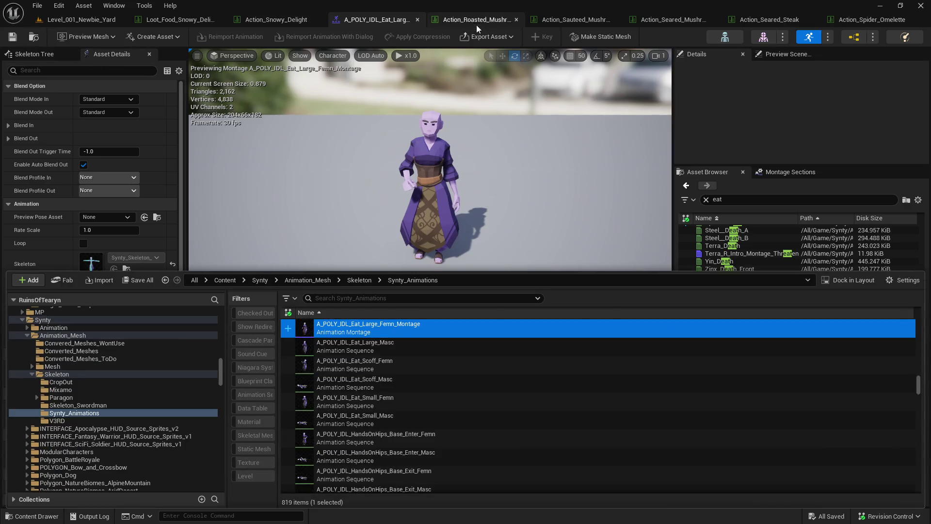
- Set the Roasted and Sauteed Mushrooms start animations to A_POLY_IDL_Eat_Large_Femn_Montage
{"action": "left_click", "coordinate": [470, 23]}
{"action": "scroll", "coordinate": [436, 436], "scroll_direction": "down", "scroll_amount": 15}
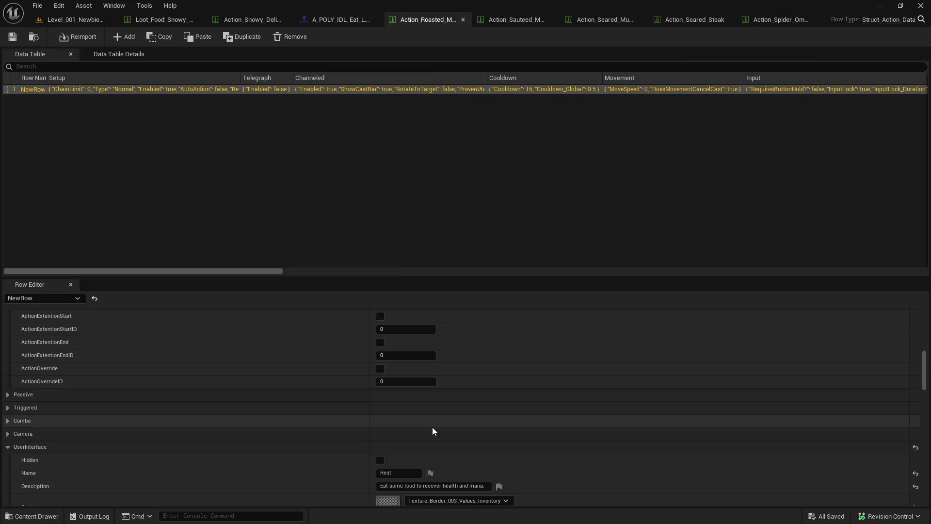
{"action": "scroll", "coordinate": [433, 429], "scroll_direction": "down", "scroll_amount": 5}
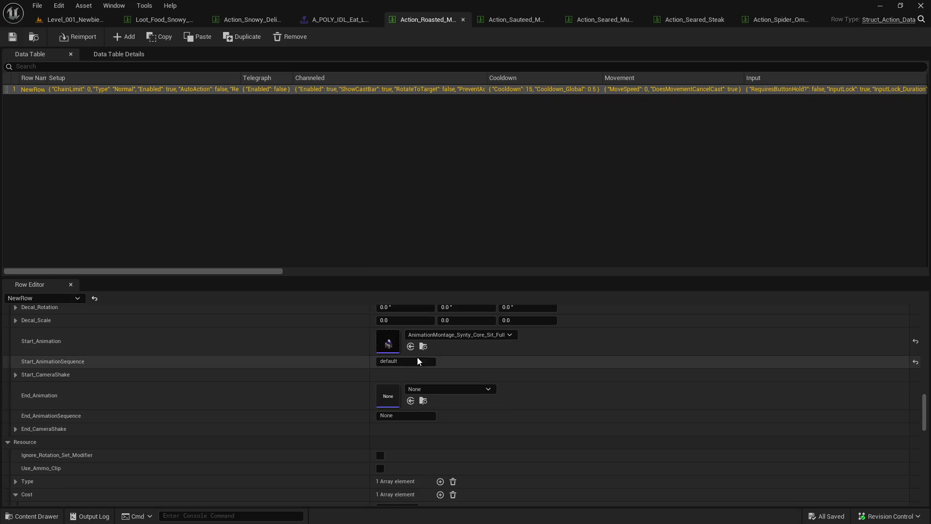
{"action": "left_click", "coordinate": [422, 347]}
{"action": "left_click", "coordinate": [515, 20]}
{"action": "scroll", "coordinate": [507, 446], "scroll_direction": "down", "scroll_amount": 10}
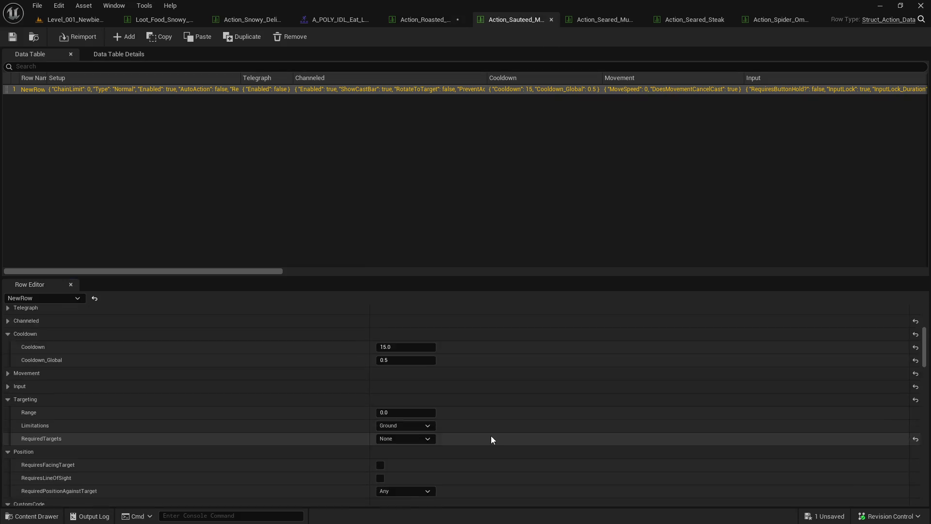
{"action": "scroll", "coordinate": [475, 429], "scroll_direction": "down", "scroll_amount": 10}
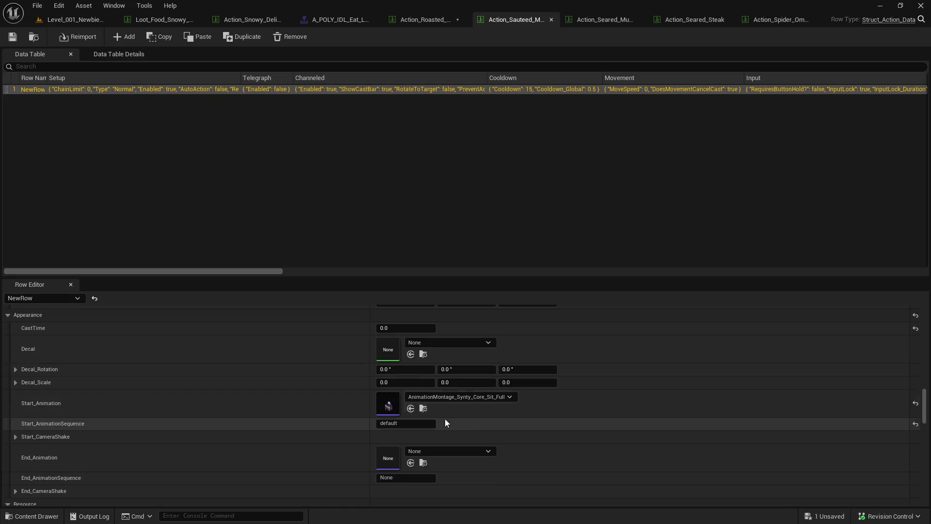
{"action": "left_click", "coordinate": [410, 409]}
- Assign the eat montage as start animation for Seared Mushrooms, Seared Steak and Spider Omelette
{"action": "left_click", "coordinate": [604, 19]}
{"action": "scroll", "coordinate": [485, 412], "scroll_direction": "down", "scroll_amount": 10}
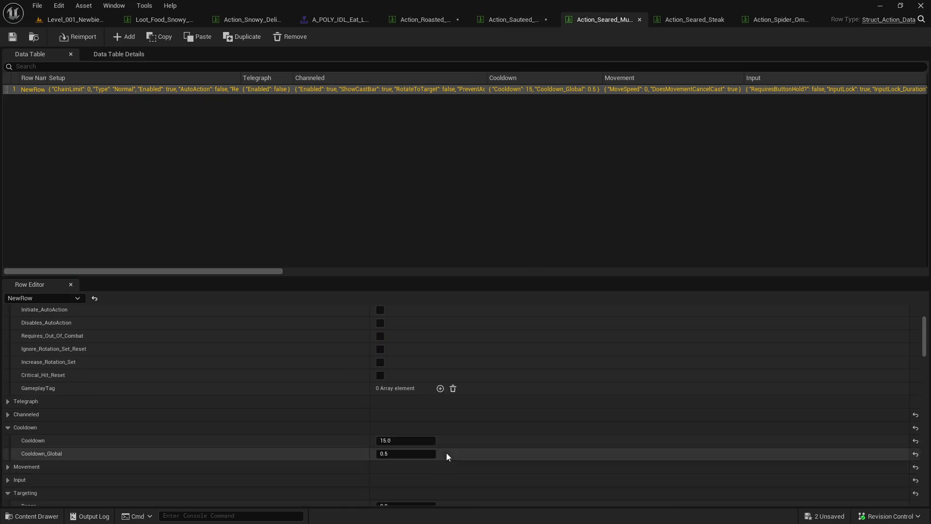
{"action": "scroll", "coordinate": [448, 429], "scroll_direction": "down", "scroll_amount": 10}
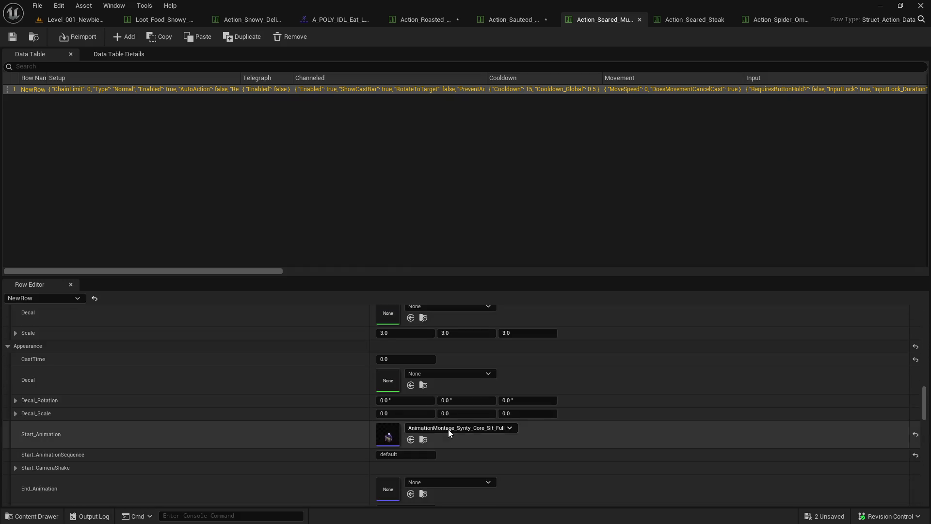
{"action": "left_click", "coordinate": [410, 424]}
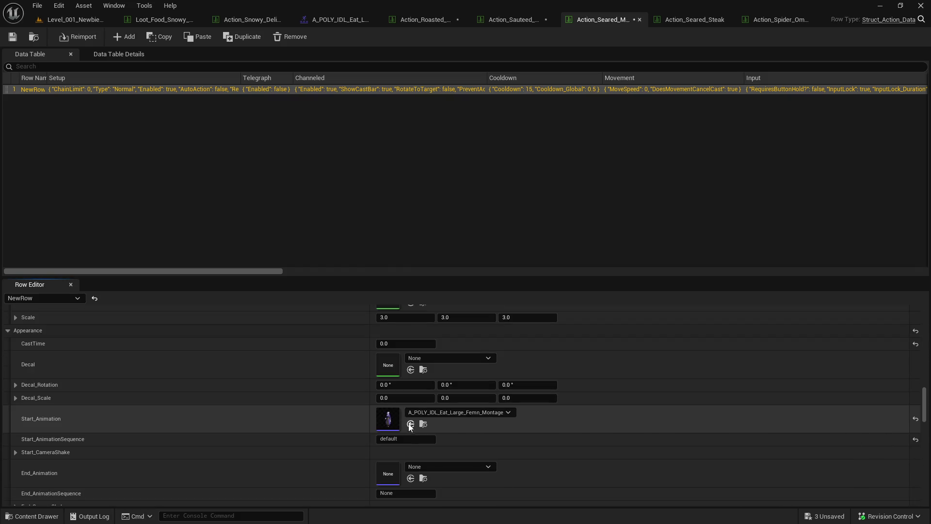
{"action": "left_click", "coordinate": [687, 22]}
{"action": "scroll", "coordinate": [442, 426], "scroll_direction": "down", "scroll_amount": 15}
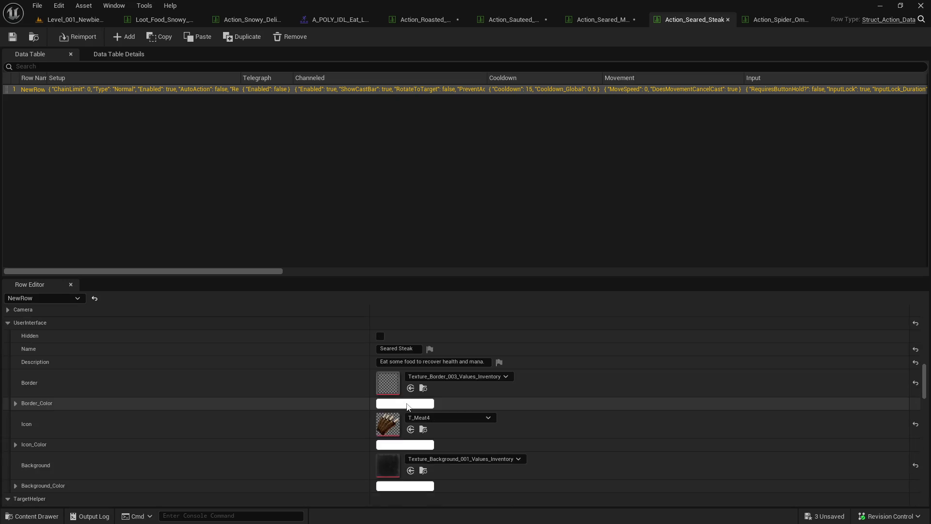
{"action": "scroll", "coordinate": [406, 403], "scroll_direction": "down", "scroll_amount": 10}
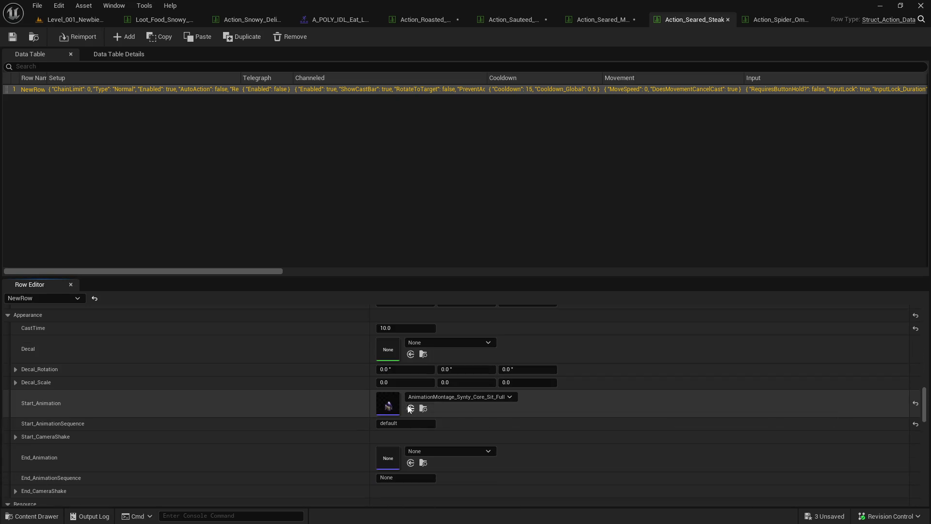
{"action": "left_click", "coordinate": [410, 408]}
{"action": "left_click", "coordinate": [774, 20]}
{"action": "scroll", "coordinate": [453, 438], "scroll_direction": "down", "scroll_amount": 15}
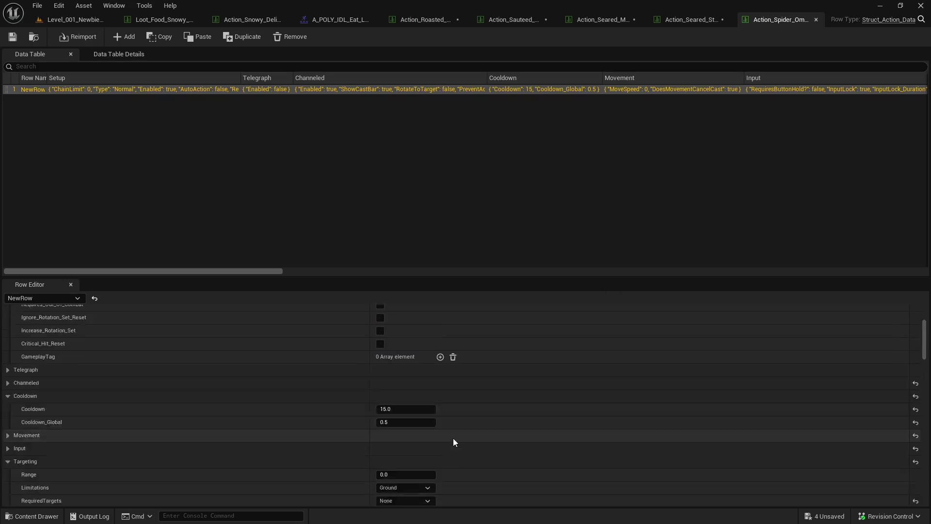
{"action": "scroll", "coordinate": [453, 438], "scroll_direction": "down", "scroll_amount": 10}
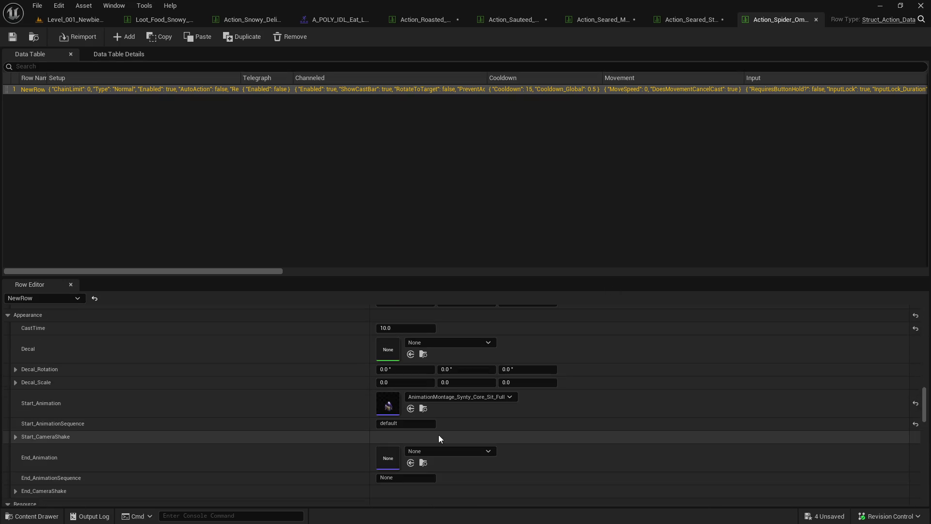
{"action": "left_click", "coordinate": [411, 409]}
- Save all modified assets, checking out the five Action tables
{"action": "key", "text": "ctrl+space"}
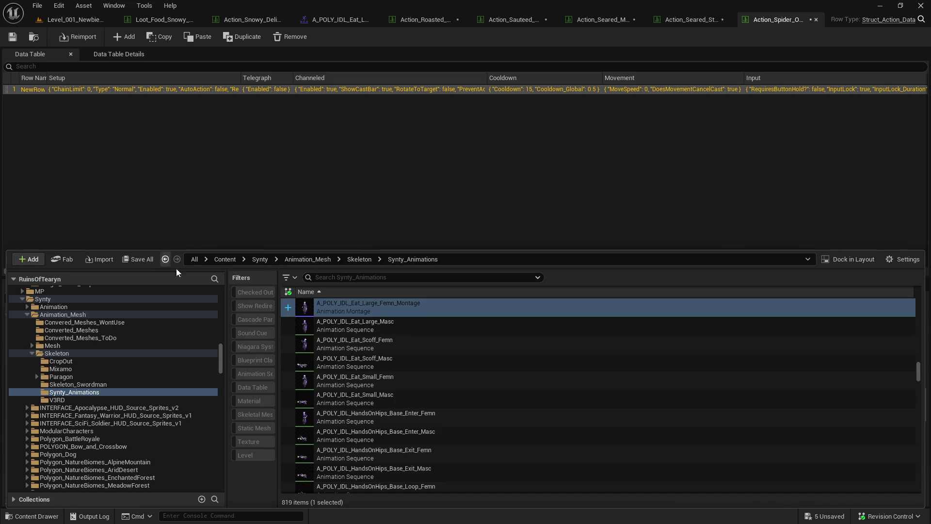
{"action": "left_click", "coordinate": [138, 259]}
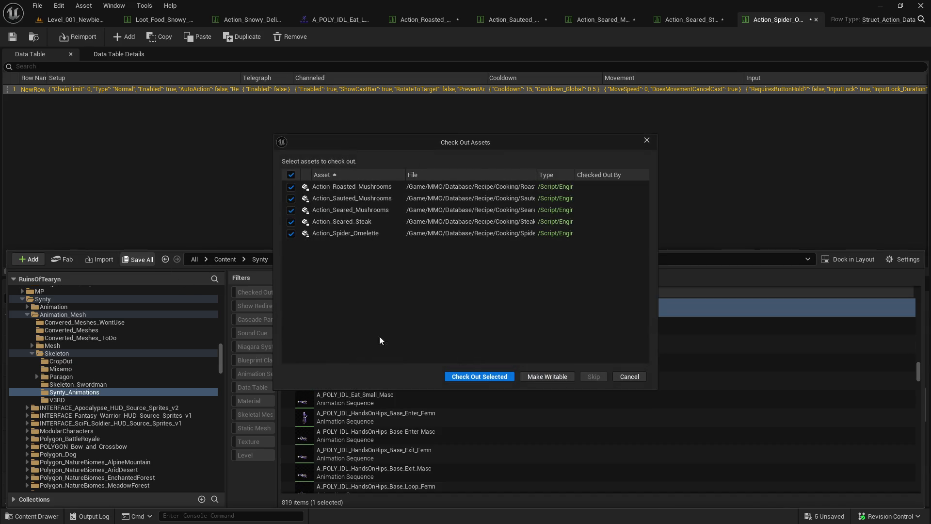
{"action": "left_click", "coordinate": [500, 378]}
{"action": "left_click", "coordinate": [85, 22]}
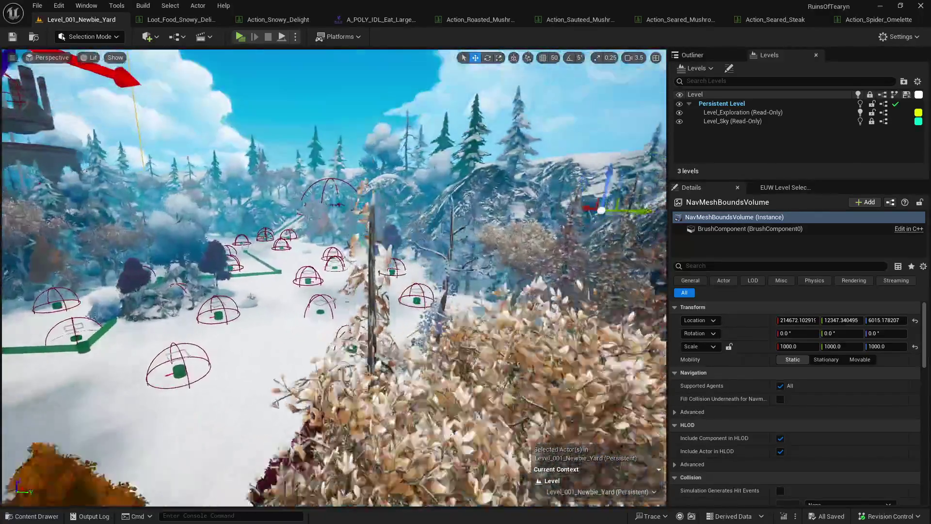
- Look over the loot spawner assets in the root Content folder
{"action": "key", "text": "ctrl+space"}
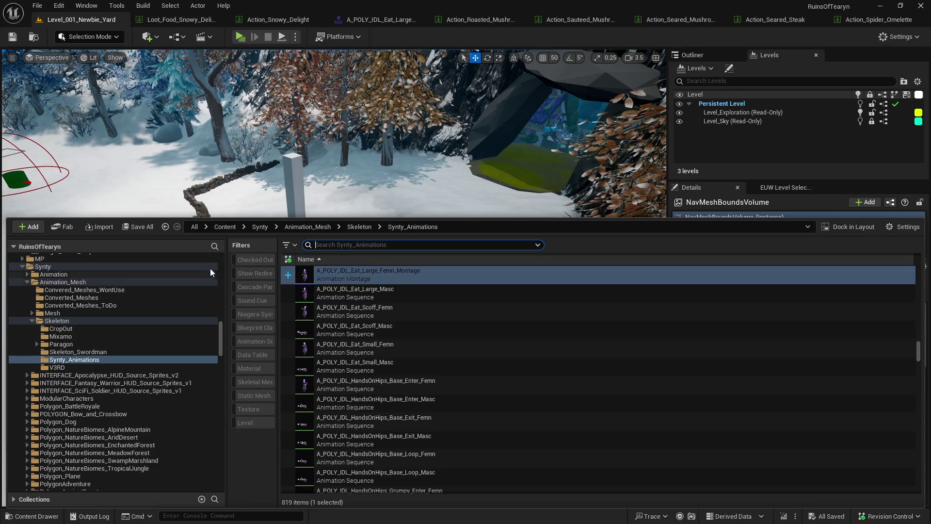
{"action": "scroll", "coordinate": [204, 266], "scroll_direction": "up", "scroll_amount": 10}
{"action": "left_click", "coordinate": [94, 268]}
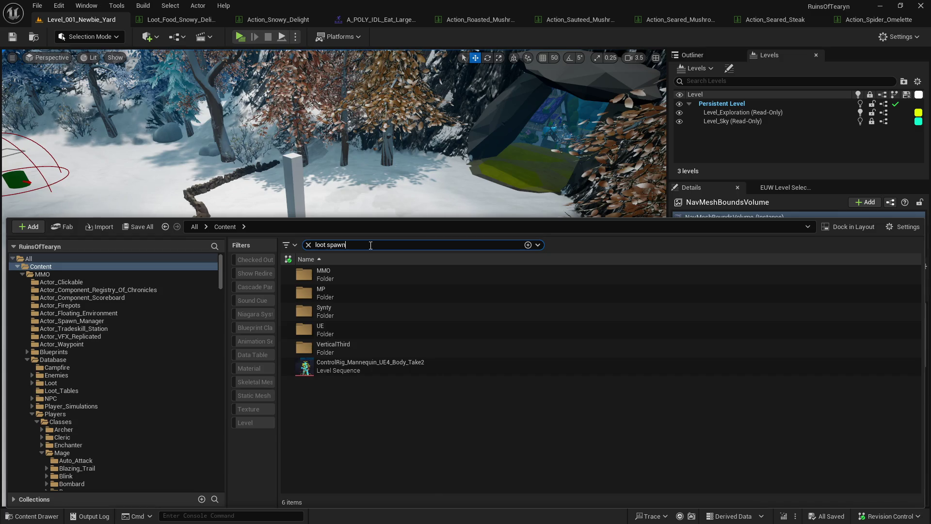
{"action": "left_click", "coordinate": [504, 293]}
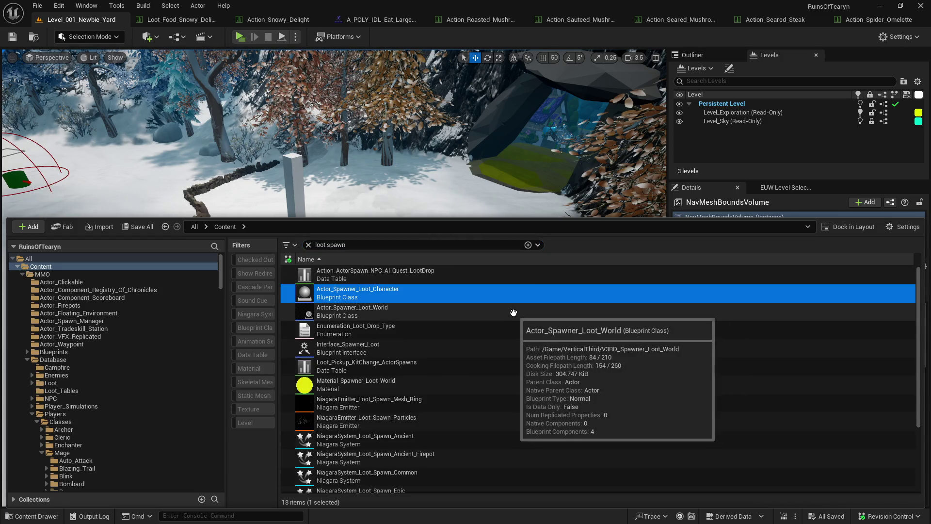
{"action": "key", "text": "ctrl+space"}
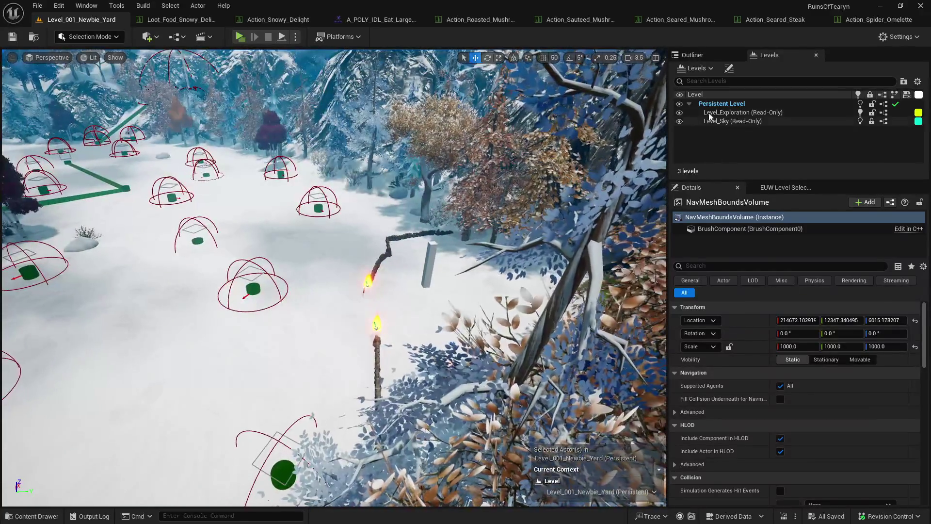
- Delete the NavMeshBoundsVolume and RecastNavMesh-Default actors found by searching 'nav', and save
{"action": "left_click", "coordinate": [693, 55]}
{"action": "left_click", "coordinate": [776, 70]}
{"action": "type", "text": "overr"}
{"action": "key", "text": "ctrl+a"}
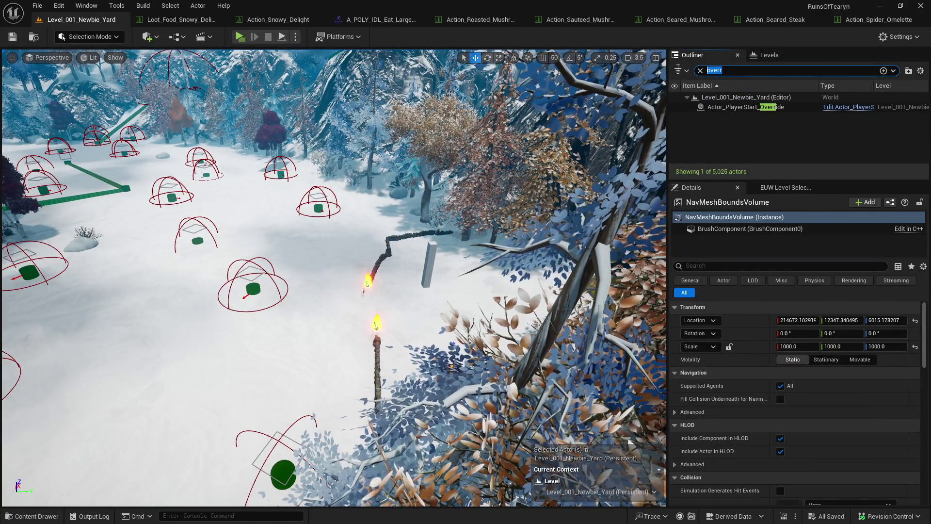
{"action": "type", "text": "nav"}
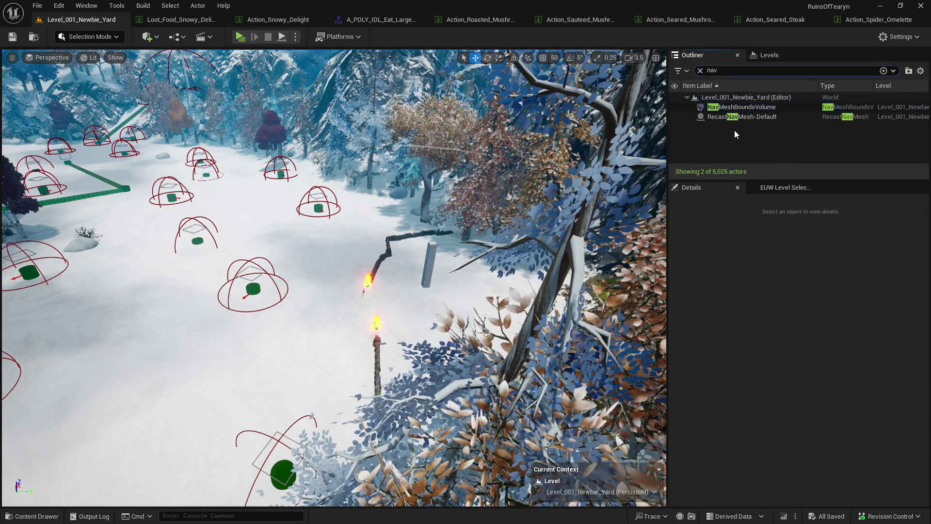
{"action": "left_click", "coordinate": [744, 115]}
{"action": "key", "text": "Delete"}
{"action": "left_click", "coordinate": [740, 107]}
{"action": "key", "text": "Delete"}
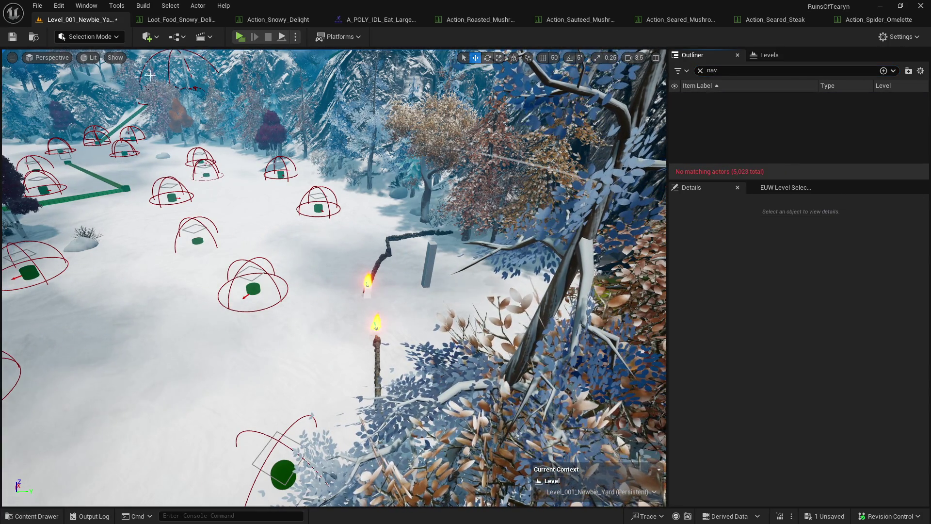
{"action": "key", "text": "ctrl+s"}
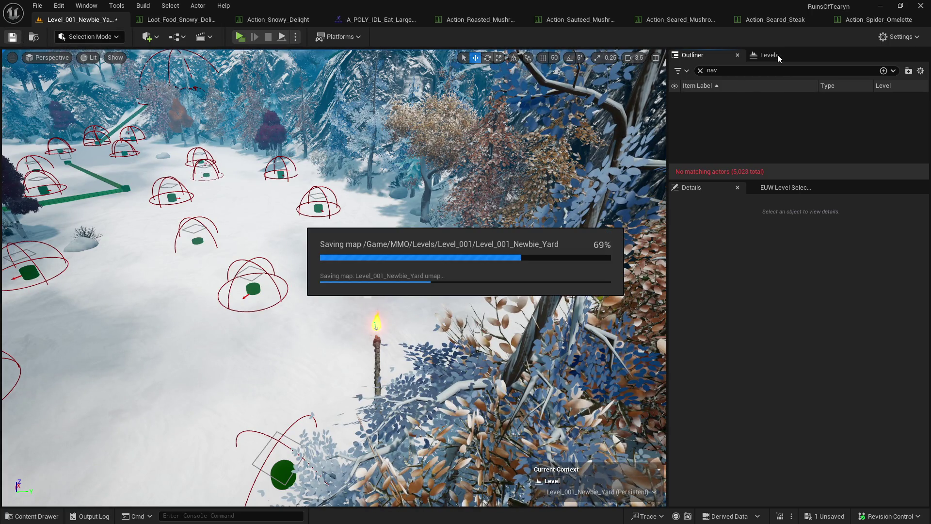
- Delete the Level_001_Enemies instance and the grey pillar, saving the level
{"action": "left_click", "coordinate": [778, 54]}
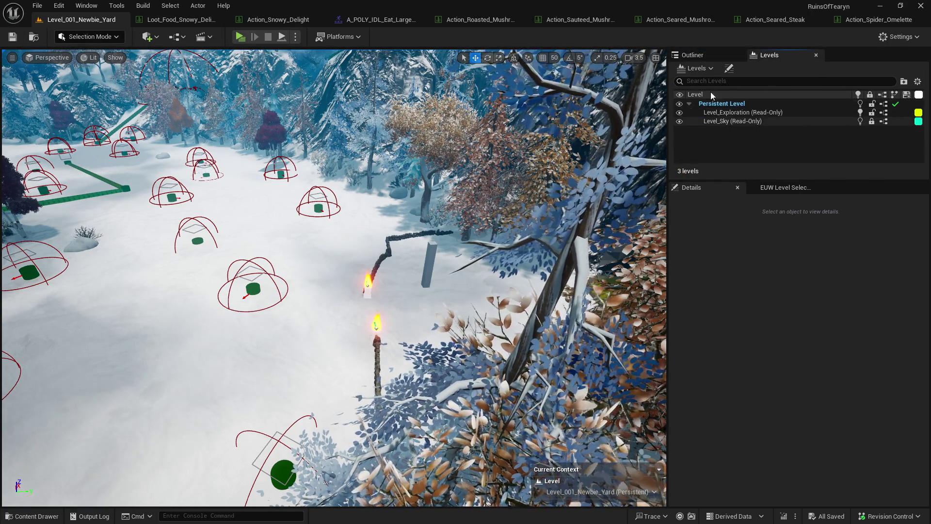
{"action": "mouse_move", "coordinate": [307, 258]}
{"action": "left_mouse_down"}
{"action": "mouse_move", "coordinate": [308, 228]}
{"action": "mouse_move", "coordinate": [303, 267]}
{"action": "left_mouse_up"}
{"action": "left_click", "coordinate": [269, 249]}
{"action": "key", "text": "Delete"}
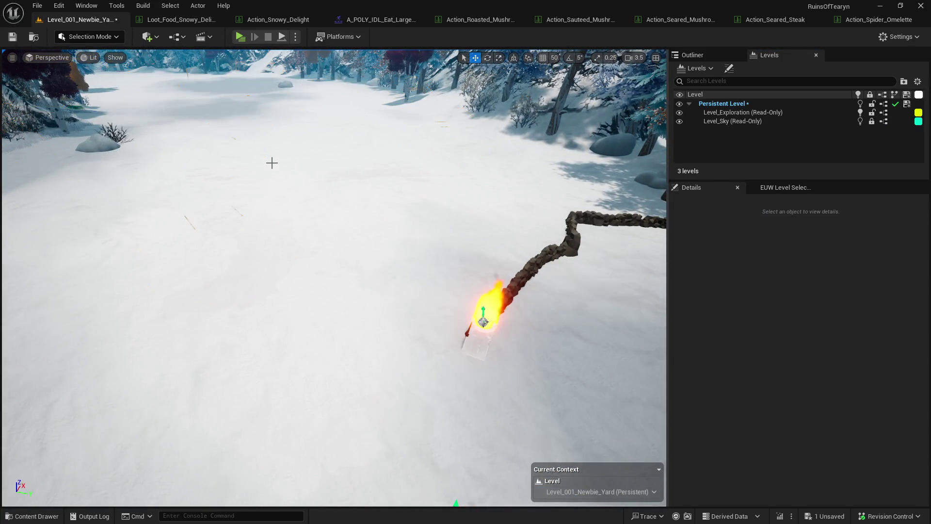
{"action": "left_click", "coordinate": [12, 37]}
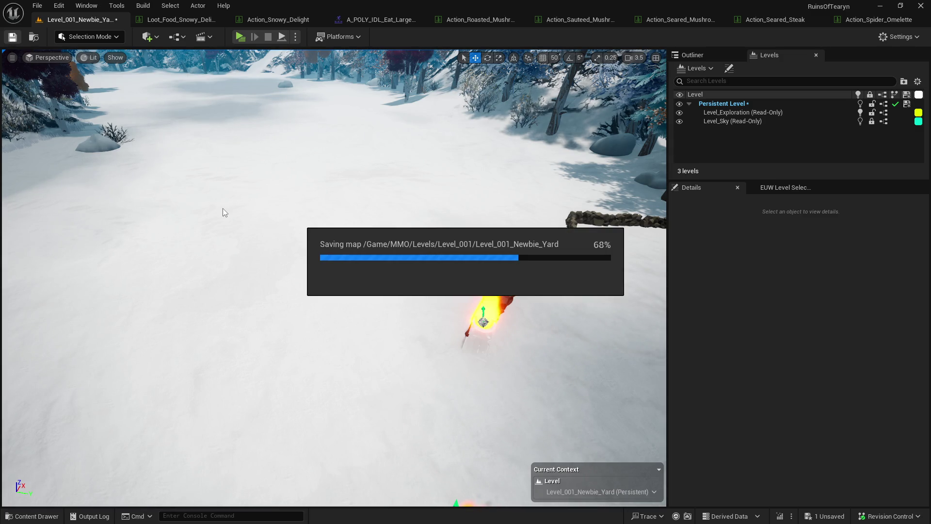
{"action": "left_click_drag", "start_coordinate": [325, 197], "coordinate": [369, 203]}
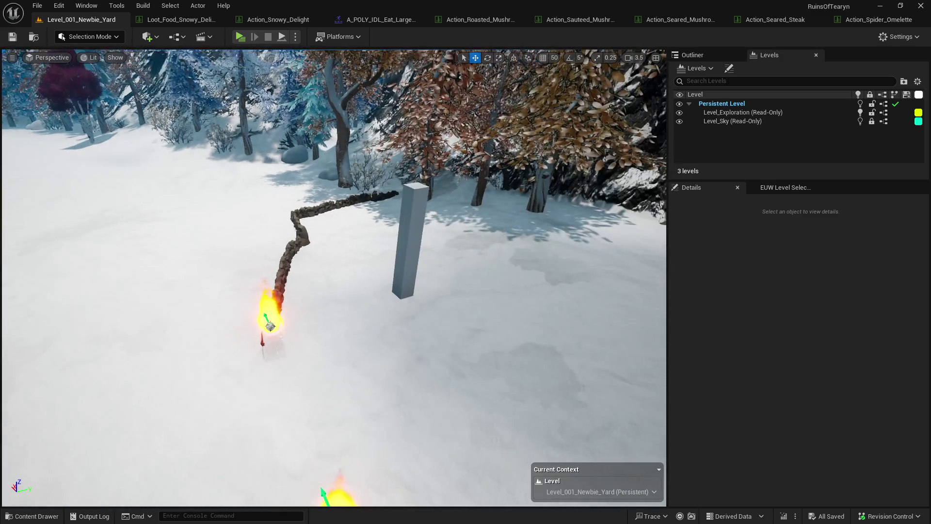
{"action": "left_click", "coordinate": [423, 226]}
{"action": "key", "text": "Delete"}
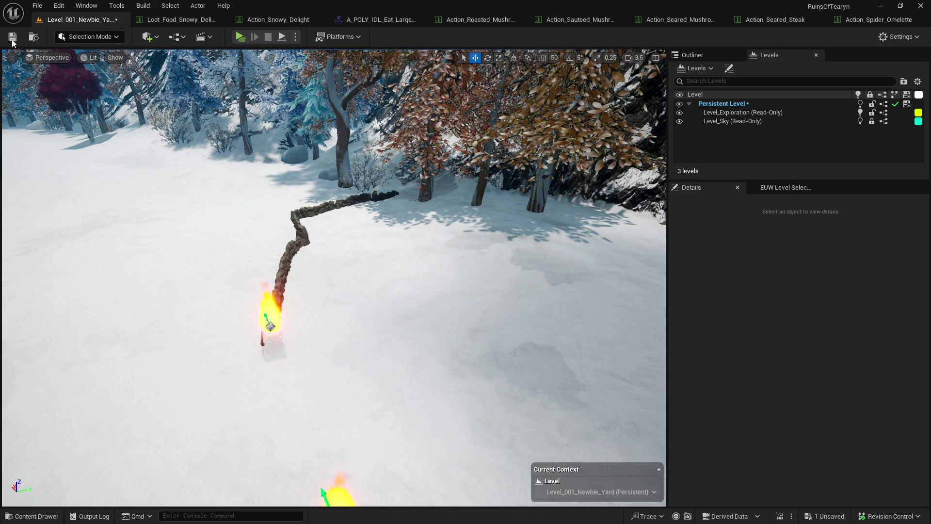
{"action": "left_click", "coordinate": [12, 38]}
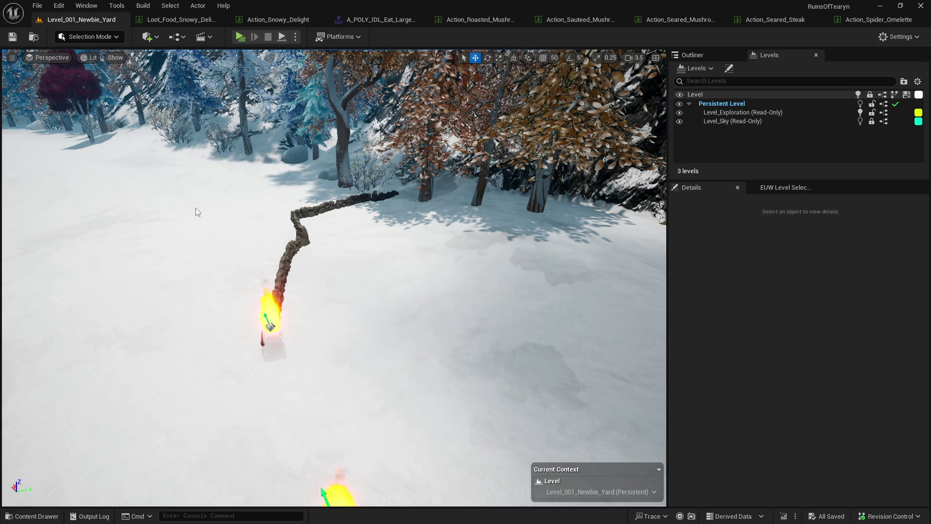
- Open the Content Drawer at the Levels folder to reach Level_Mechanics_Testing
{"action": "key", "text": "ctrl+space"}
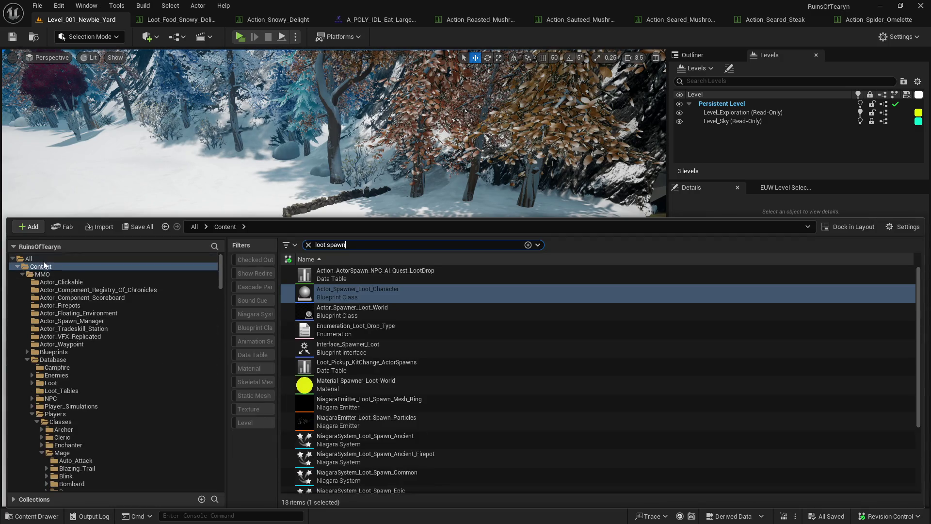
{"action": "left_click", "coordinate": [225, 203]}
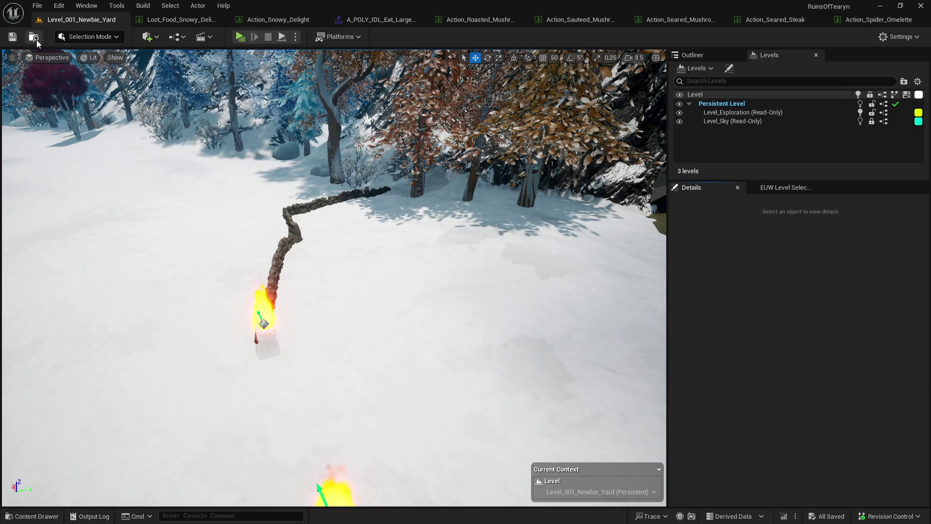
{"action": "left_click", "coordinate": [36, 40]}
- Load Level_Mechanics_Testing, then select the large yellow loot spawner and shift it right
{"action": "left_click", "coordinate": [118, 430]}
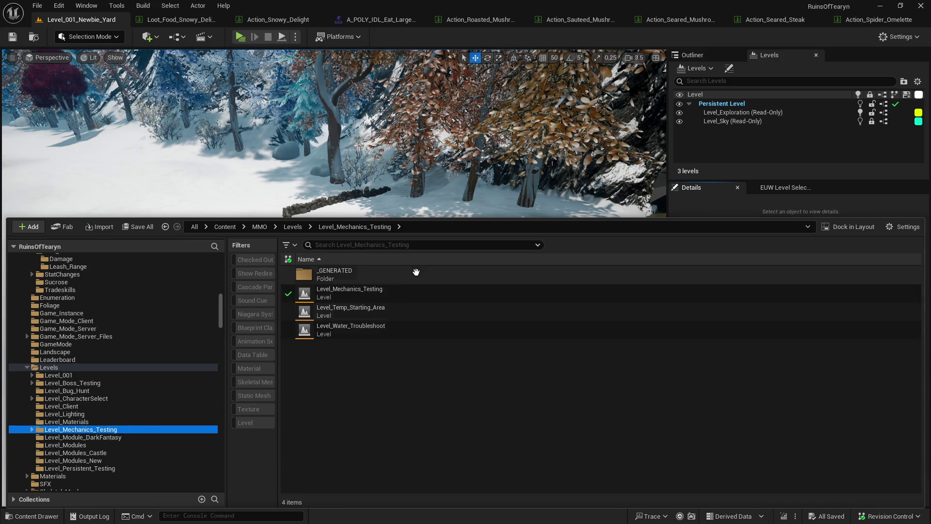
{"action": "double_click", "coordinate": [406, 292]}
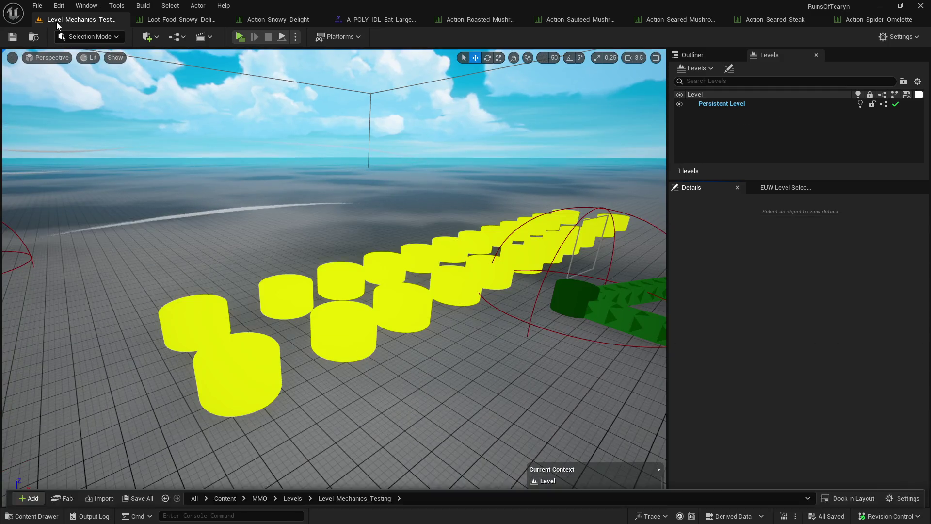
{"action": "left_click", "coordinate": [270, 381]}
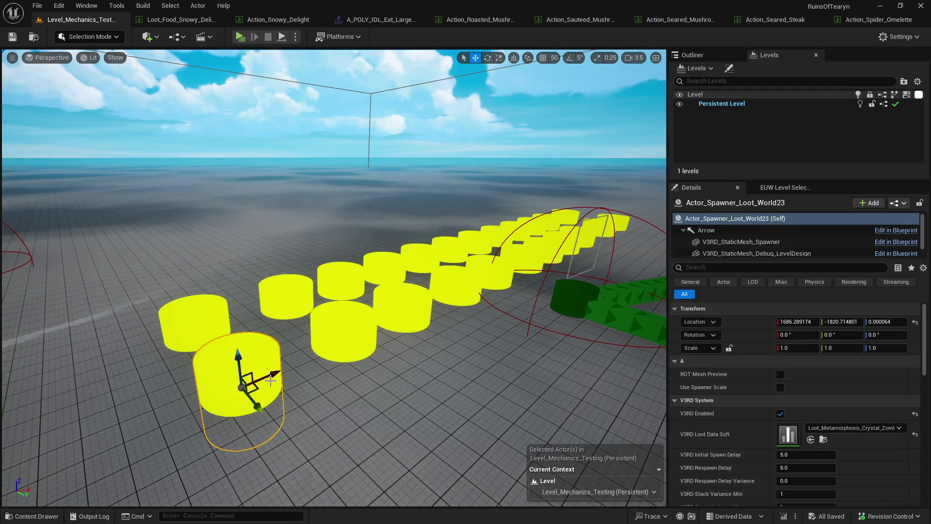
{"action": "left_click", "coordinate": [866, 429]}
{"action": "key", "text": "Escape"}
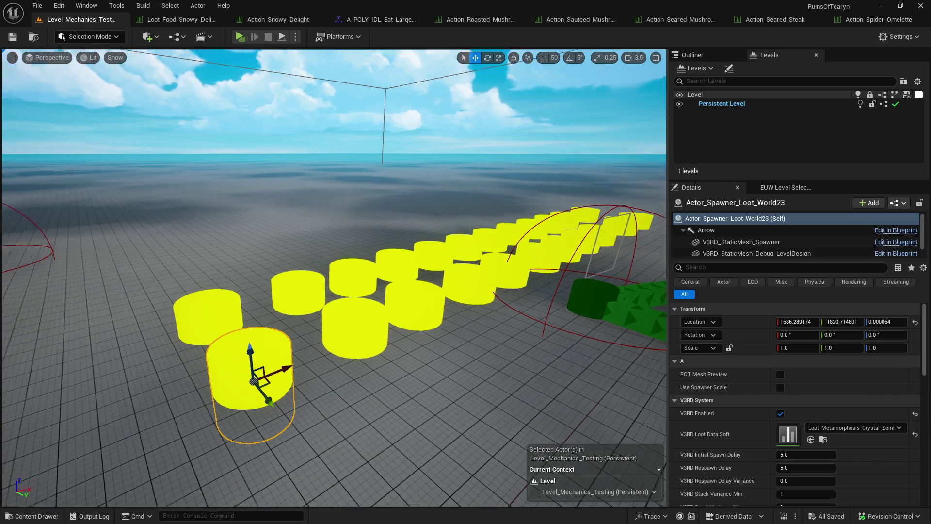
{"action": "left_click", "coordinate": [173, 390]}
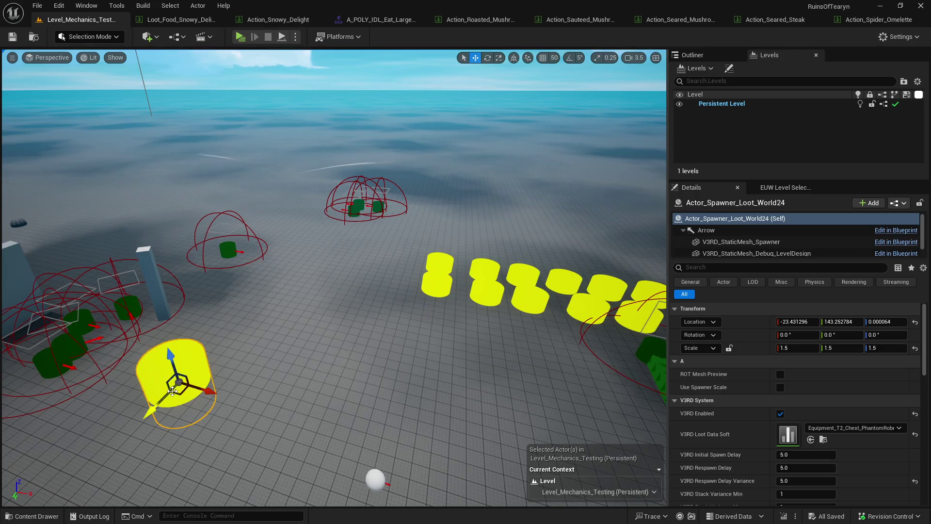
{"action": "left_click_drag", "start_coordinate": [177, 391], "coordinate": [364, 394]}
- Change the spawner's loot data from Action_Snowy_Delight to Loot_Food_Snowy_Delight
{"action": "left_click", "coordinate": [849, 427]}
{"action": "type", "text": "s"}
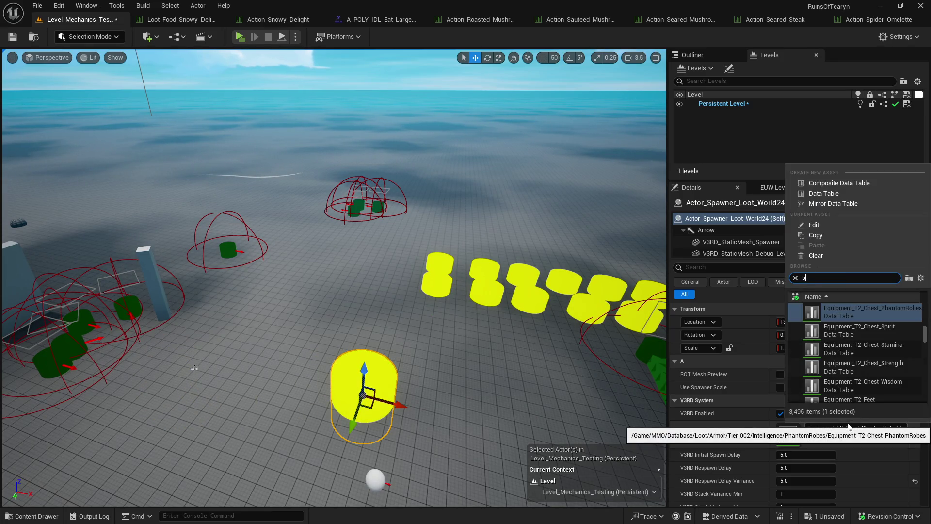
{"action": "type", "text": "nowy del"}
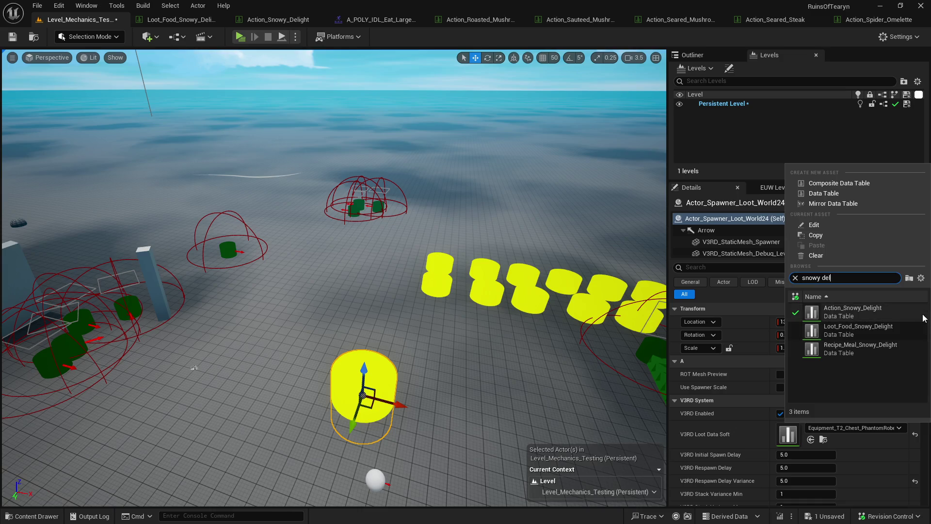
{"action": "left_click", "coordinate": [921, 313]}
{"action": "left_click", "coordinate": [241, 37]}
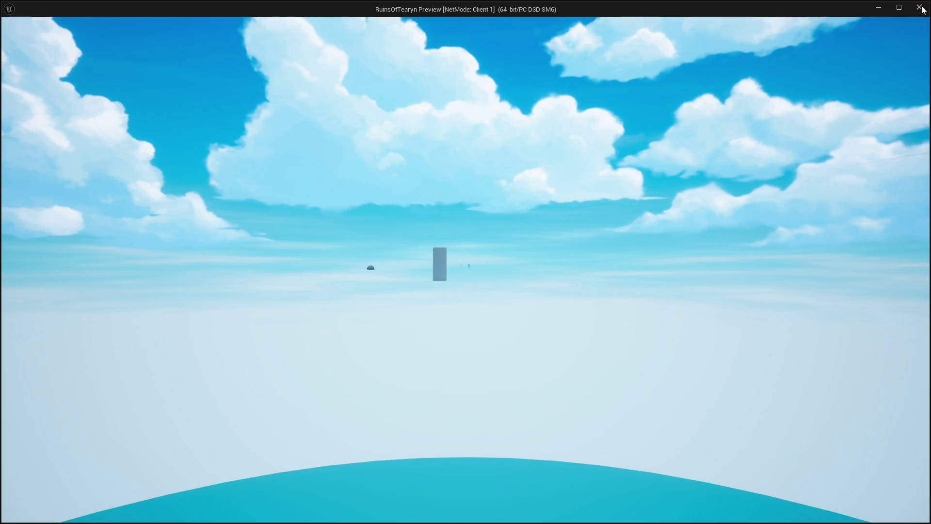
{"action": "left_click", "coordinate": [921, 10]}
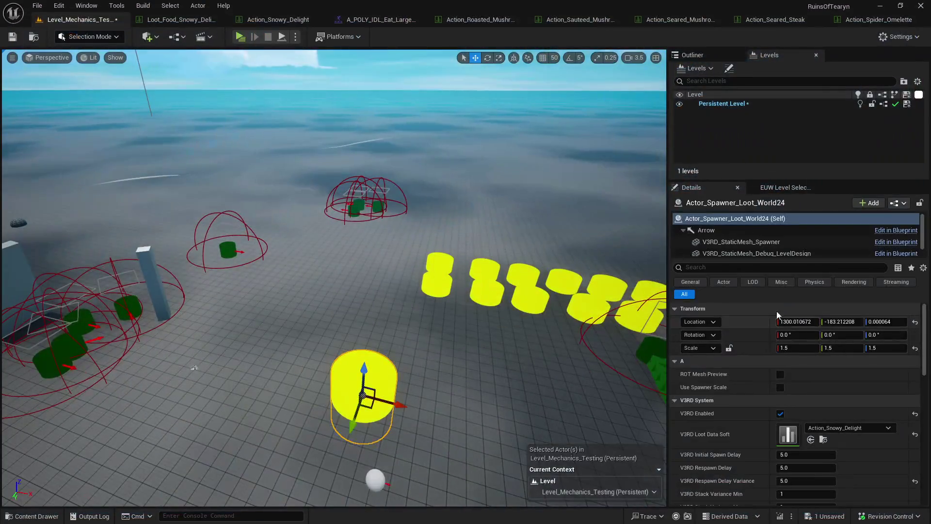
{"action": "left_click", "coordinate": [848, 428]}
{"action": "type", "text": "s"}
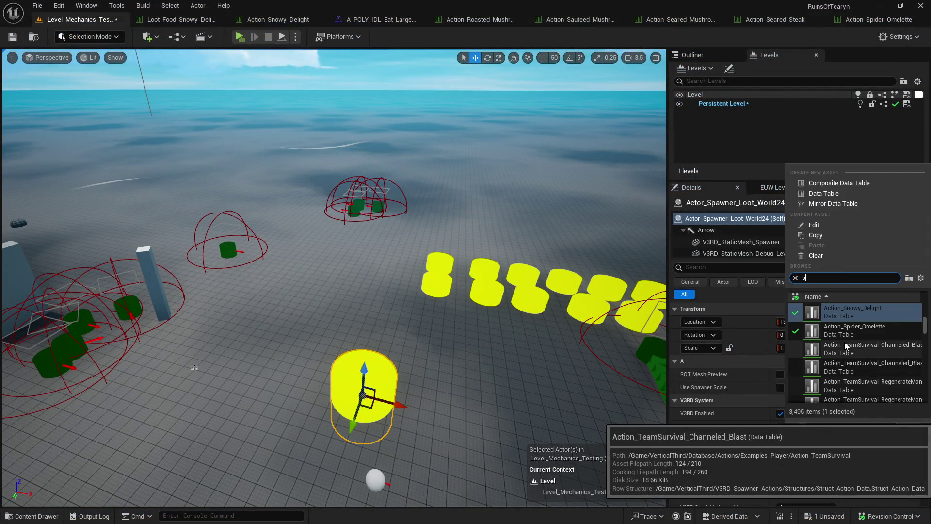
{"action": "type", "text": "nowdel"}
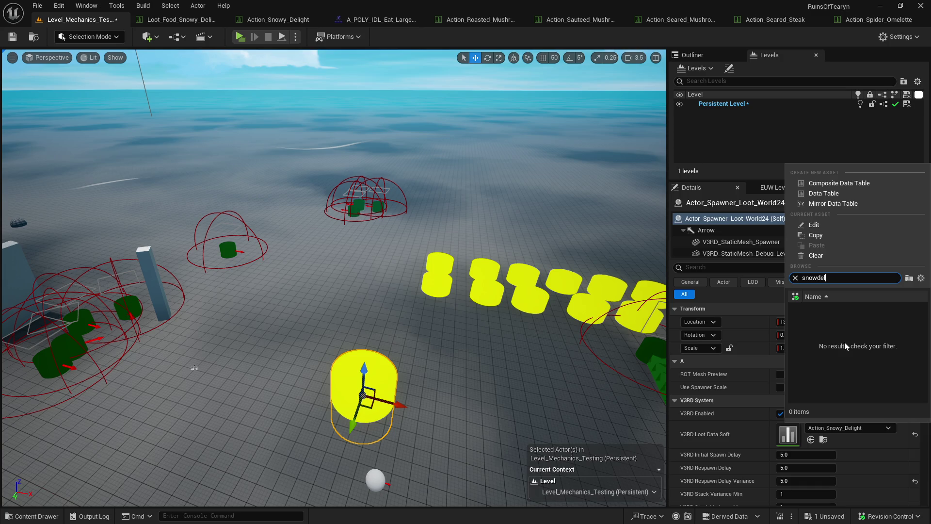
{"action": "key", "text": "BackSpace"}
{"action": "key", "text": "BackSpace"}
{"action": "key", "text": "BackSpace"}
{"action": "type", "text": " de"}
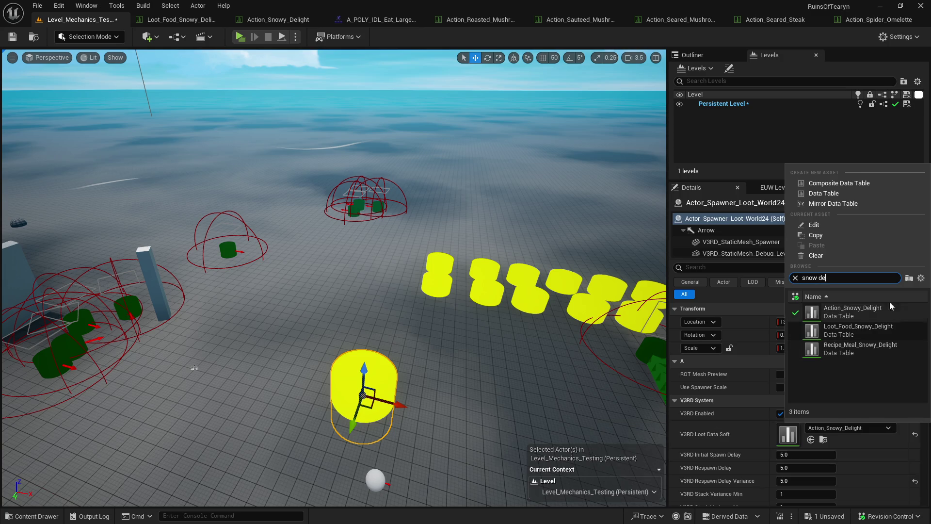
{"action": "left_click", "coordinate": [901, 337]}
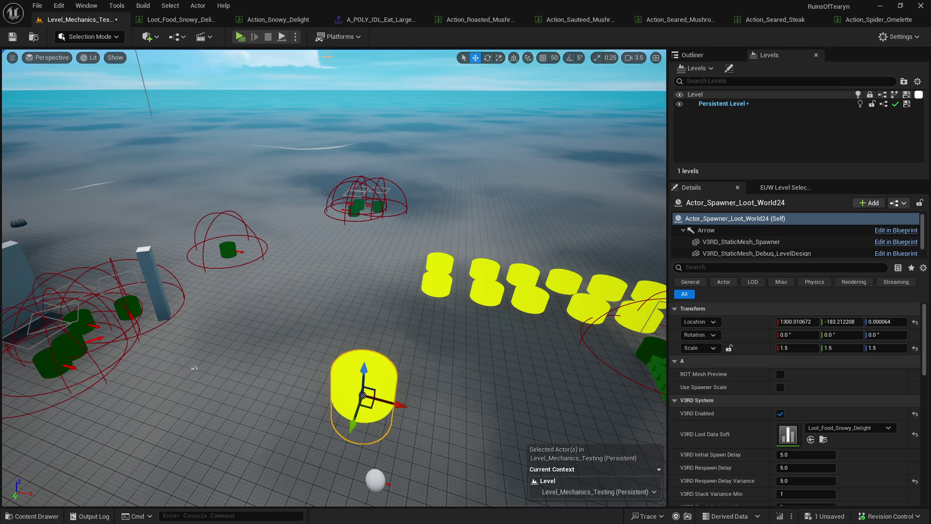
- Start a play session, open the inventory, and use abilities against the wolf, interrupting the rest
{"action": "left_click", "coordinate": [241, 37]}
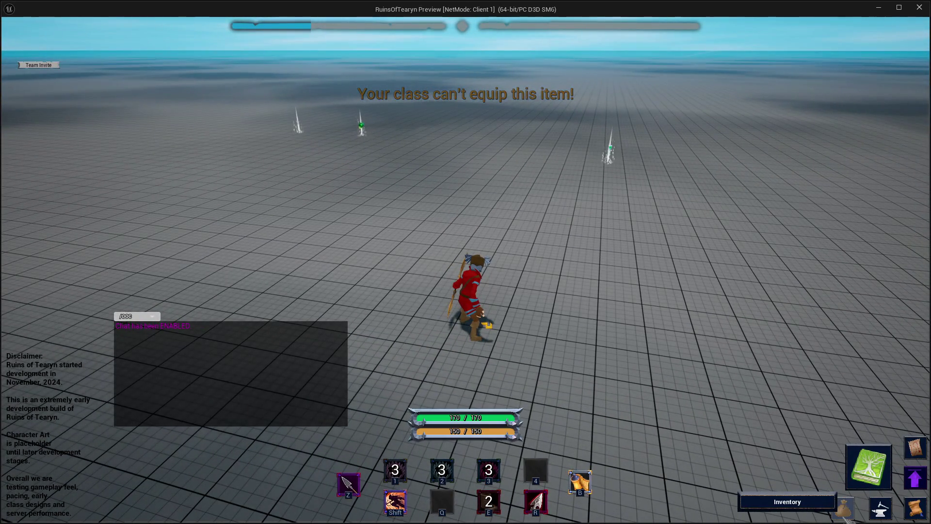
{"action": "left_click", "coordinate": [845, 517]}
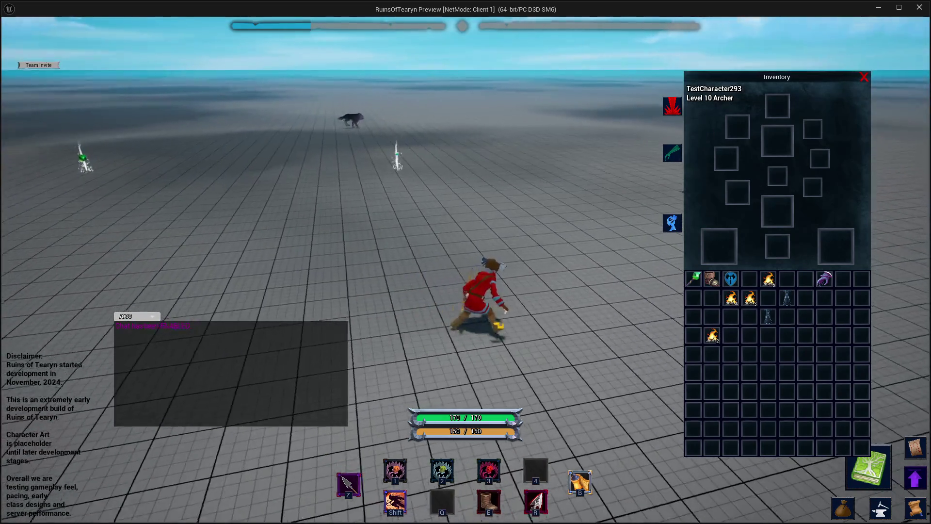
{"action": "key", "text": "shift"}
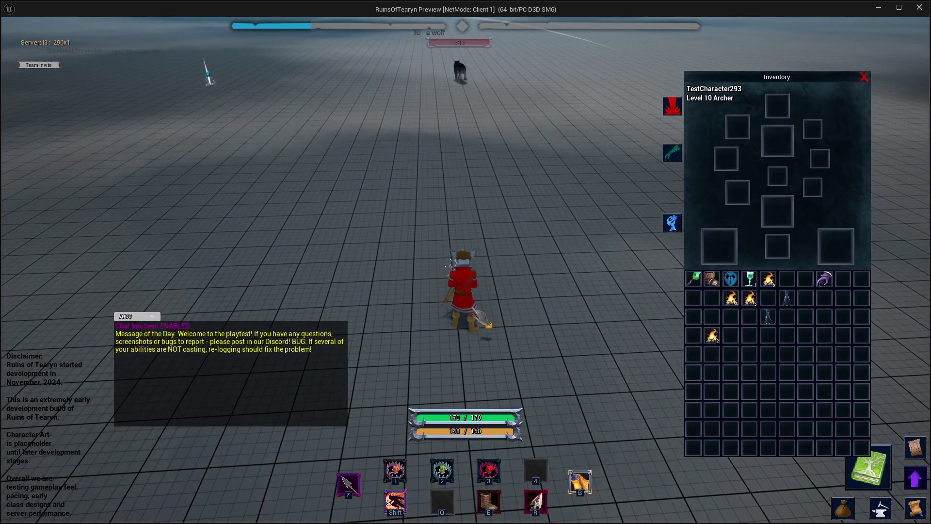
{"action": "mouse_move", "coordinate": [756, 285]}
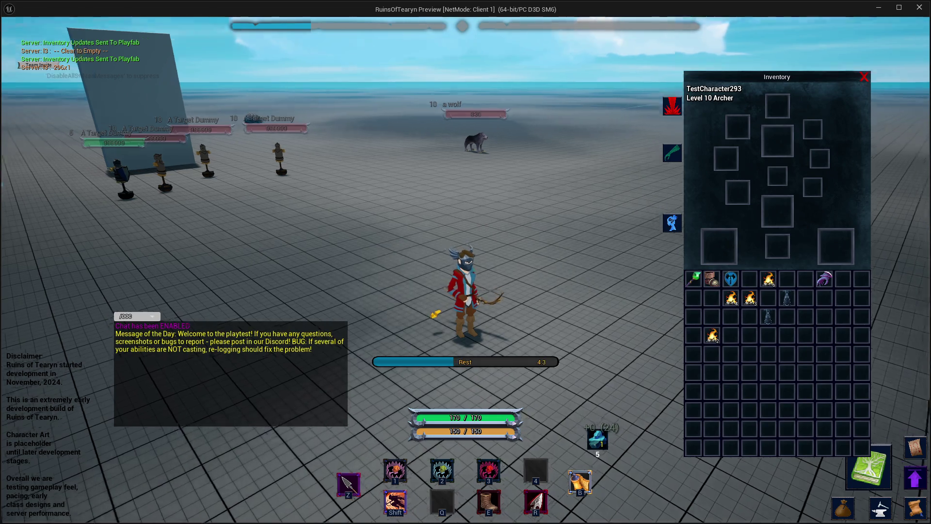
{"action": "key", "text": "5"}
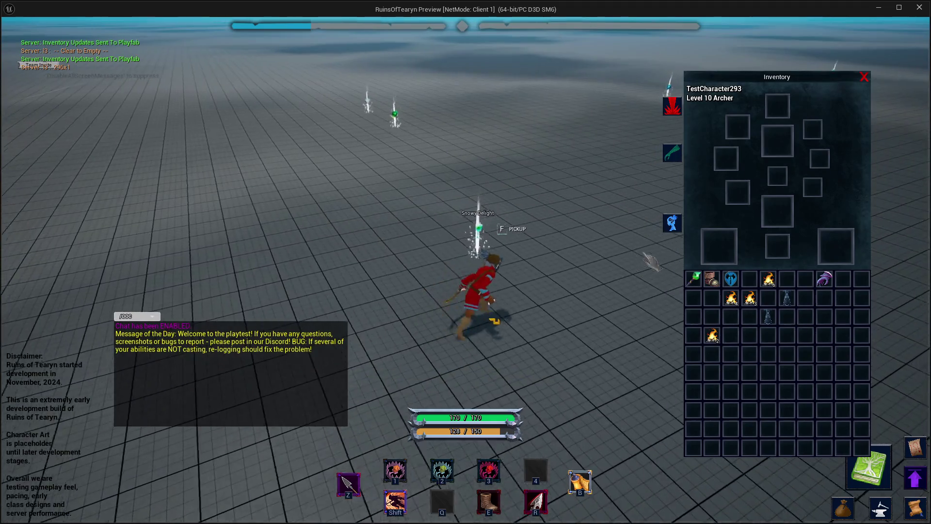
- Run onto the Snowy Delight drop, pick it up with F, and hide the game window
{"action": "left_click_drag", "start_coordinate": [650, 262], "coordinate": [768, 301]}
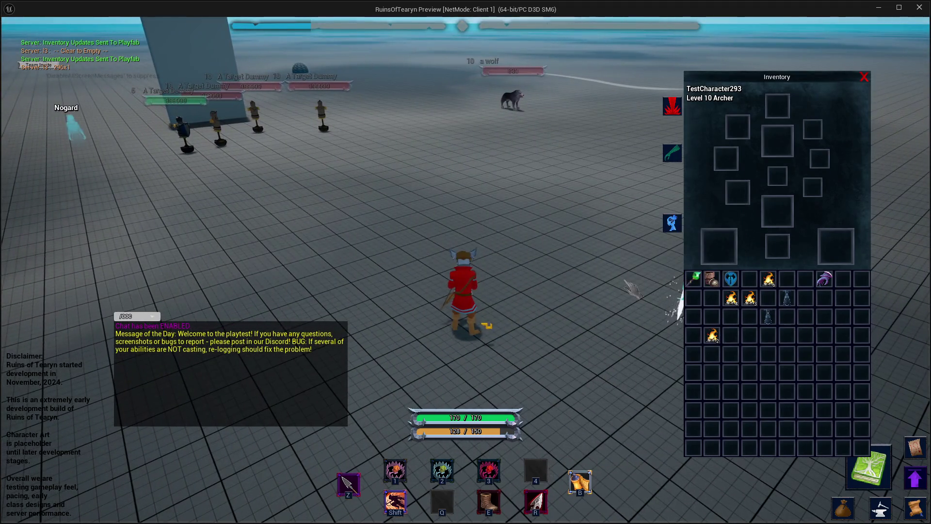
{"action": "key", "text": "d"}
{"action": "key", "text": "w"}
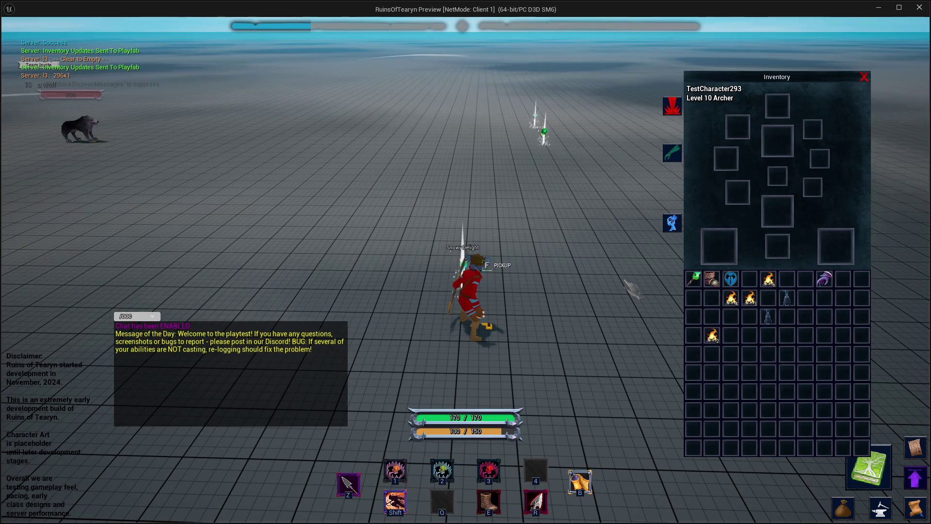
{"action": "key", "text": "f"}
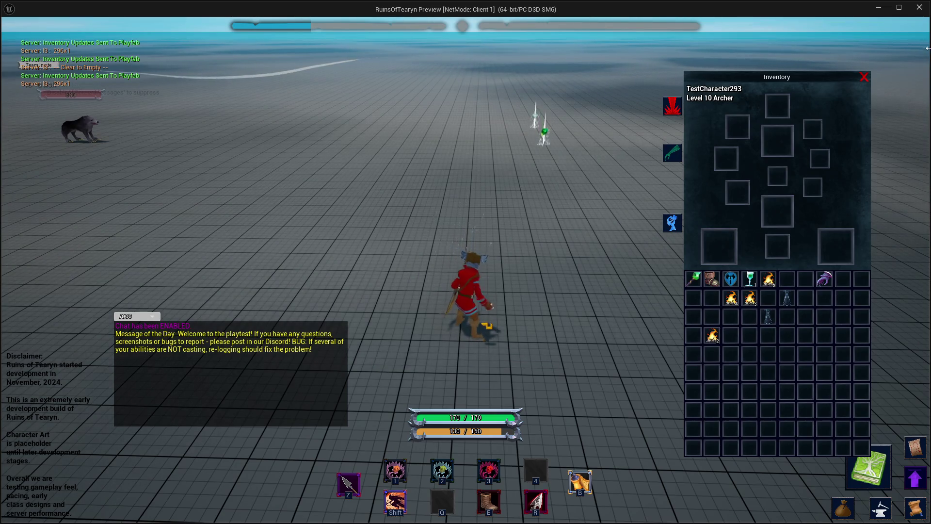
{"action": "left_click", "coordinate": [879, 9]}
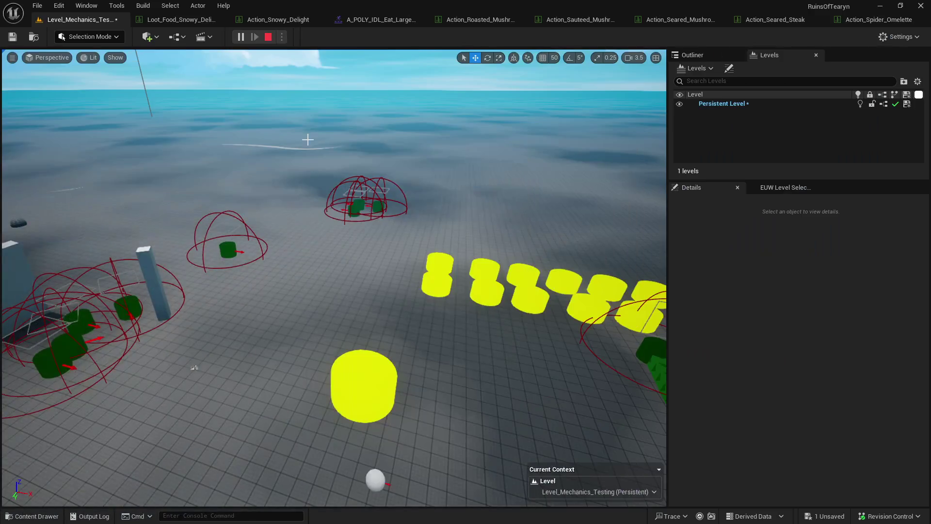
- Set Loot_Food_Snowy_Delight's AnimationMontage to the 0.5-second interact montage
{"action": "left_click", "coordinate": [178, 23]}
{"action": "scroll", "coordinate": [330, 417], "scroll_direction": "down", "scroll_amount": 5}
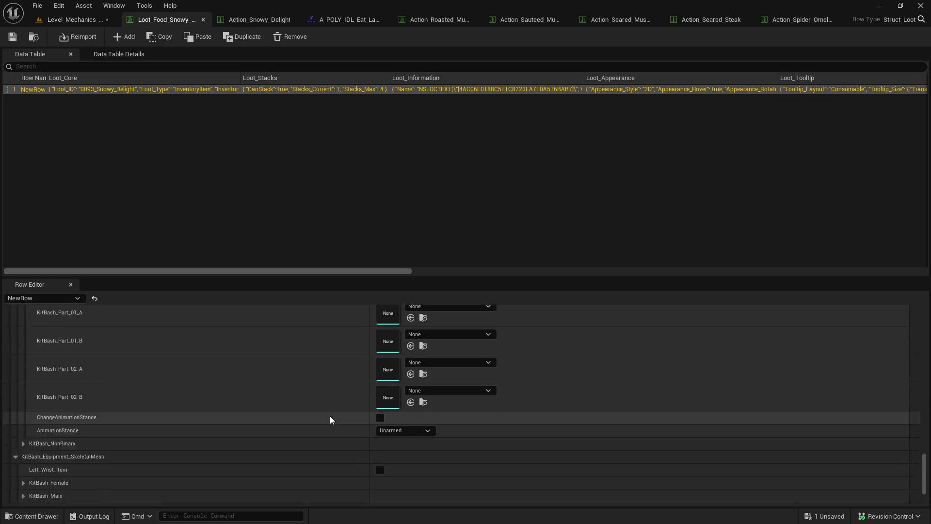
{"action": "scroll", "coordinate": [330, 416], "scroll_direction": "up", "scroll_amount": 10}
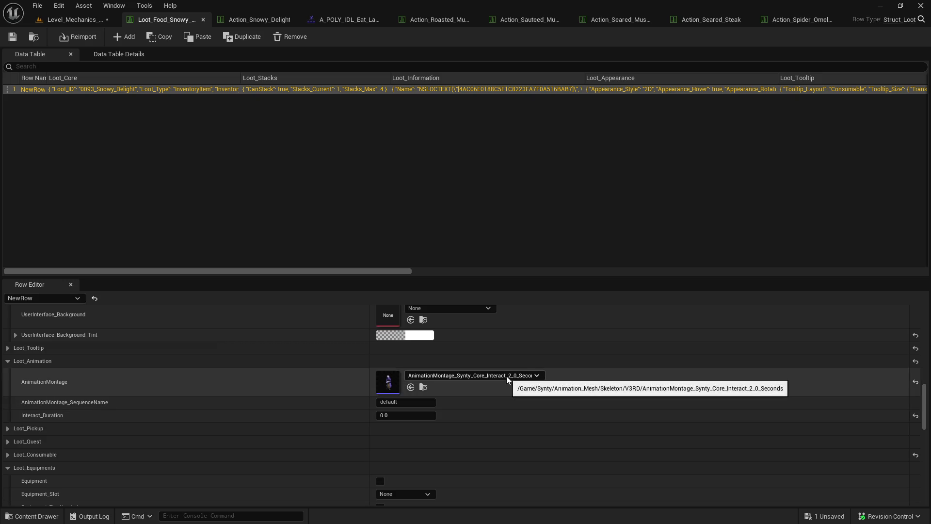
{"action": "left_click", "coordinate": [506, 376]}
{"action": "scroll", "coordinate": [497, 324], "scroll_direction": "up", "scroll_amount": 2}
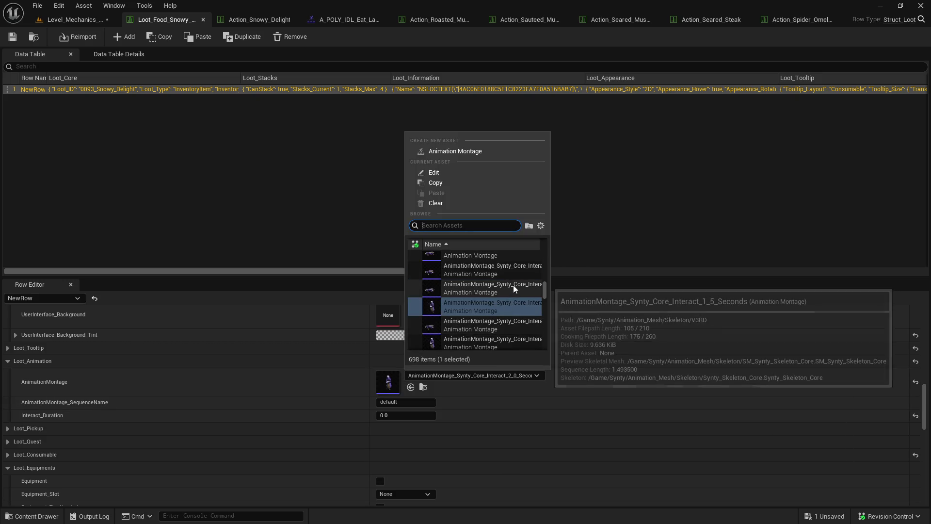
{"action": "scroll", "coordinate": [518, 269], "scroll_direction": "up", "scroll_amount": 1}
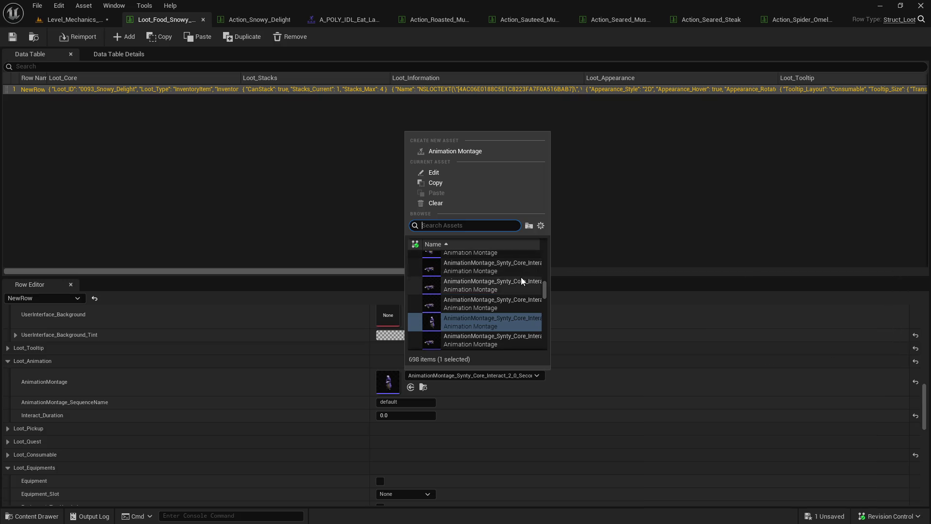
{"action": "scroll", "coordinate": [527, 272], "scroll_direction": "up", "scroll_amount": 2}
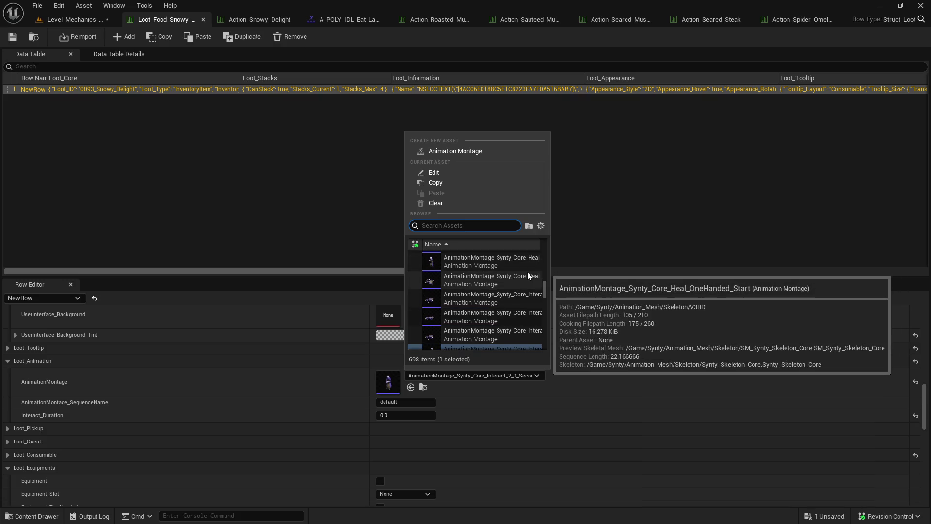
{"action": "left_click", "coordinate": [525, 295]}
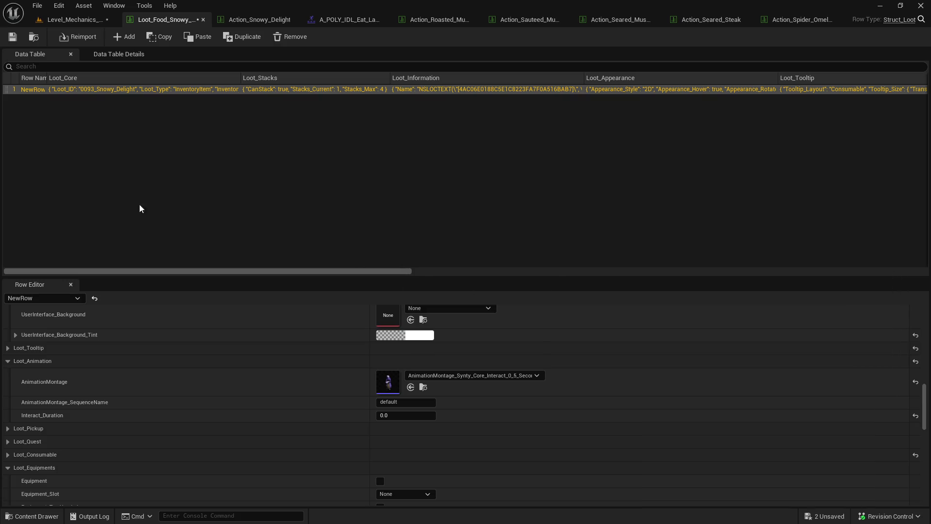
- Save and check out the Snowy Delight loot table, then close the other asset tabs
{"action": "left_click", "coordinate": [13, 37]}
{"action": "left_click", "coordinate": [479, 376]}
{"action": "right_click", "coordinate": [173, 23]}
{"action": "key", "text": "Escape"}
{"action": "left_click", "coordinate": [34, 37]}
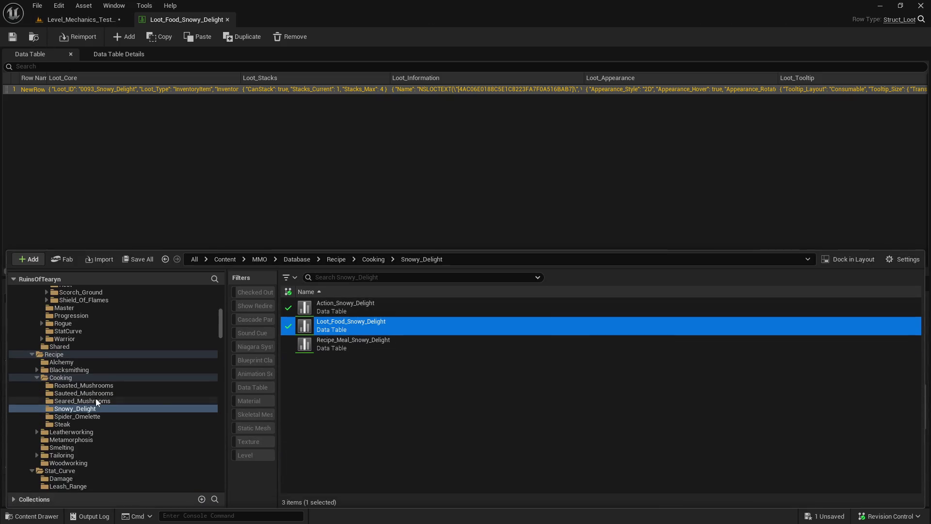
- Open the five food loot tables, Loot_Food_Roasted_Mushrooms through Loot_Seared_Steak
{"action": "left_click", "coordinate": [97, 385]}
{"action": "left_click", "coordinate": [97, 401], "text": "shift"}
{"action": "left_click", "coordinate": [98, 417], "text": "ctrl"}
{"action": "left_click", "coordinate": [97, 424], "text": "ctrl"}
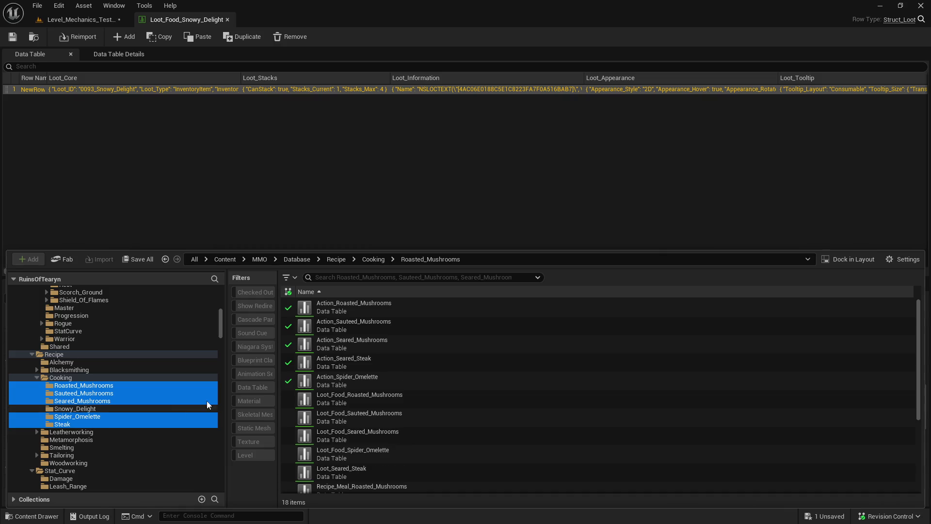
{"action": "left_click", "coordinate": [395, 398]}
{"action": "scroll", "coordinate": [397, 421], "scroll_direction": "down", "scroll_amount": 2}
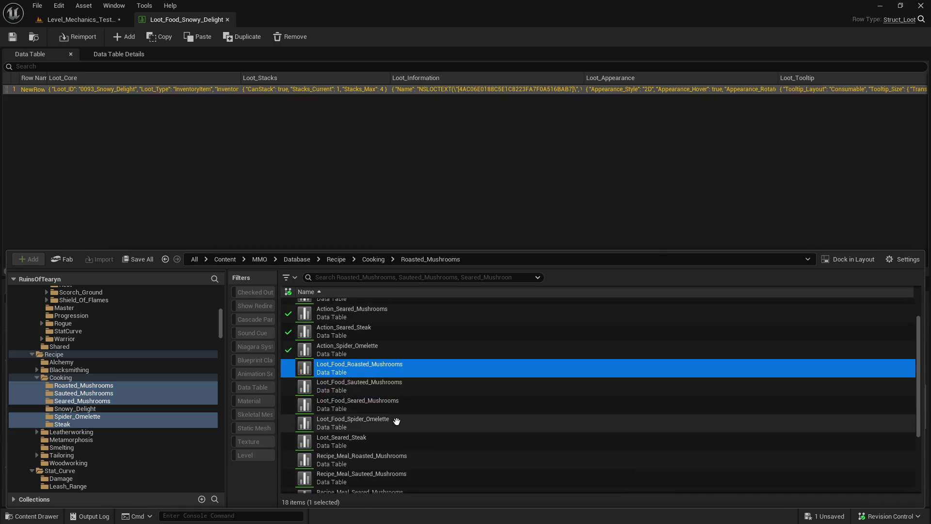
{"action": "scroll", "coordinate": [397, 421], "scroll_direction": "down", "scroll_amount": 1}
{"action": "left_click", "coordinate": [395, 429], "text": "shift"}
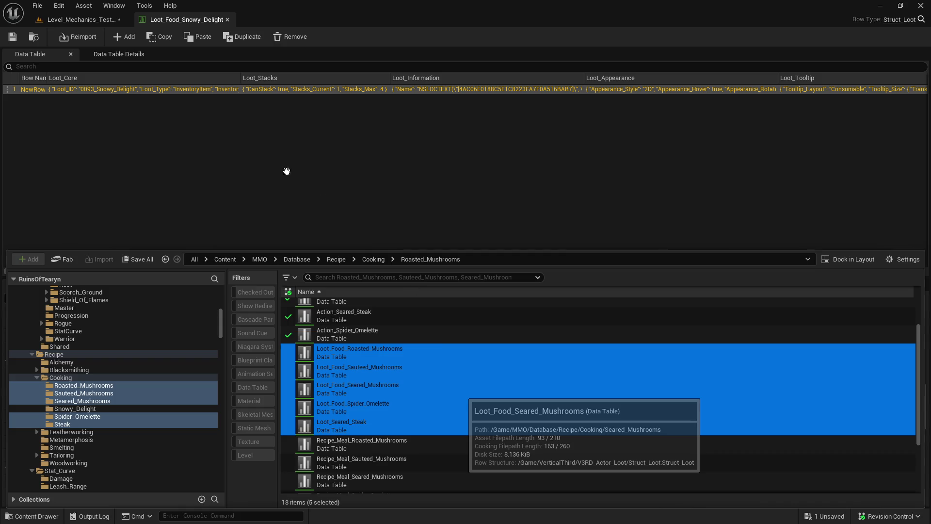
{"action": "key", "text": "Return"}
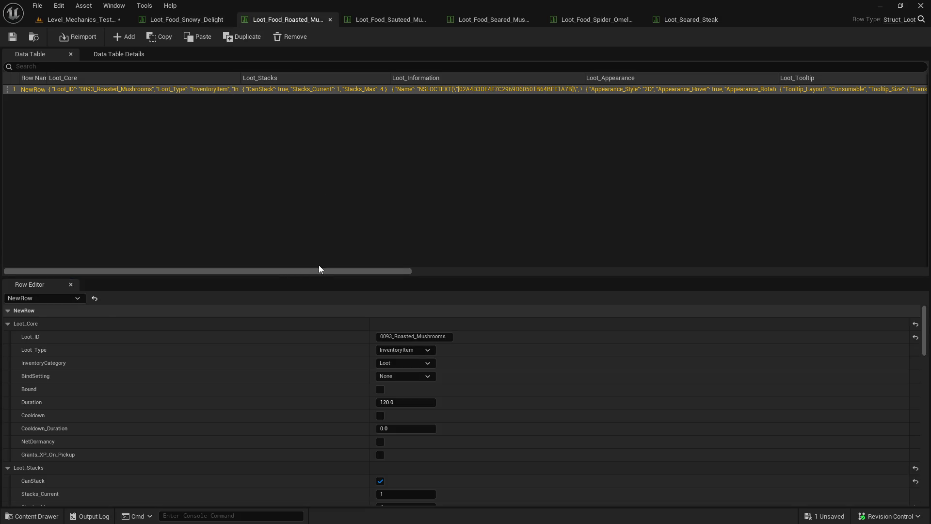
- Give Roasted Mushrooms the 0.5-second interact animation montage
{"action": "scroll", "coordinate": [333, 353], "scroll_direction": "down", "scroll_amount": 15}
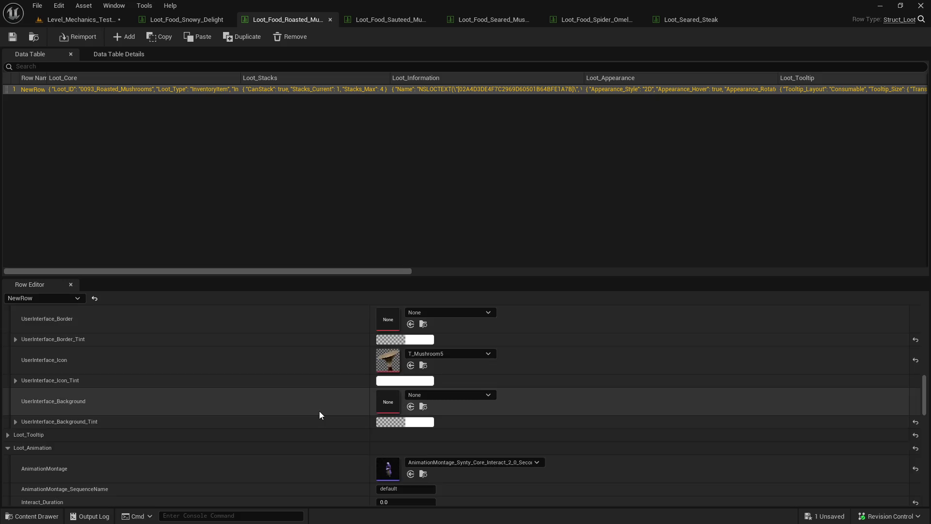
{"action": "scroll", "coordinate": [319, 411], "scroll_direction": "down", "scroll_amount": 2}
{"action": "left_click", "coordinate": [481, 370]}
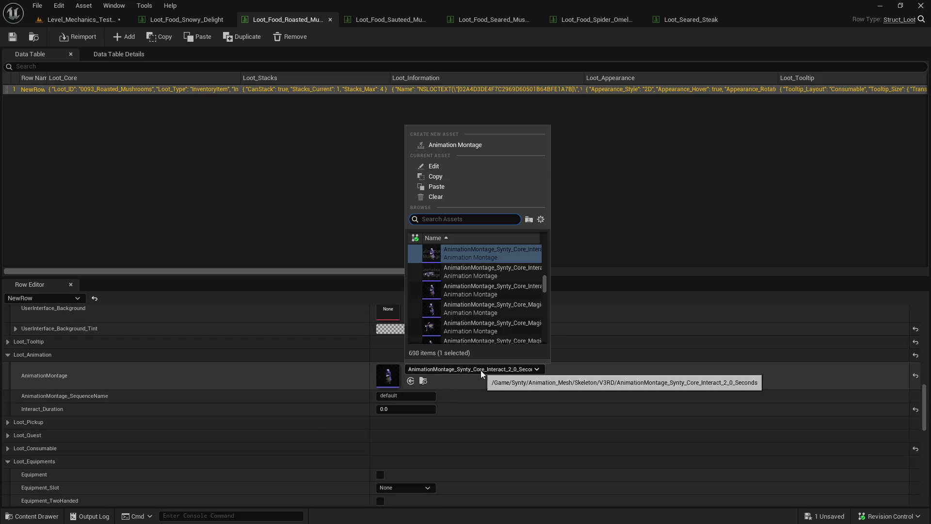
{"action": "scroll", "coordinate": [525, 273], "scroll_direction": "up", "scroll_amount": 4}
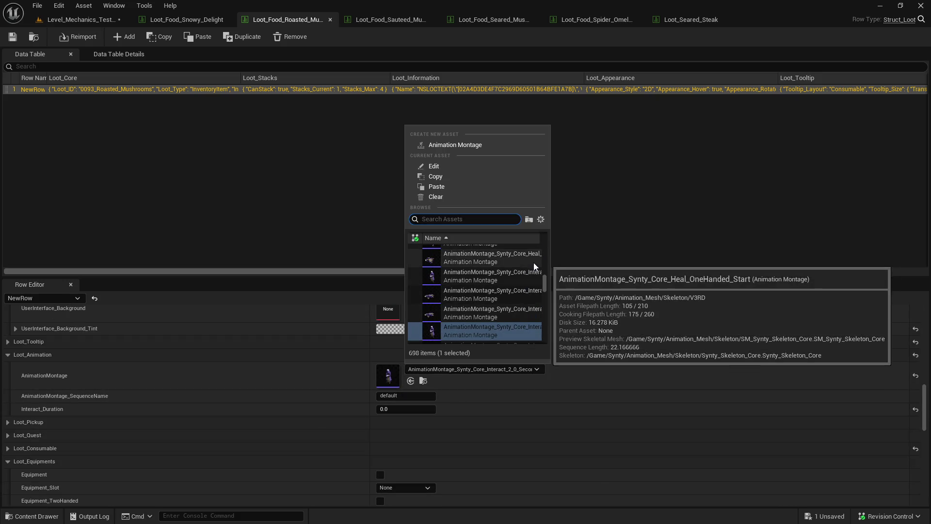
{"action": "left_click", "coordinate": [525, 275]}
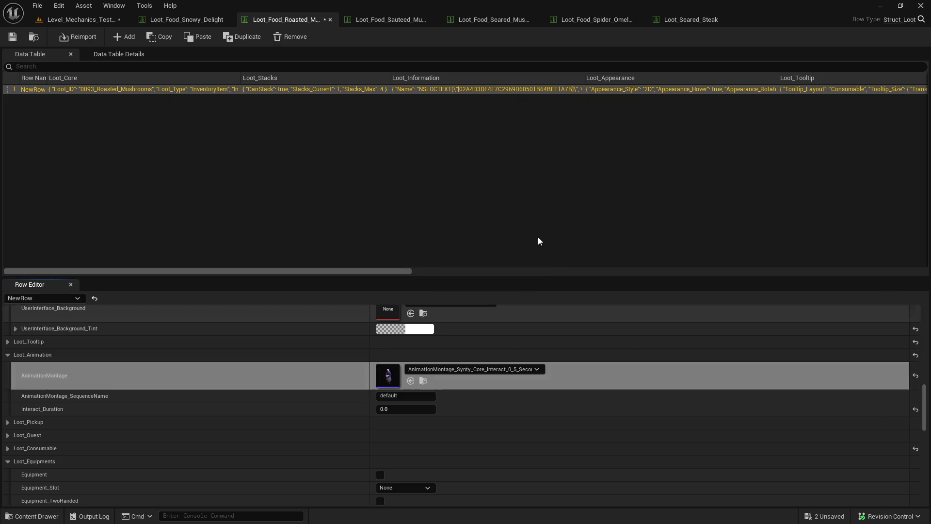
- Check the Sauteed, Seared Mushrooms and Spider Omelette montages, then paste the interact montage into Seared Steak
{"action": "left_click", "coordinate": [397, 20]}
{"action": "scroll", "coordinate": [517, 383], "scroll_direction": "down", "scroll_amount": 10}
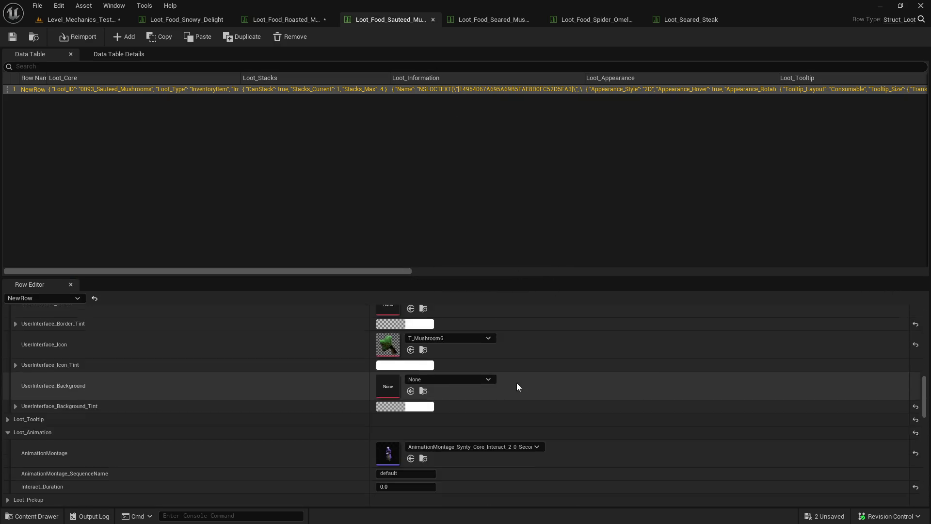
{"action": "scroll", "coordinate": [517, 387], "scroll_direction": "down", "scroll_amount": 3}
{"action": "left_click", "coordinate": [504, 19]}
{"action": "scroll", "coordinate": [601, 401], "scroll_direction": "down", "scroll_amount": 3}
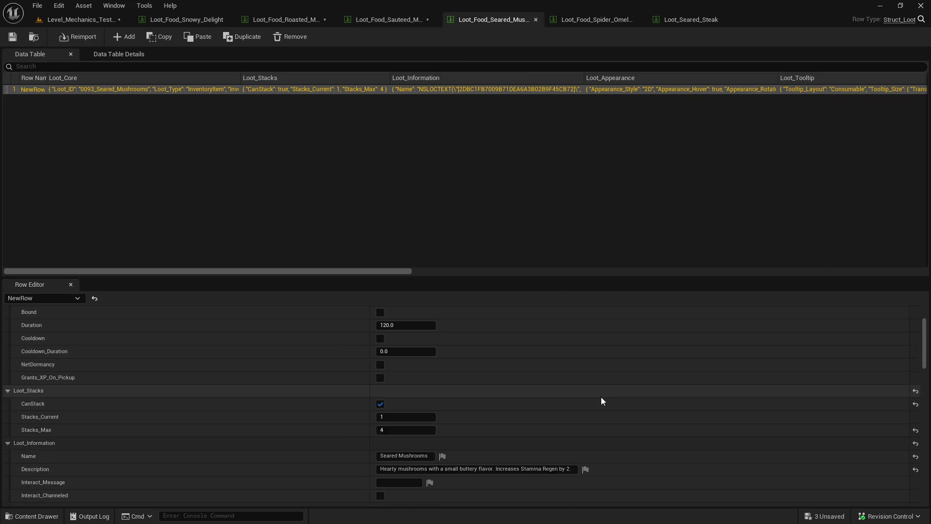
{"action": "scroll", "coordinate": [601, 401], "scroll_direction": "down", "scroll_amount": 10}
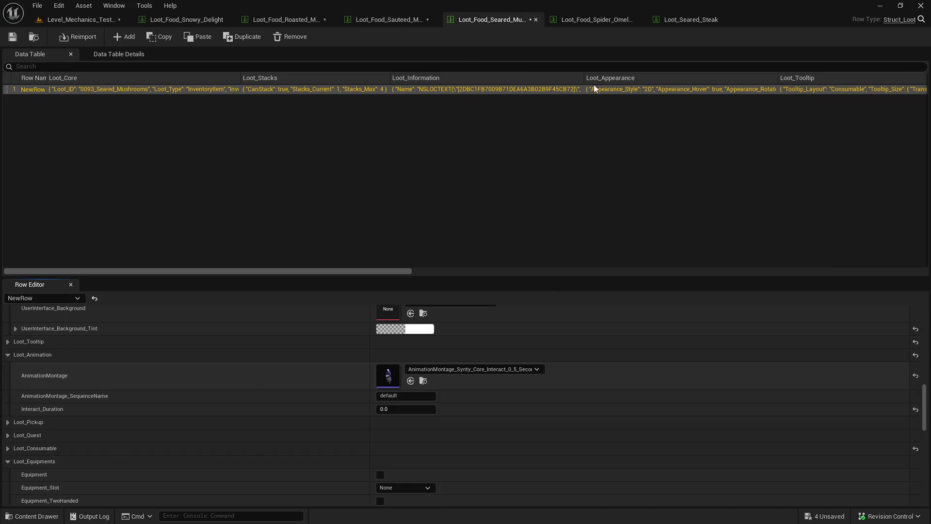
{"action": "left_click", "coordinate": [596, 20]}
{"action": "scroll", "coordinate": [595, 471], "scroll_direction": "down", "scroll_amount": 10}
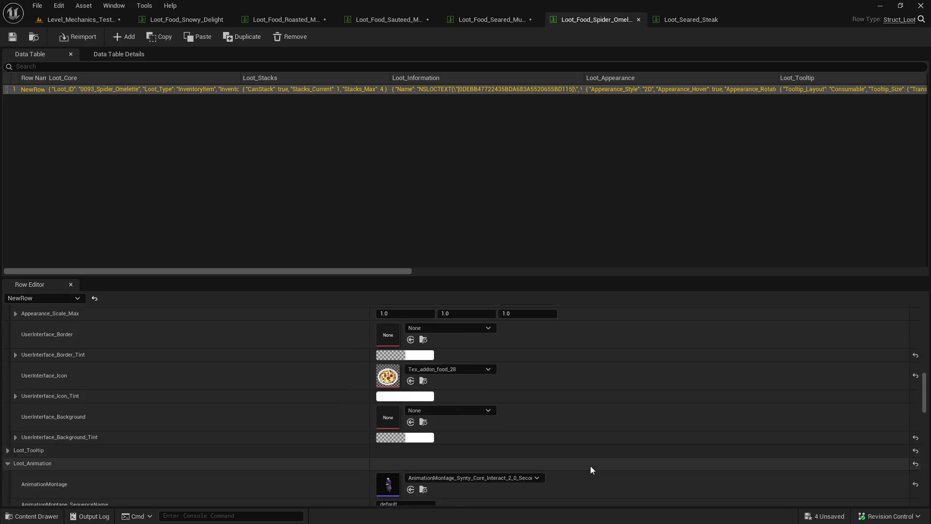
{"action": "scroll", "coordinate": [589, 465], "scroll_direction": "down", "scroll_amount": 2}
{"action": "left_click", "coordinate": [687, 20]}
{"action": "scroll", "coordinate": [564, 471], "scroll_direction": "down", "scroll_amount": 5}
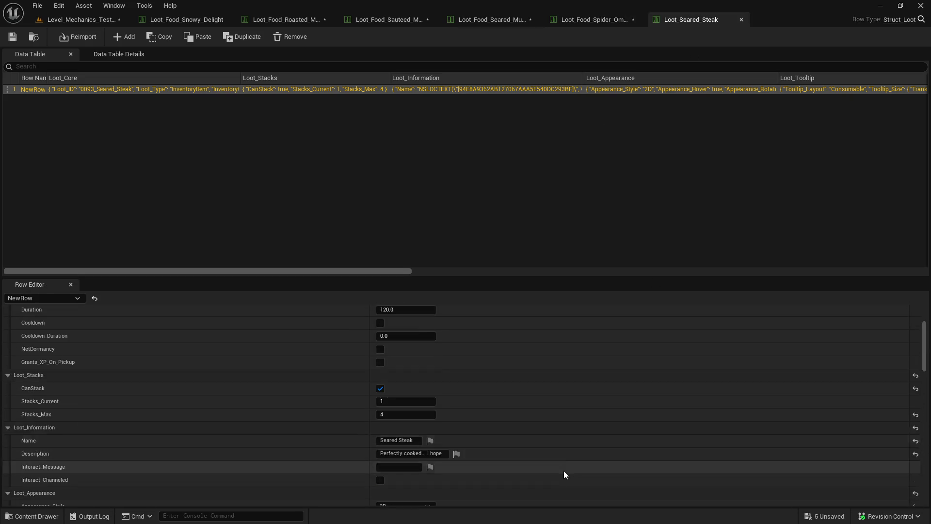
{"action": "scroll", "coordinate": [564, 470], "scroll_direction": "down", "scroll_amount": 10}
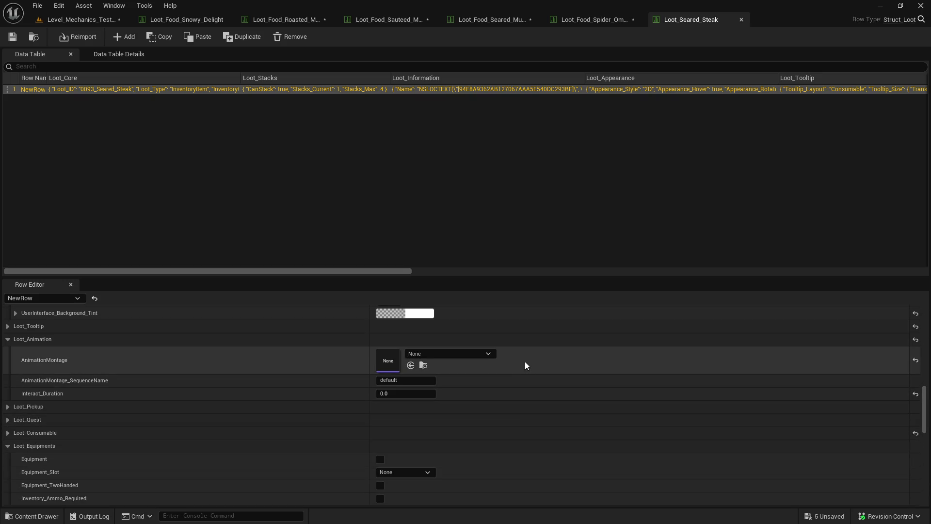
{"action": "key", "text": "ctrl+v"}
- Save all modified food loot tables with Save Selected
{"action": "key", "text": "ctrl+space"}
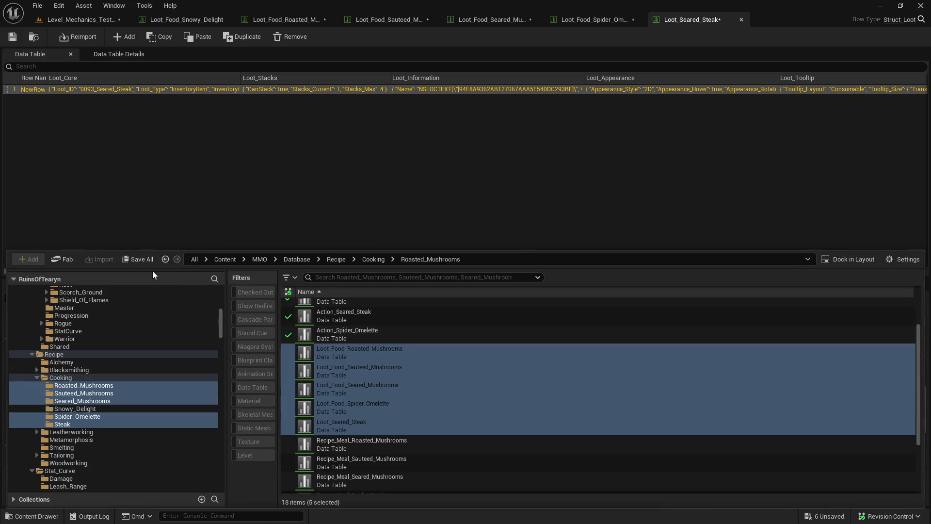
{"action": "left_click", "coordinate": [138, 259]}
{"action": "left_click", "coordinate": [543, 377]}
- Check out the saved tables, pick up Snowy Delight in the running game, then close it
{"action": "left_click", "coordinate": [476, 375]}
{"action": "key", "text": "alt+Tab"}
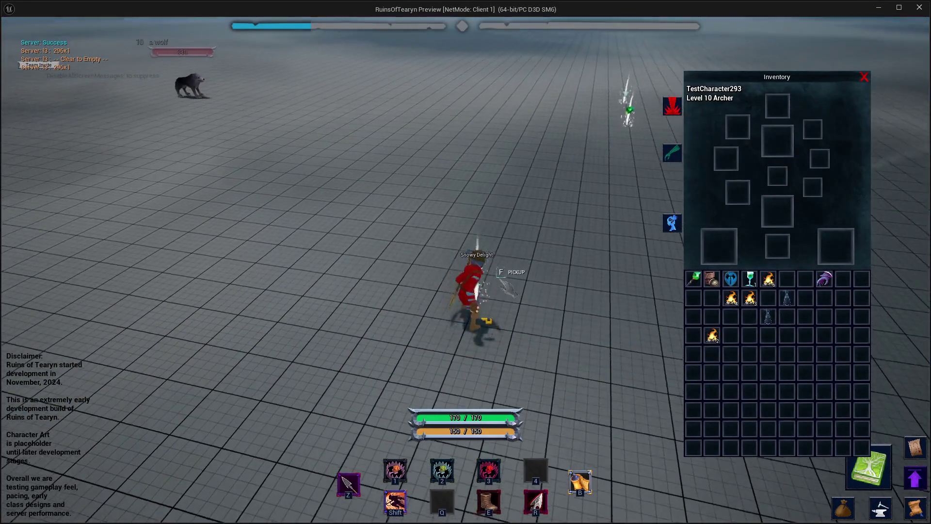
{"action": "key", "text": "f"}
{"action": "key", "text": "a"}
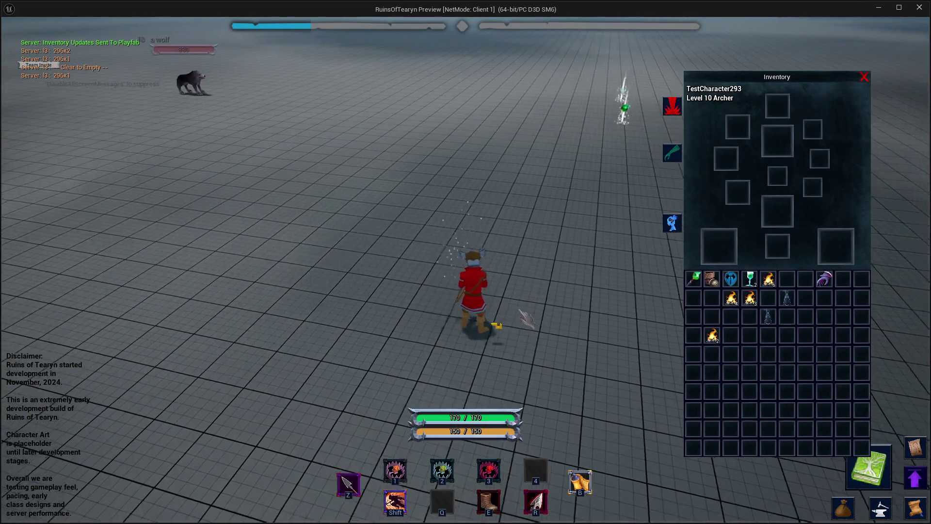
{"action": "left_click", "coordinate": [919, 8]}
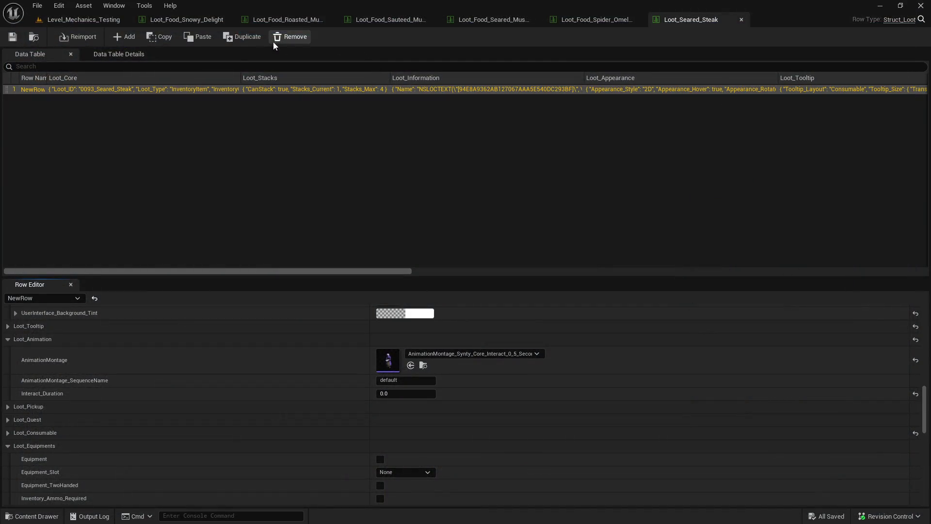
- Replay Level_Mechanics_Testing, walk to the dropped item, open the inventory, test rest interruption, then close
{"action": "left_click", "coordinate": [84, 20]}
{"action": "left_click", "coordinate": [240, 37]}
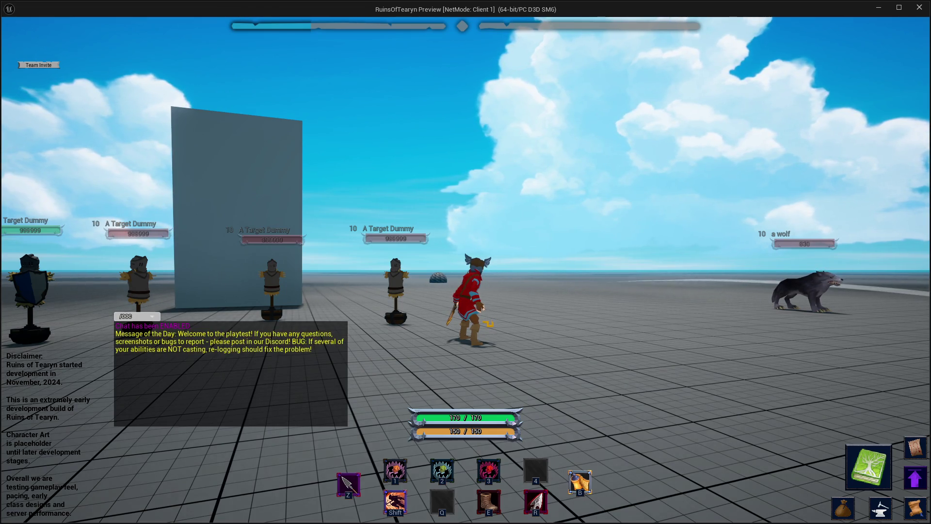
{"action": "left_click_drag", "start_coordinate": [359, 138], "coordinate": [483, 174]}
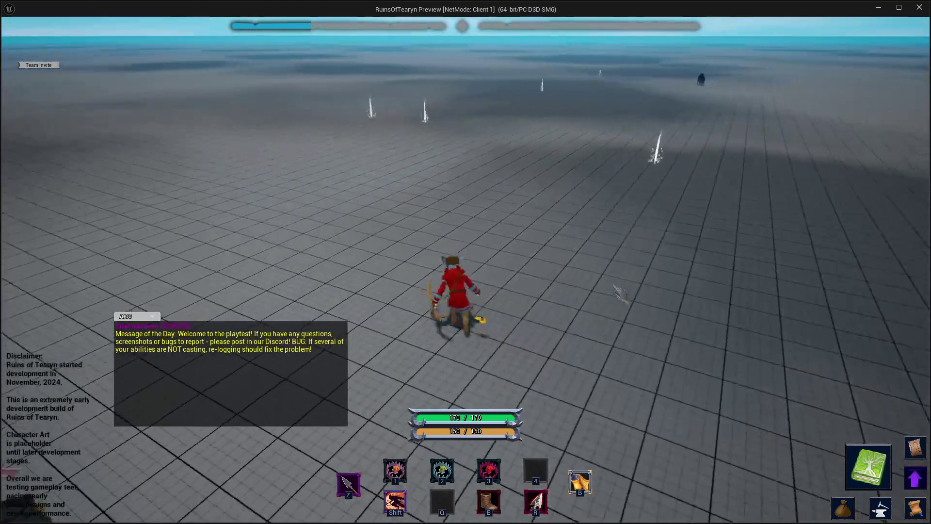
{"action": "key", "text": "w"}
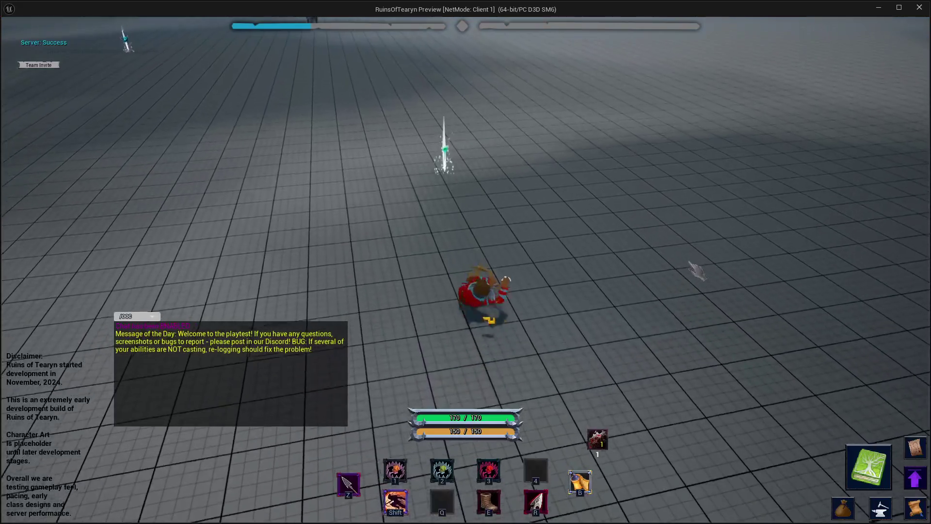
{"action": "key", "text": "w"}
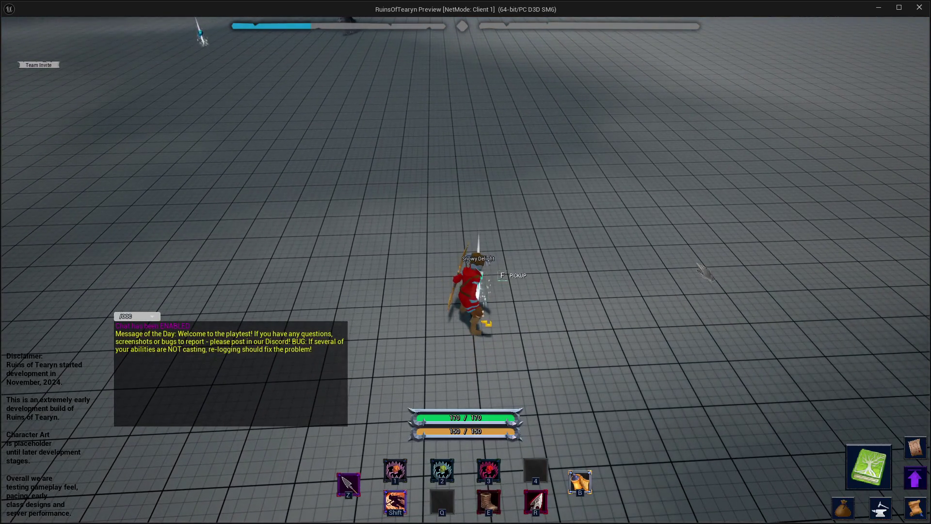
{"action": "key", "text": "i"}
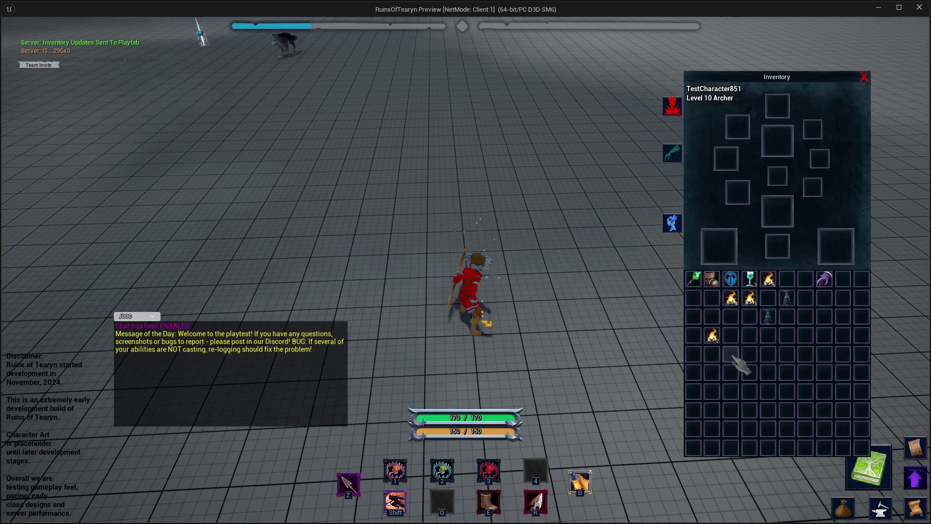
{"action": "mouse_move", "coordinate": [756, 290]}
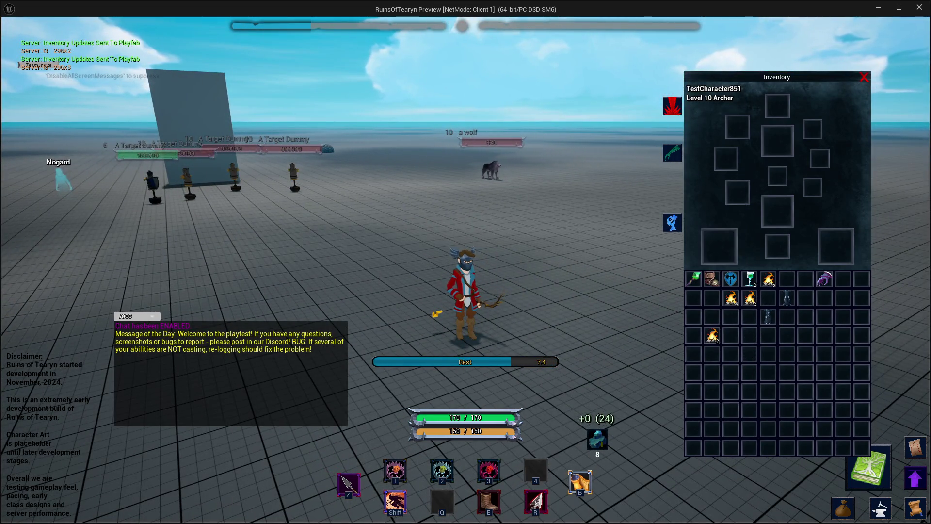
{"action": "key", "text": "w"}
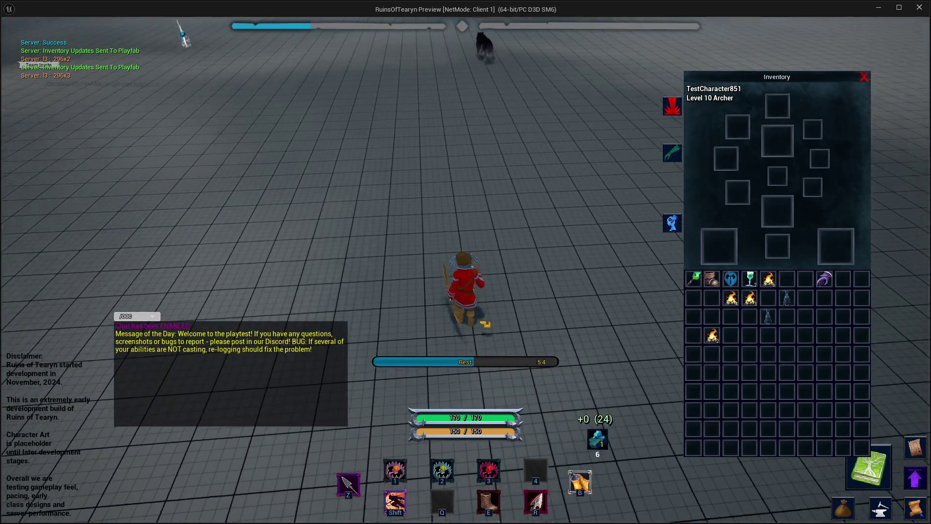
{"action": "key", "text": "shift"}
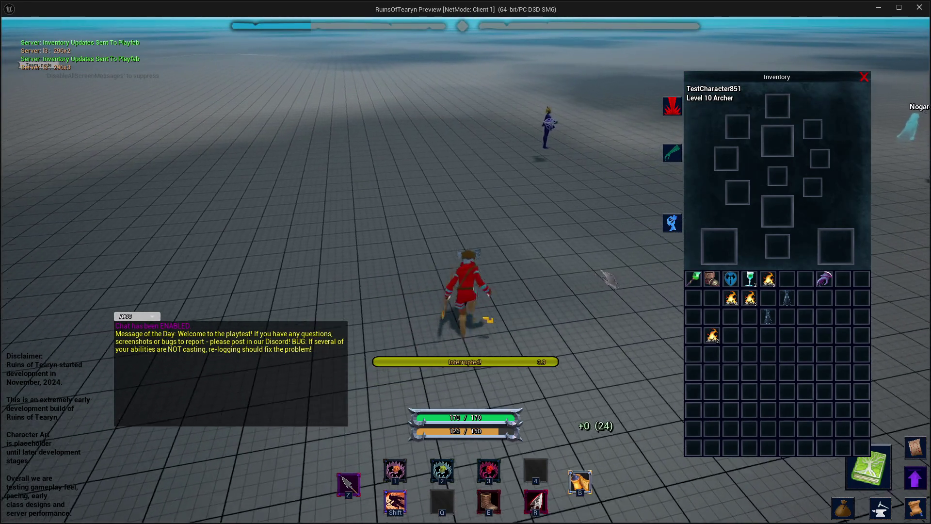
{"action": "left_click", "coordinate": [920, 7]}
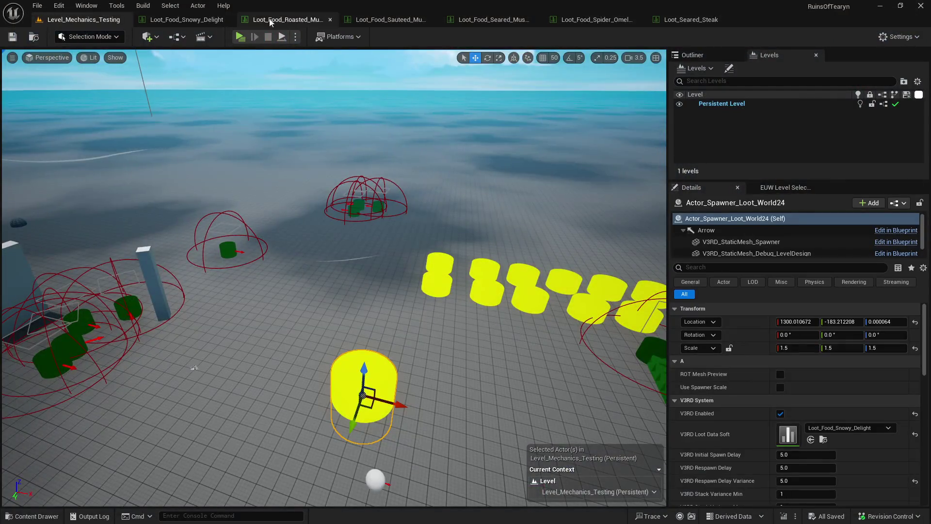
- Close the Snowy Delight tabs and open the five food Action tables
{"action": "right_click", "coordinate": [184, 22]}
{"action": "left_click", "coordinate": [255, 60]}
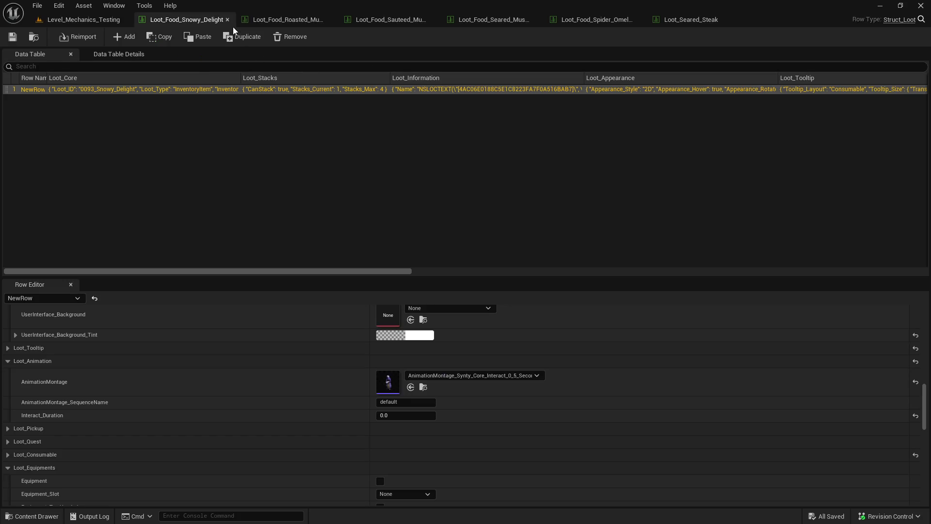
{"action": "left_click", "coordinate": [227, 19]}
{"action": "key", "text": "ctrl+space"}
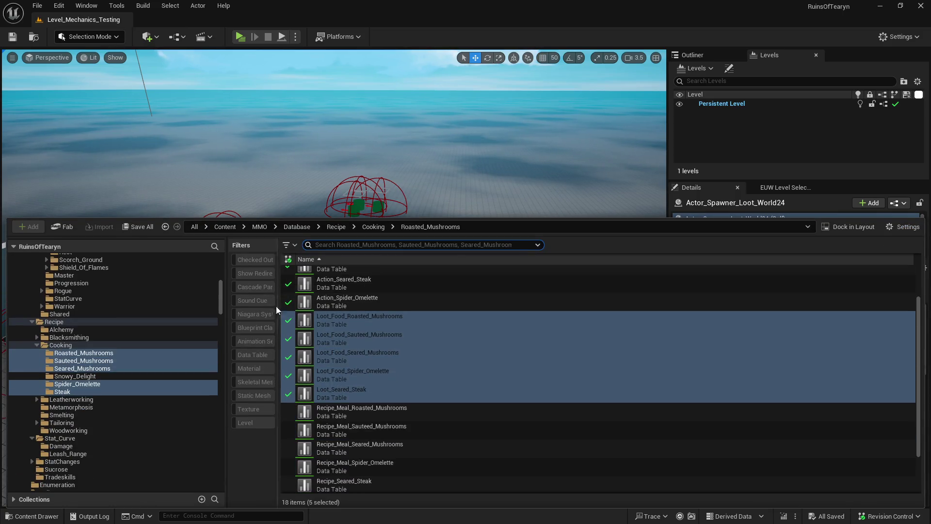
{"action": "scroll", "coordinate": [361, 335], "scroll_direction": "up", "scroll_amount": 3}
{"action": "left_click", "coordinate": [383, 275]}
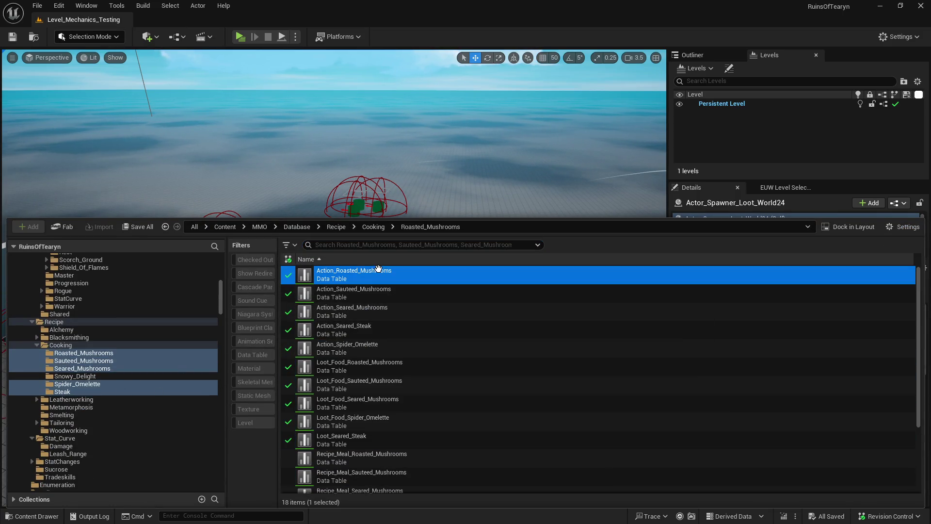
{"action": "left_click", "coordinate": [390, 348], "text": "shift"}
{"action": "scroll", "coordinate": [391, 347], "scroll_direction": "down", "scroll_amount": 3}
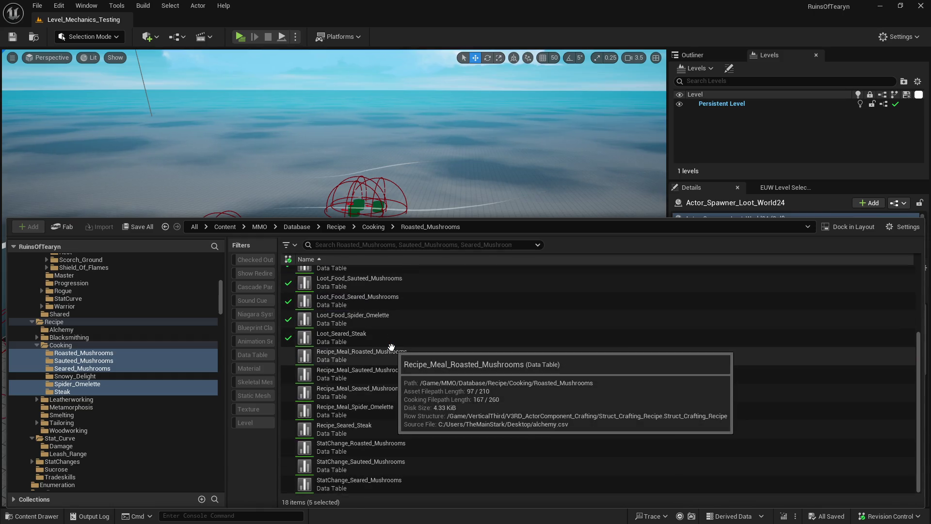
{"action": "key", "text": "Return"}
- Replace the 'Rest' display names of Roasted Mushrooms and Sauteed Mushrooms with their food names
{"action": "left_click", "coordinate": [186, 19]}
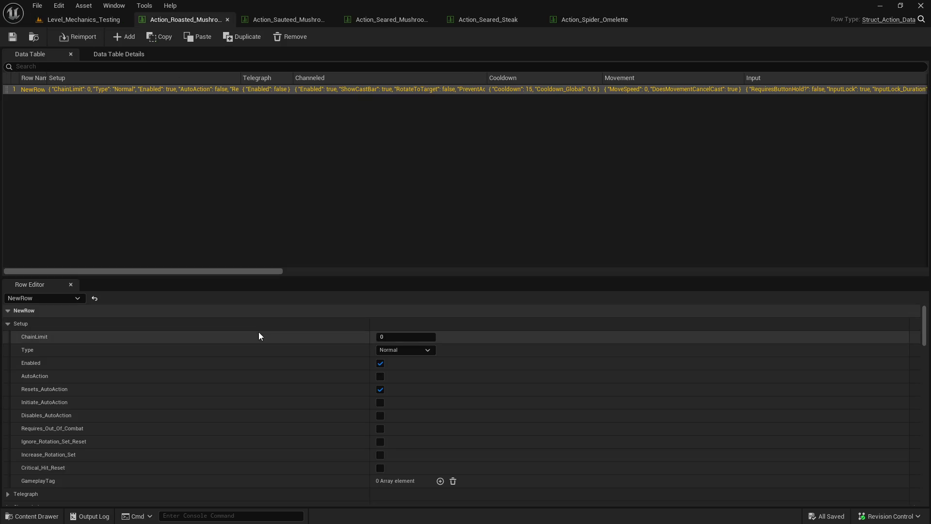
{"action": "scroll", "coordinate": [258, 330], "scroll_direction": "down", "scroll_amount": 3}
{"action": "scroll", "coordinate": [257, 325], "scroll_direction": "up", "scroll_amount": 10}
{"action": "left_click", "coordinate": [399, 318]}
{"action": "type", "text": "Roasted Mushroo"}
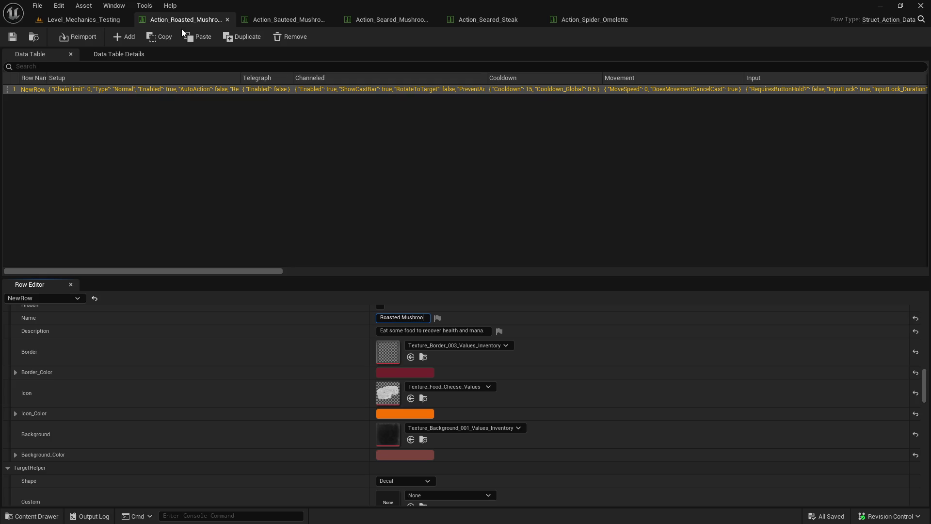
{"action": "type", "text": "ms"}
{"action": "key", "text": "Return"}
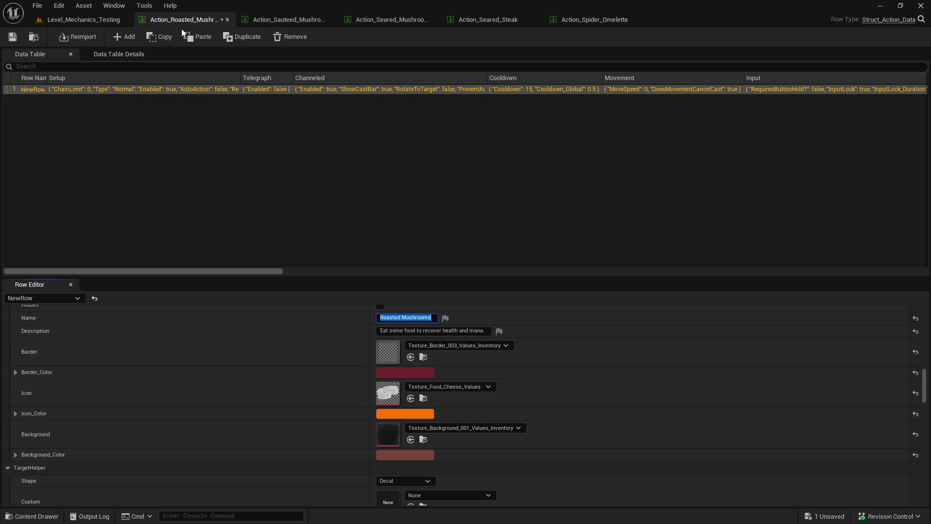
{"action": "left_click", "coordinate": [299, 19]}
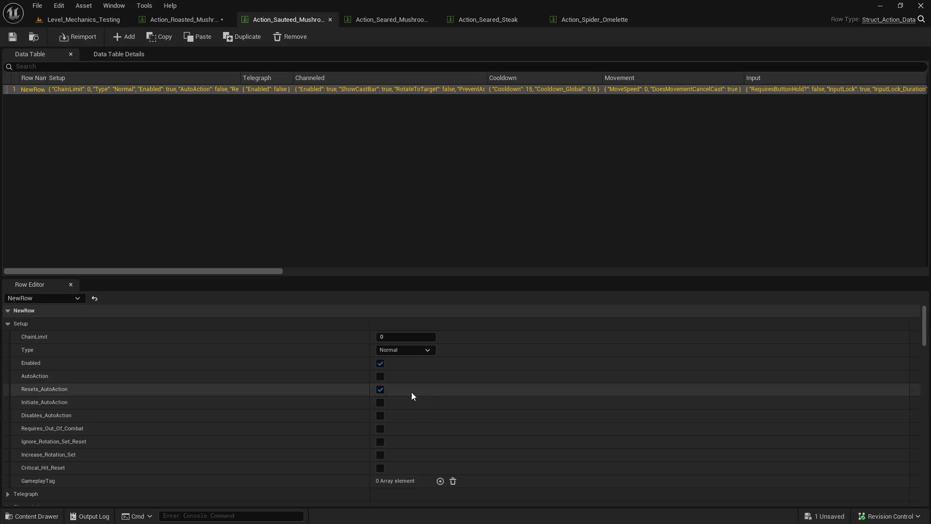
{"action": "scroll", "coordinate": [410, 390], "scroll_direction": "down", "scroll_amount": 15}
{"action": "left_click", "coordinate": [398, 348]}
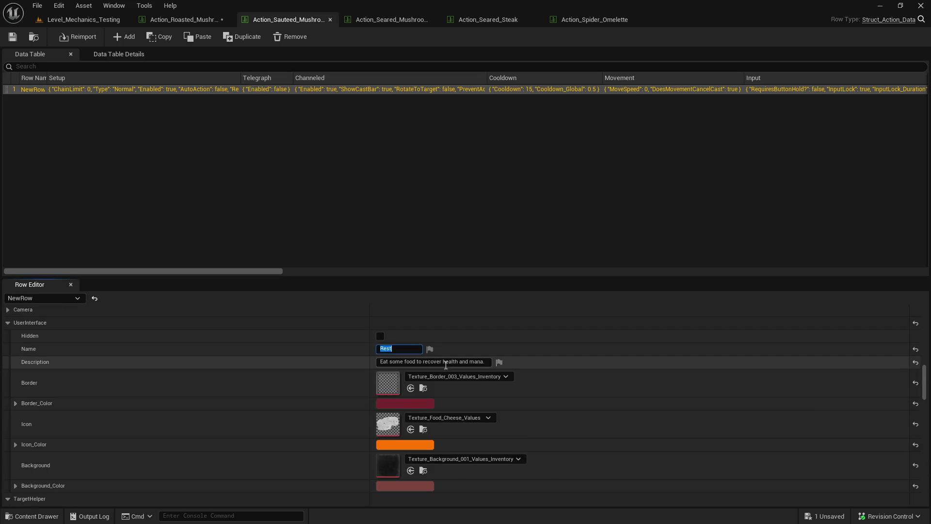
{"action": "type", "text": "Sauteed Mushrooms"}
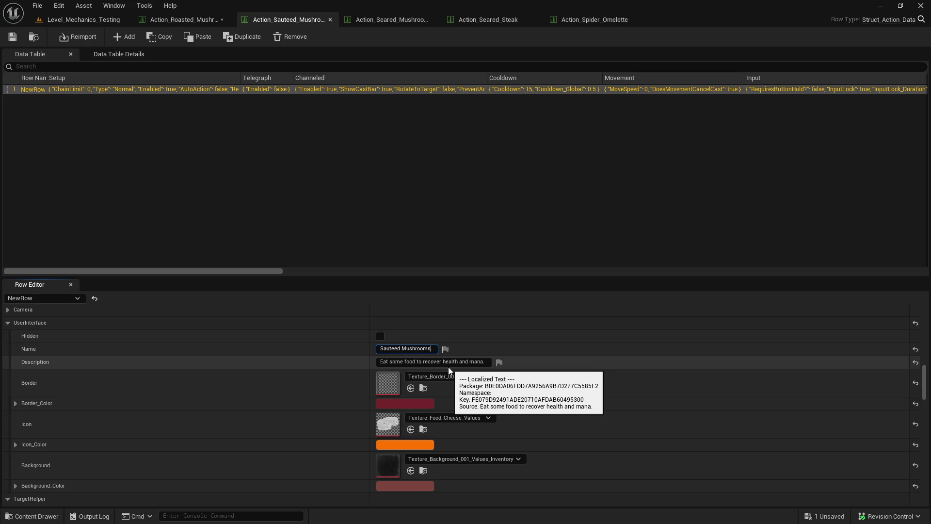
{"action": "key", "text": "Return"}
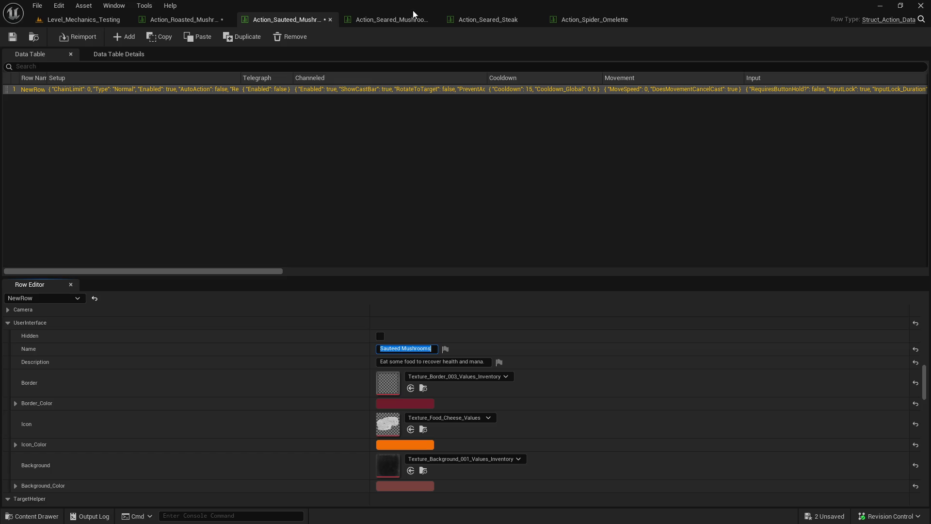
- Check the Seared Mushrooms and Seared Steak names and rename Action_Spider_Omelette to 'Spider Omelette'
{"action": "left_click", "coordinate": [415, 18]}
{"action": "scroll", "coordinate": [461, 435], "scroll_direction": "down", "scroll_amount": 5}
{"action": "scroll", "coordinate": [448, 420], "scroll_direction": "down", "scroll_amount": 6}
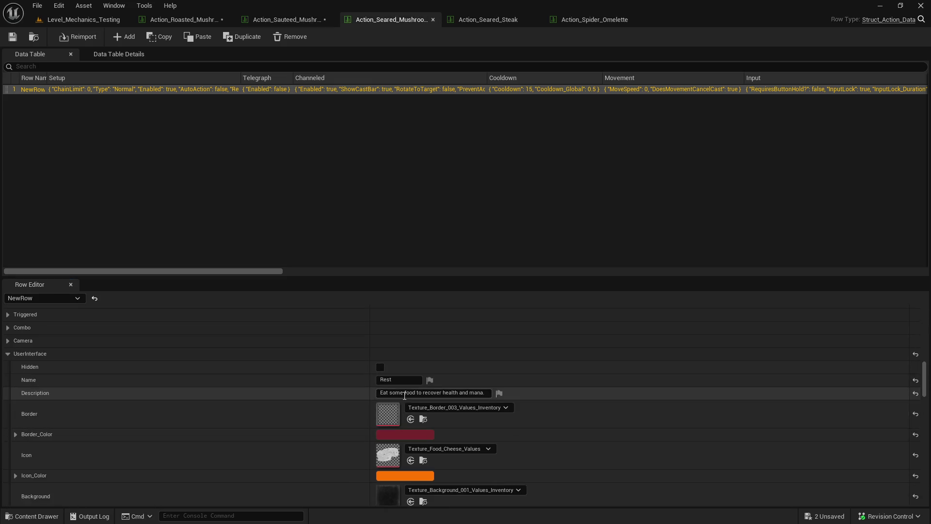
{"action": "left_click", "coordinate": [405, 380]}
{"action": "type", "text": "Seared Mushrooms"}
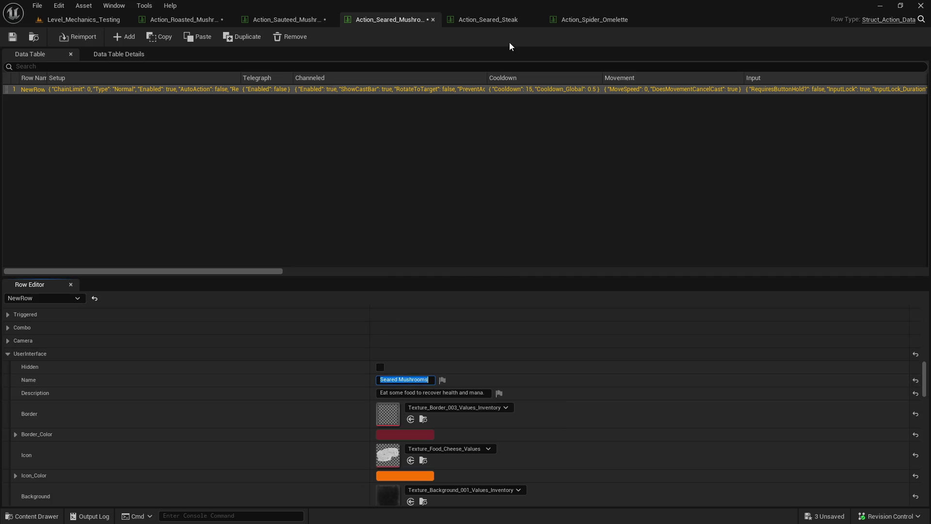
{"action": "left_click", "coordinate": [505, 23]}
{"action": "scroll", "coordinate": [445, 386], "scroll_direction": "down", "scroll_amount": 6}
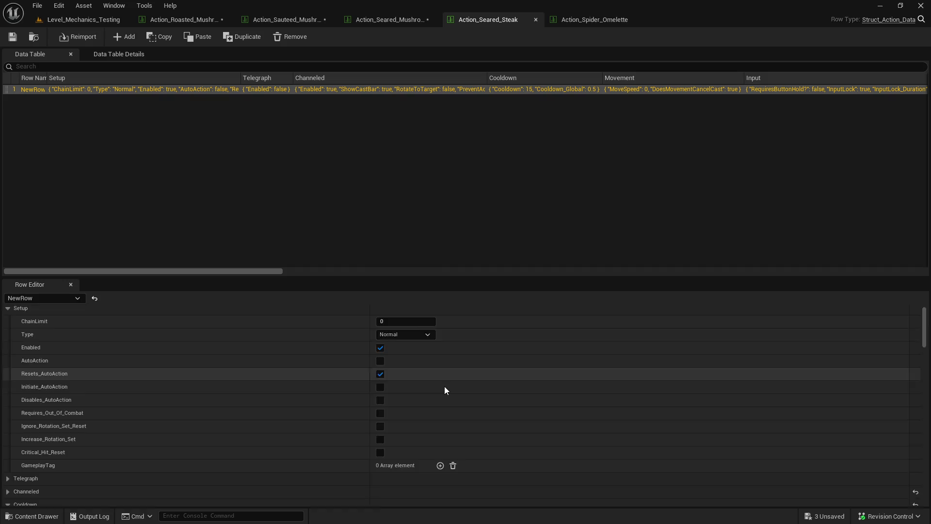
{"action": "scroll", "coordinate": [443, 380], "scroll_direction": "down", "scroll_amount": 5}
{"action": "left_click", "coordinate": [405, 395]}
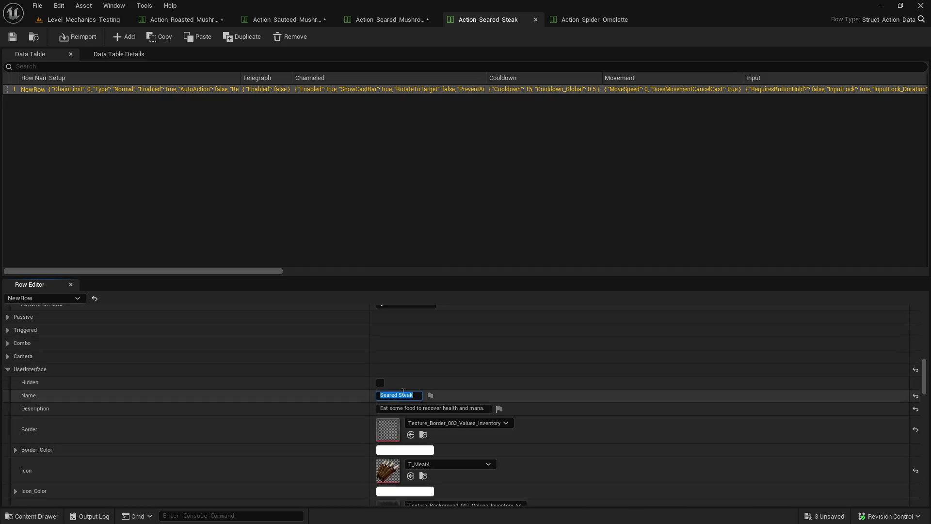
{"action": "left_click", "coordinate": [593, 22]}
{"action": "scroll", "coordinate": [475, 402], "scroll_direction": "down", "scroll_amount": 6}
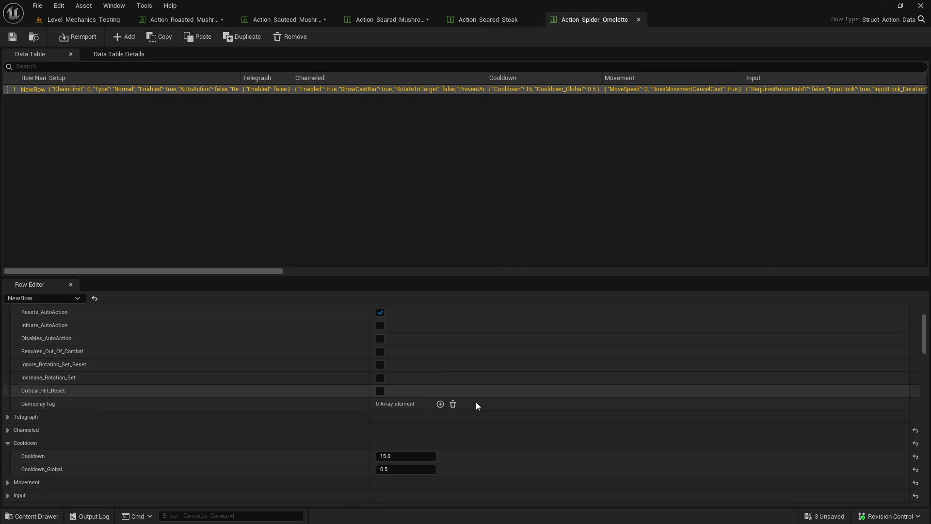
{"action": "scroll", "coordinate": [473, 401], "scroll_direction": "down", "scroll_amount": 4}
{"action": "left_click", "coordinate": [405, 347]}
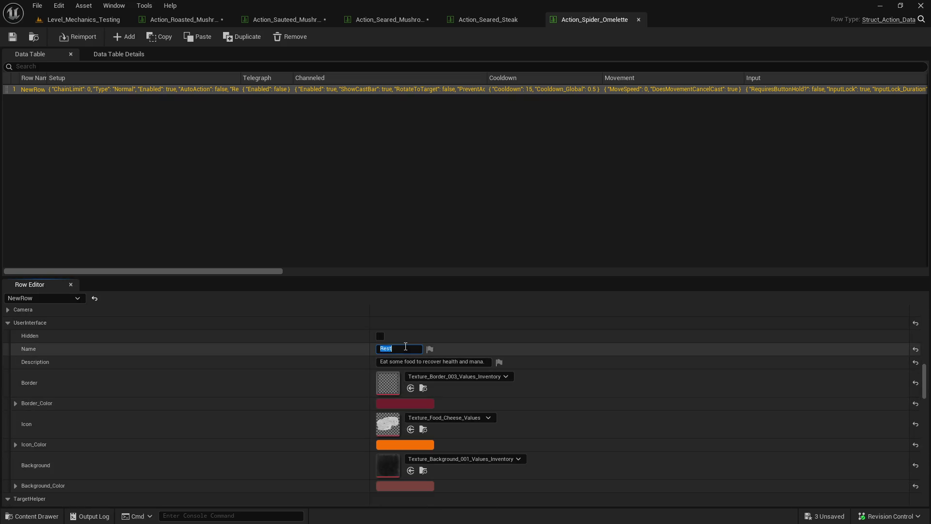
{"action": "type", "text": "Spider Omelette"}
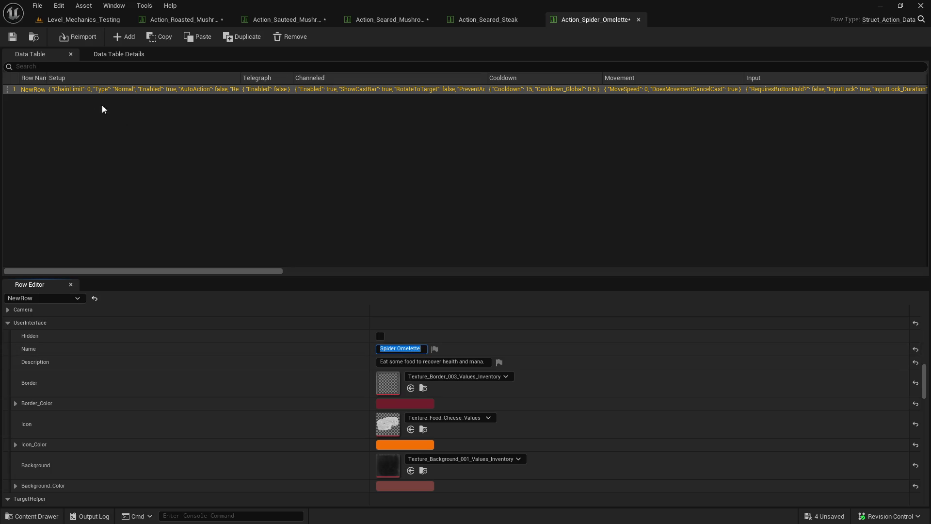
- Save all modified assets and return to the Level_Mechanics_Testing level
{"action": "key", "text": "ctrl+space"}
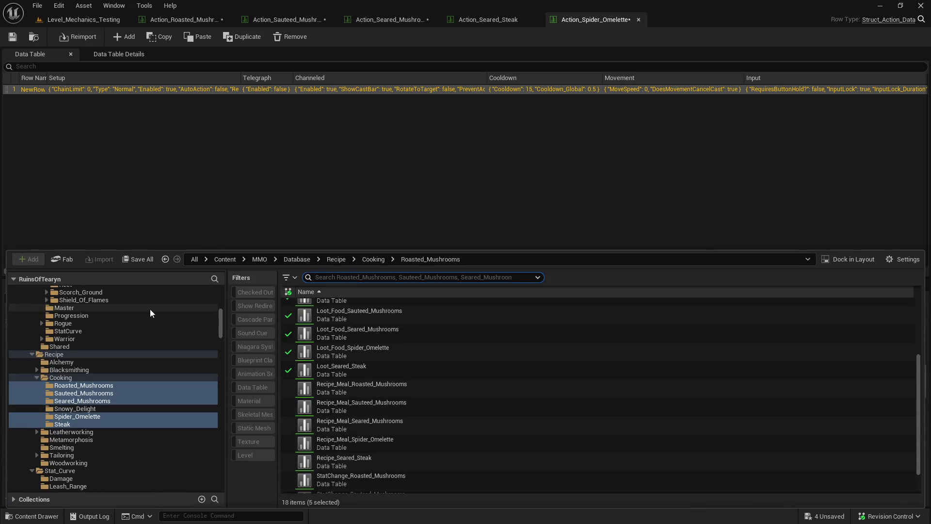
{"action": "left_click", "coordinate": [139, 259]}
{"action": "left_click", "coordinate": [553, 378]}
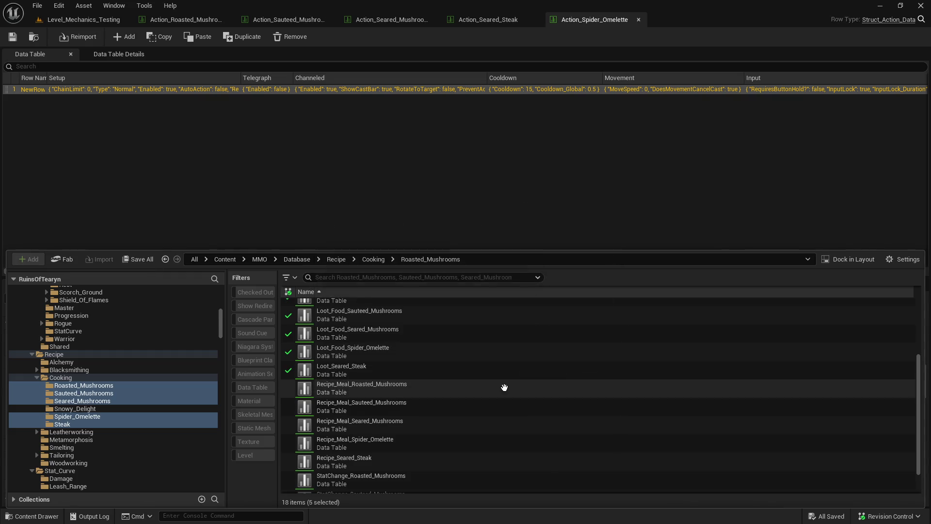
{"action": "left_click", "coordinate": [216, 23]}
{"action": "left_click", "coordinate": [94, 22]}
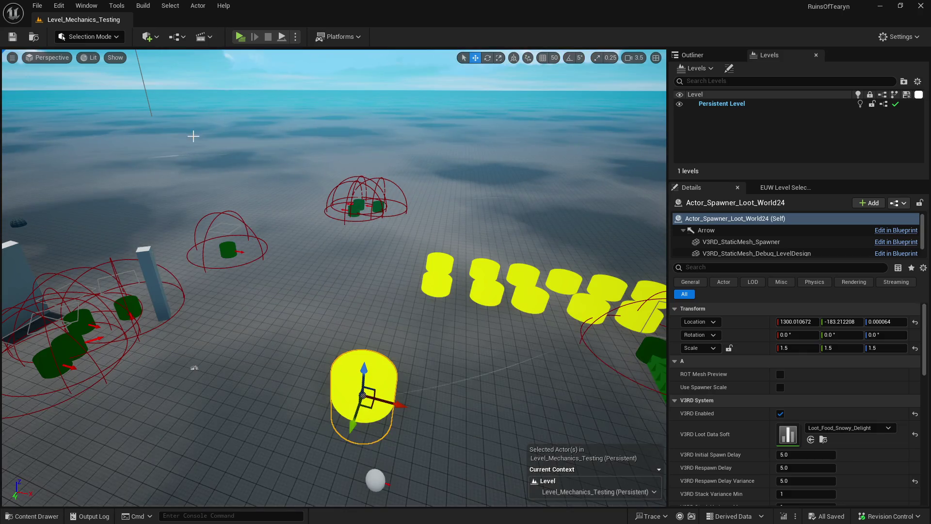
{"action": "key", "text": "ctrl+space"}
- Add the drinking-animation note and 'Updated some food data files with proper names' to the Discord patch notes
{"action": "key", "text": "alt+Tab"}
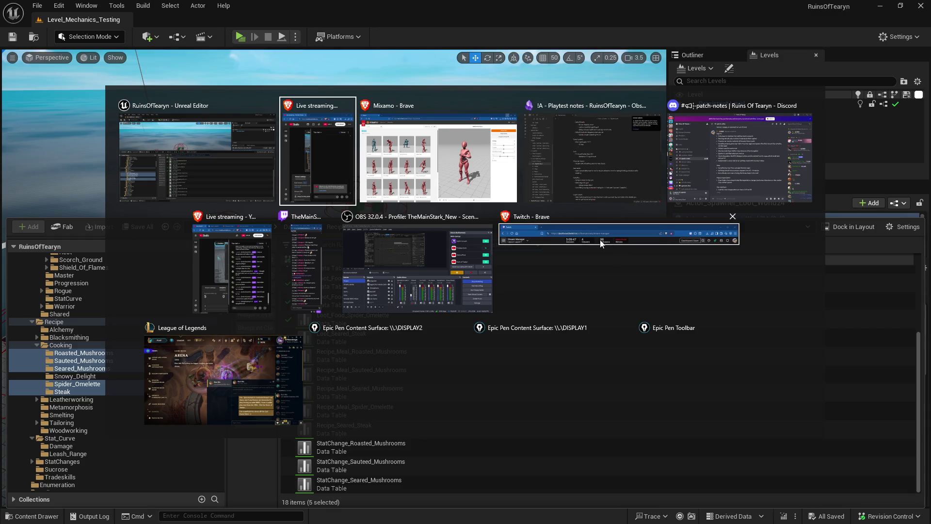
{"action": "key", "text": "Tab"}
{"action": "key", "text": "Tab"}
{"action": "key", "text": "Tab"}
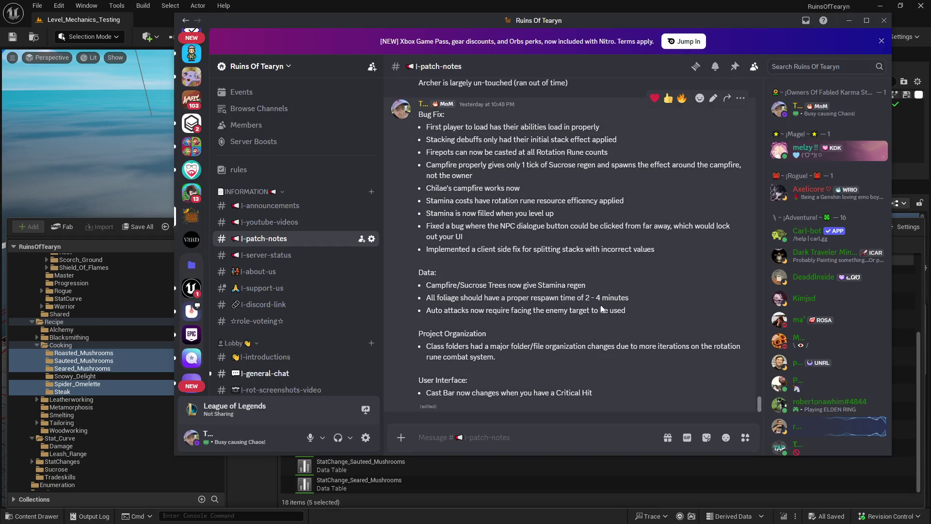
{"action": "key", "text": "Up"}
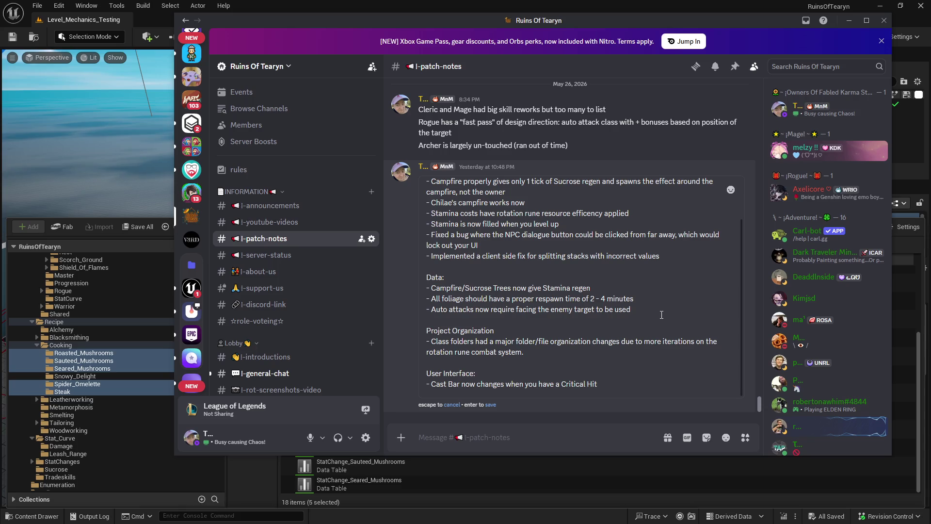
{"action": "key", "text": "shift+Return"}
{"action": "type", "text": "- Changed food consumable animation to a standing/drinking asset"}
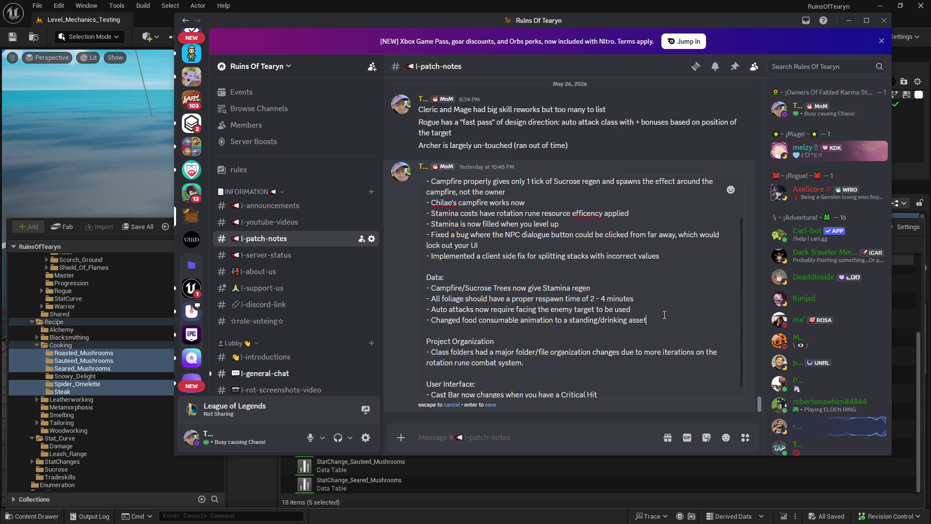
{"action": "key", "text": "shift+Return"}
{"action": "type", "text": "- Updated some food data files with proper names"}
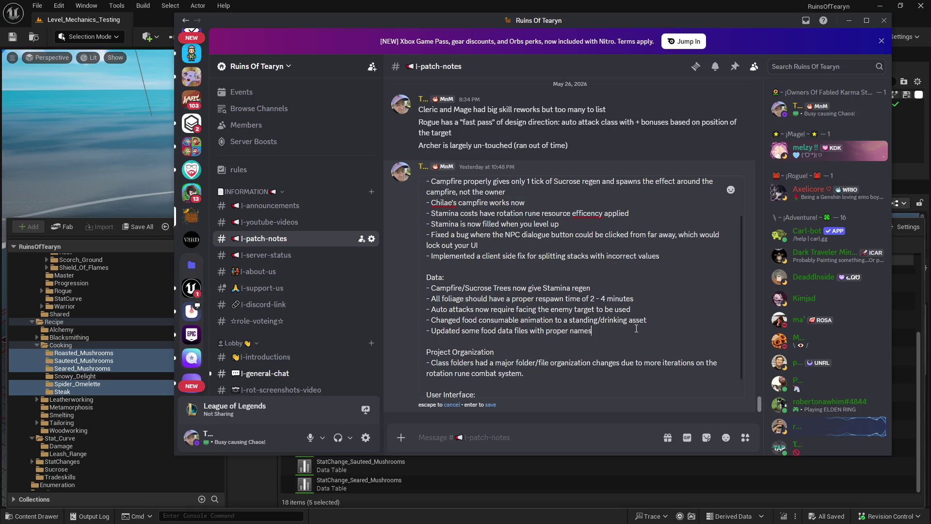
{"action": "left_click", "coordinate": [490, 404]}
{"action": "key", "text": "alt+Tab"}
- Open the Action_Snowy_Delight data table from the Snowy_Delight folder
{"action": "left_click", "coordinate": [95, 20]}
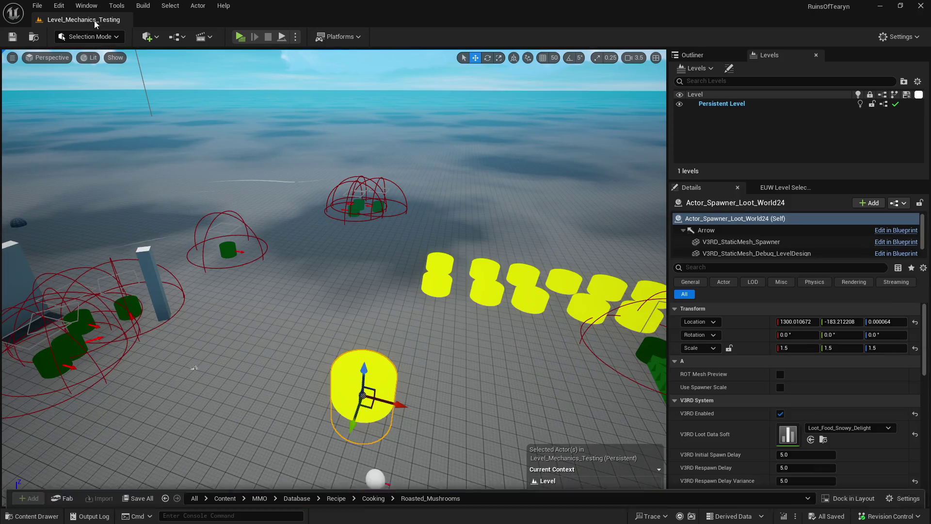
{"action": "key", "text": "ctrl+space"}
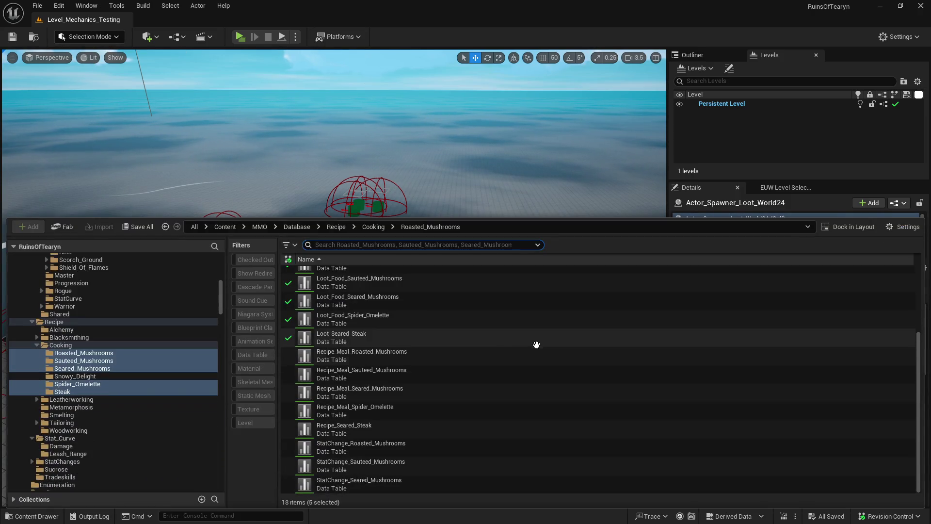
{"action": "scroll", "coordinate": [399, 317], "scroll_direction": "down", "scroll_amount": 1}
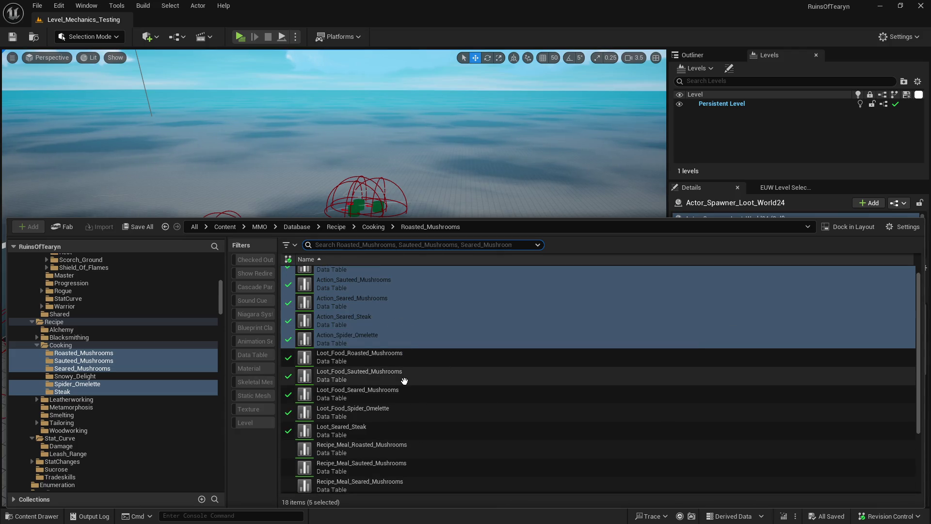
{"action": "scroll", "coordinate": [405, 380], "scroll_direction": "up", "scroll_amount": 1}
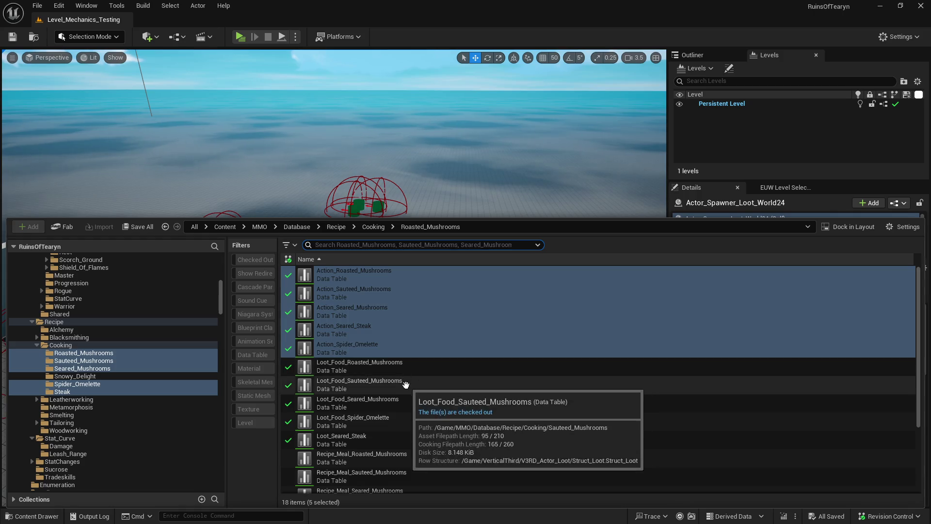
{"action": "left_click", "coordinate": [128, 376]}
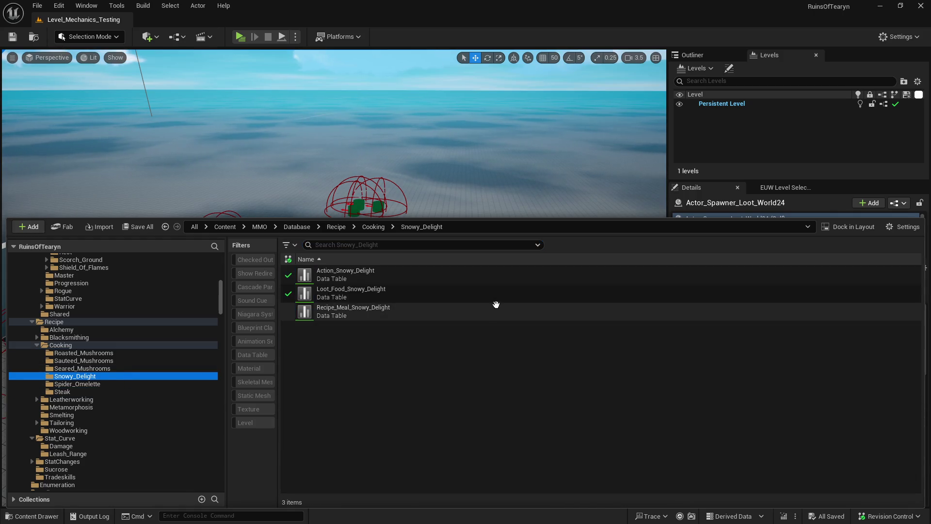
{"action": "double_click", "coordinate": [409, 274]}
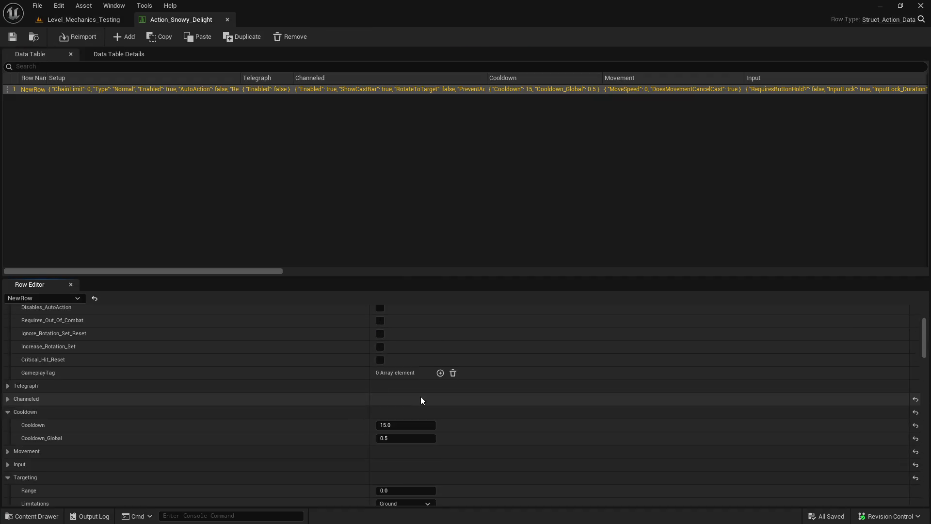
- Replace the display name 'Rest' with 'Snowy Delight' and save the table
{"action": "scroll", "coordinate": [421, 397], "scroll_direction": "down", "scroll_amount": 5}
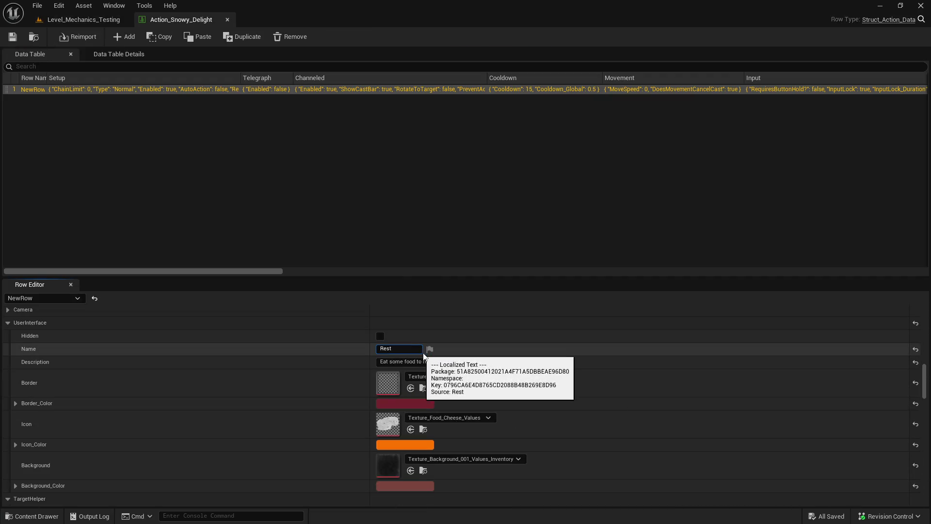
{"action": "key", "text": "ctrl+a"}
{"action": "type", "text": "Snowy "}
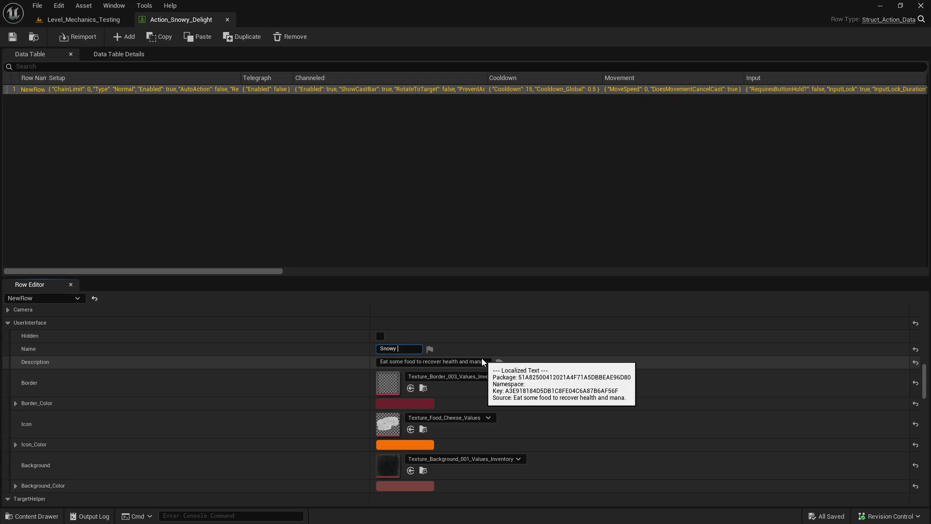
{"action": "type", "text": "Delight"}
{"action": "key", "text": "Return"}
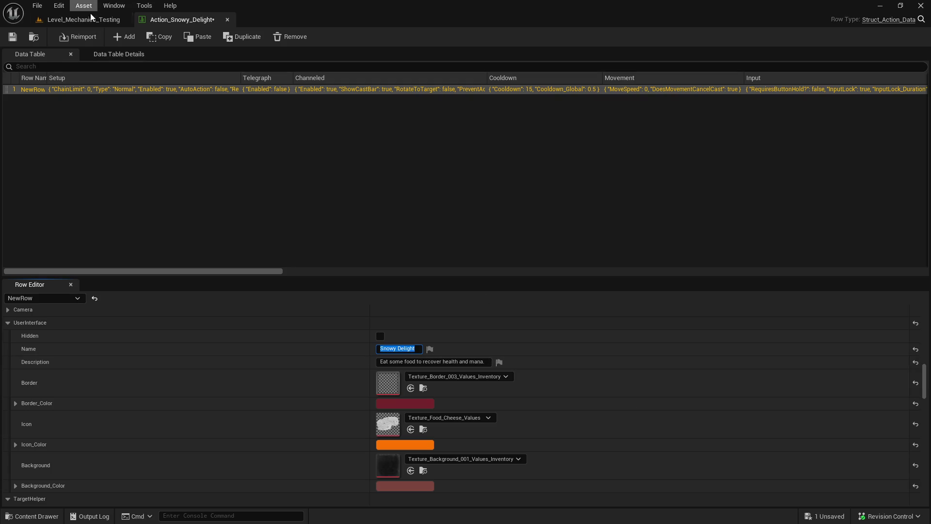
{"action": "left_click", "coordinate": [14, 38]}
{"action": "scroll", "coordinate": [345, 325], "scroll_direction": "down", "scroll_amount": 10}
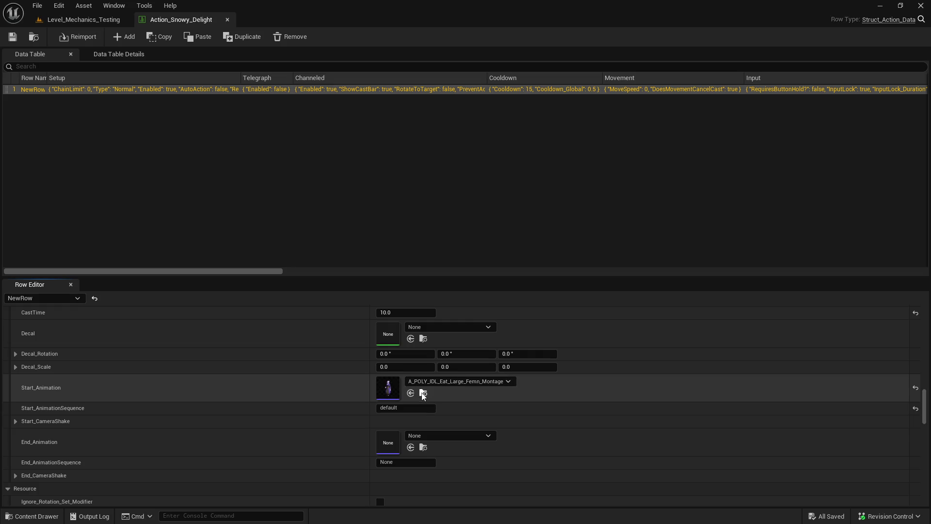
- Open the eating montage and search its animation assets for drink animations
{"action": "key", "text": "ctrl+space"}
{"action": "double_click", "coordinate": [393, 310]}
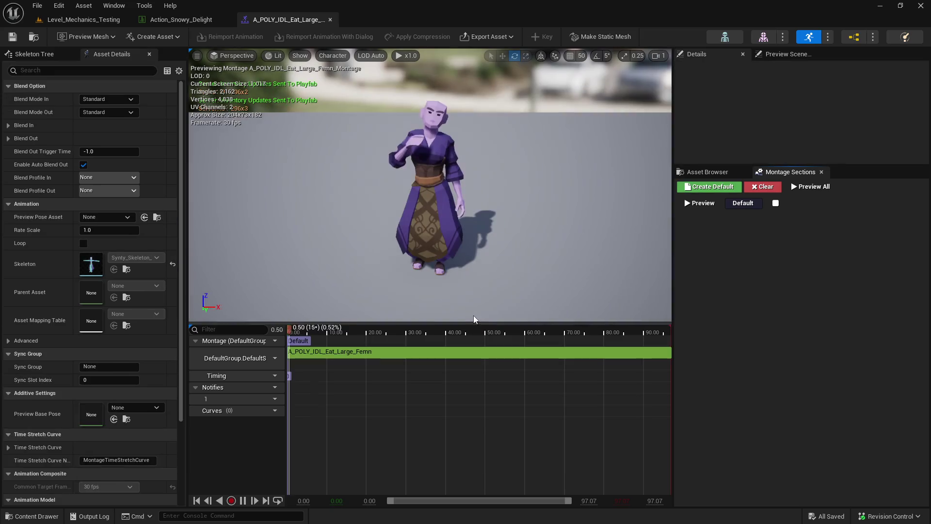
{"action": "left_click", "coordinate": [707, 172]}
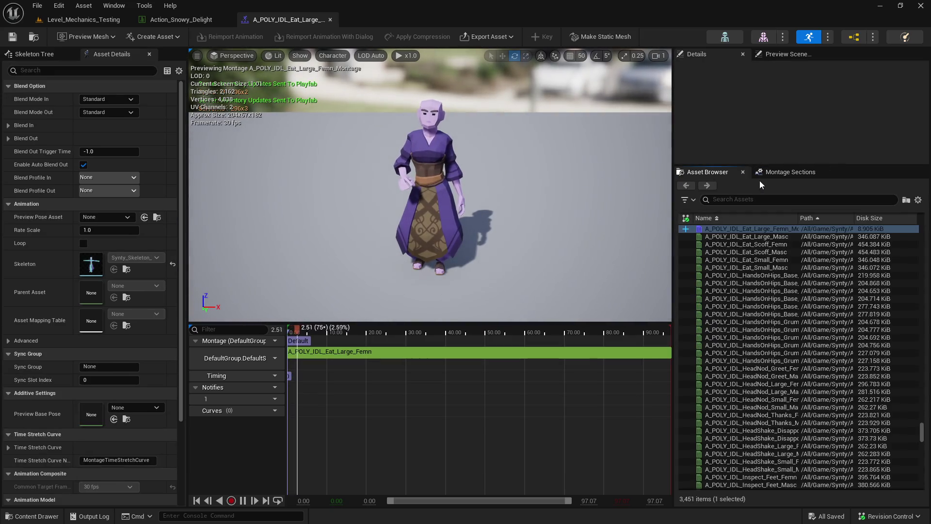
{"action": "type", "text": "drinking"}
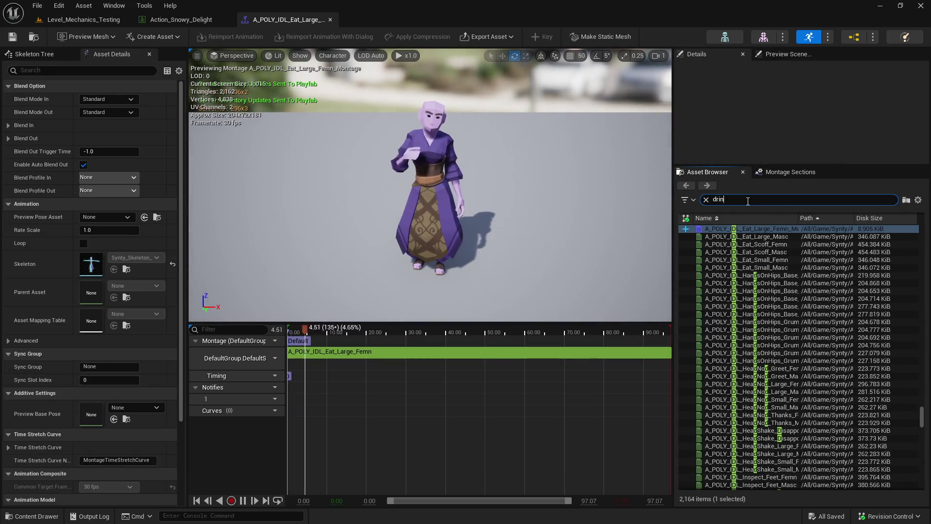
{"action": "left_click", "coordinate": [762, 228]}
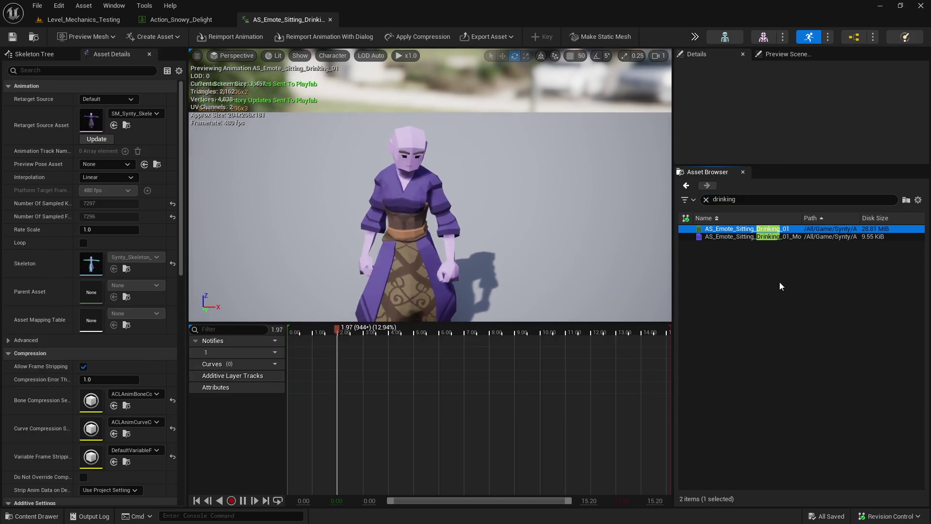
{"action": "left_click", "coordinate": [757, 199]}
{"action": "key", "text": "BackSpace"}
{"action": "key", "text": "BackSpace"}
{"action": "key", "text": "BackSpace"}
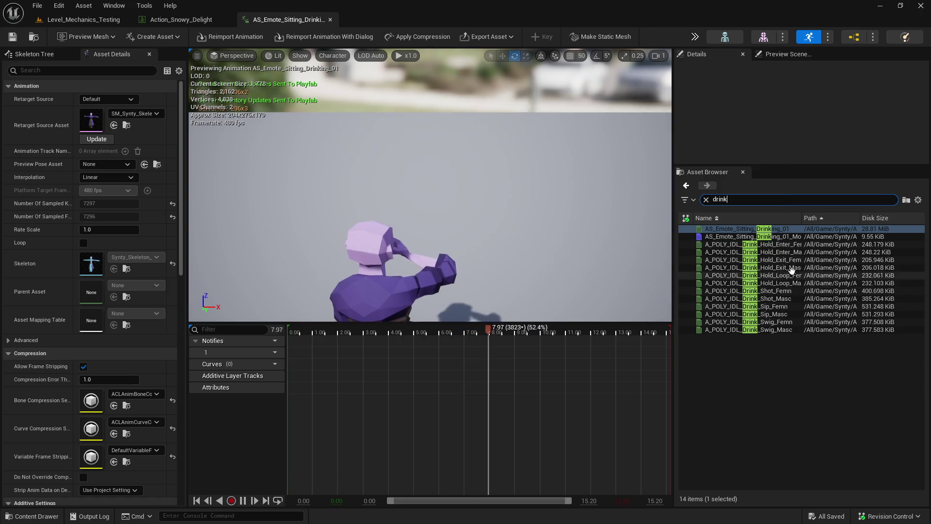
- Compare the Drink Hold, Shot, Sip and Swig animations, settling on A_POLY_IDL_Drink_Sip_Femn
{"action": "left_click", "coordinate": [780, 282]}
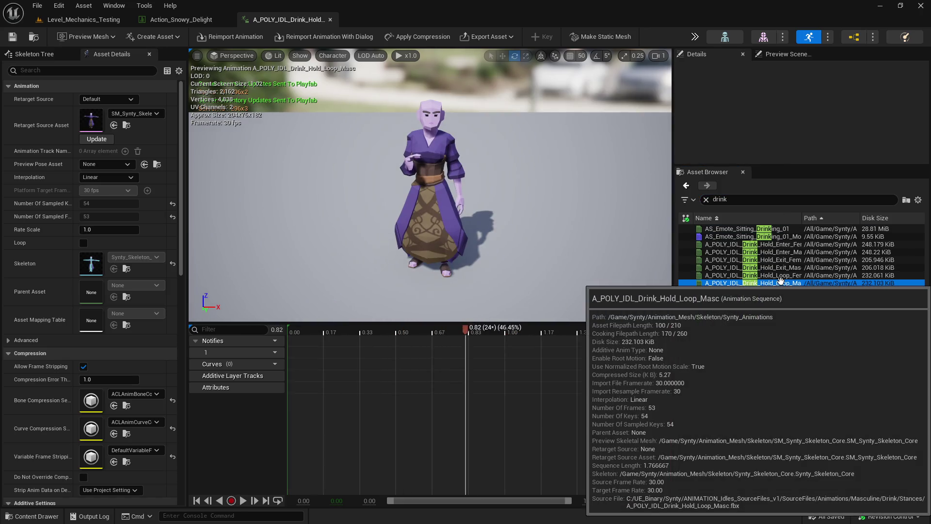
{"action": "left_click", "coordinate": [786, 291]}
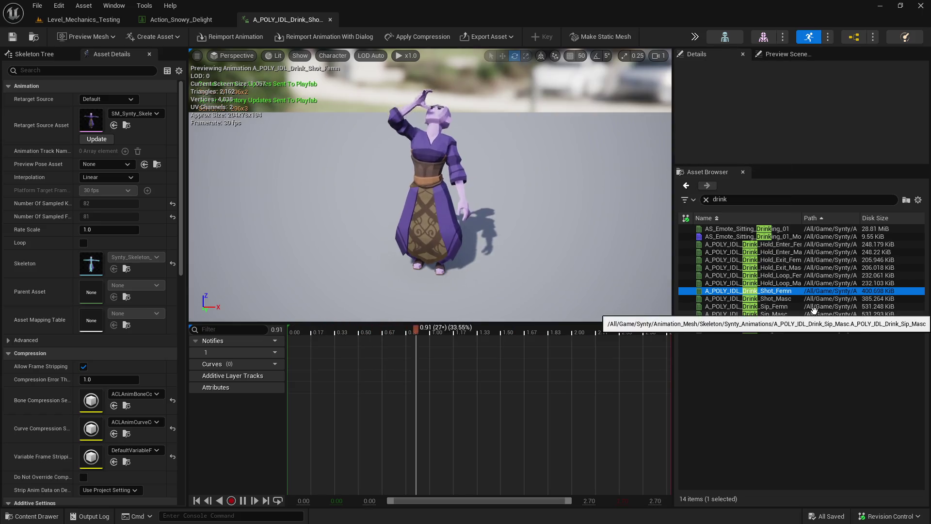
{"action": "left_click", "coordinate": [813, 307]}
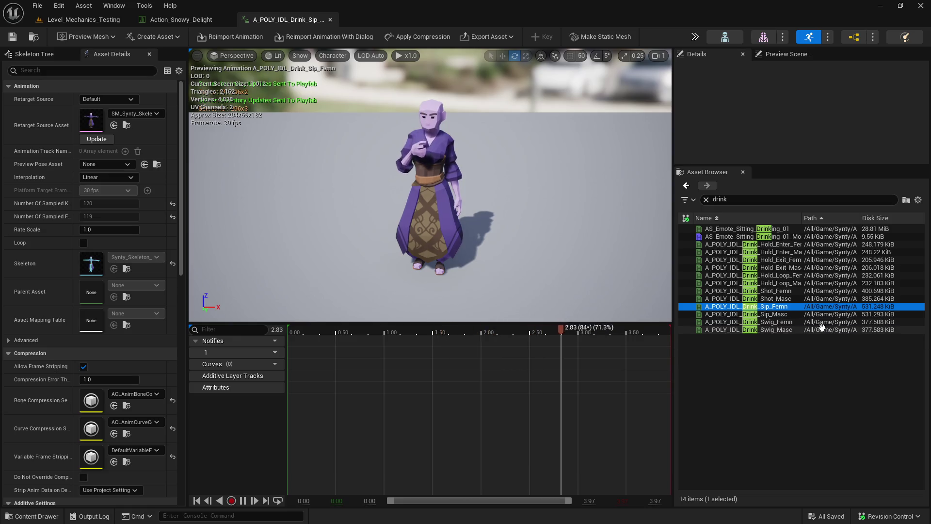
{"action": "left_click", "coordinate": [820, 322]}
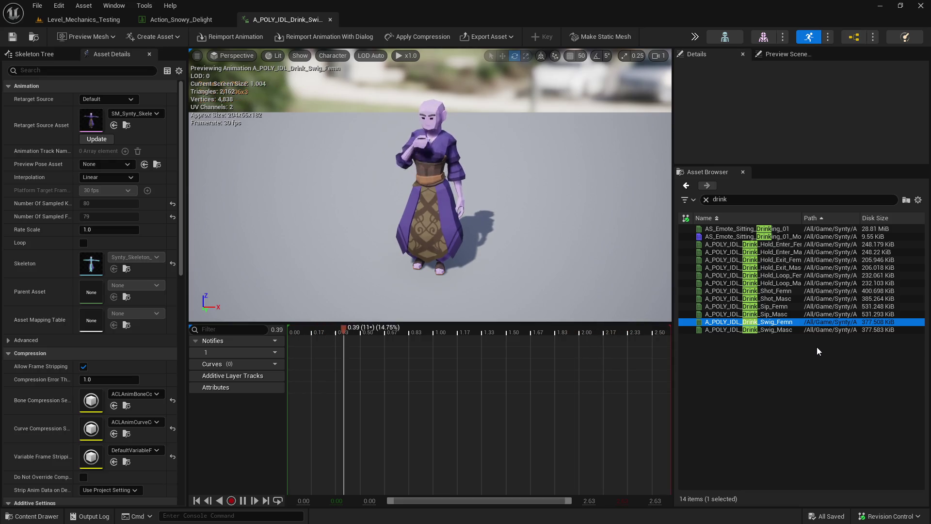
{"action": "left_click", "coordinate": [794, 306]}
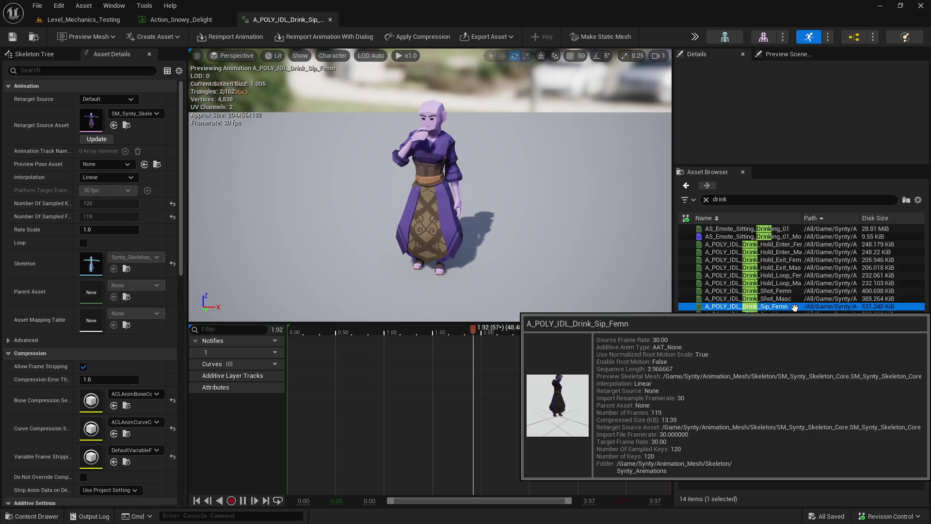
{"action": "left_click", "coordinate": [797, 323]}
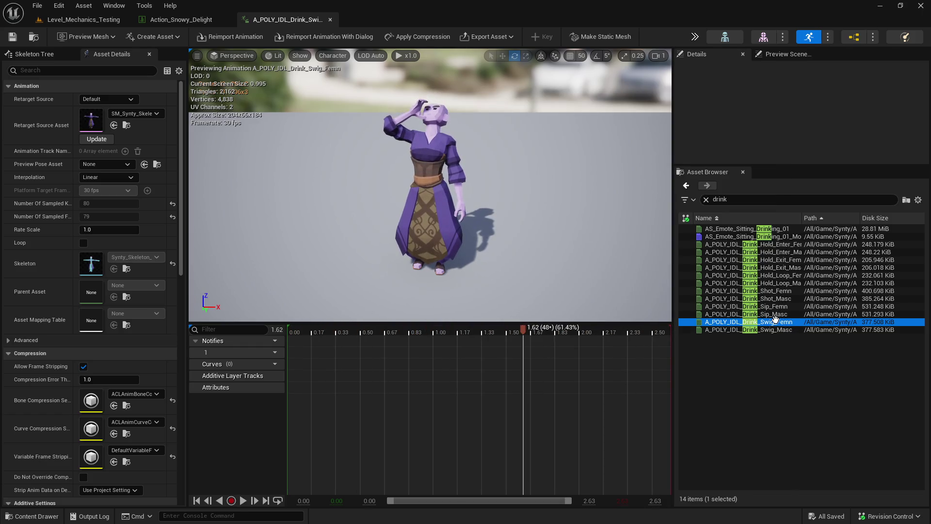
{"action": "right_click", "coordinate": [776, 321]}
{"action": "left_click", "coordinate": [764, 306]}
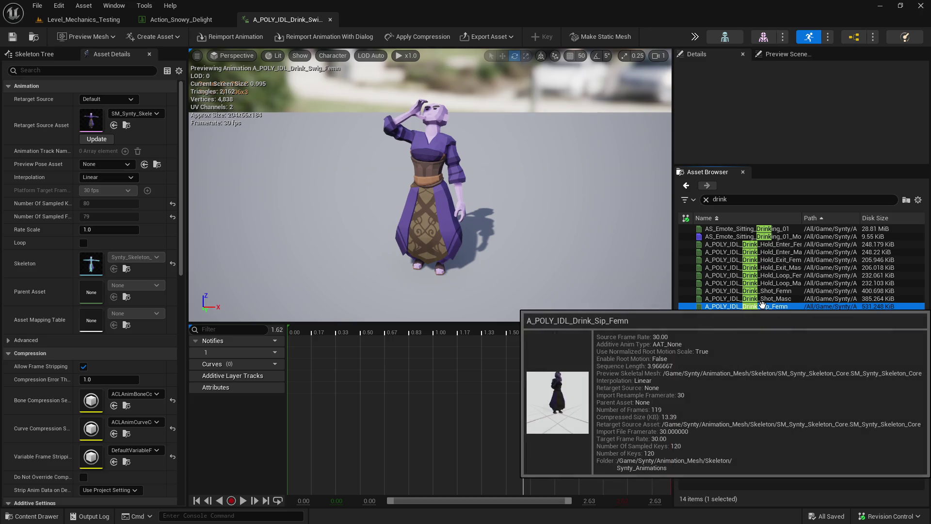
{"action": "right_click", "coordinate": [763, 307]}
- Create a montage from Drink_Sip_Femn with a loop count of 32 and save it
{"action": "left_click", "coordinate": [810, 409]}
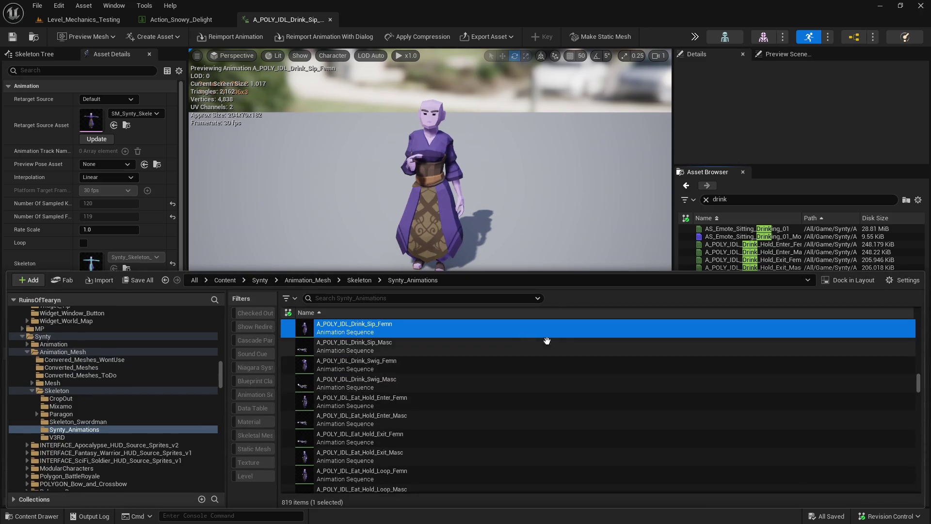
{"action": "right_click", "coordinate": [431, 324]}
{"action": "mouse_move", "coordinate": [464, 213]}
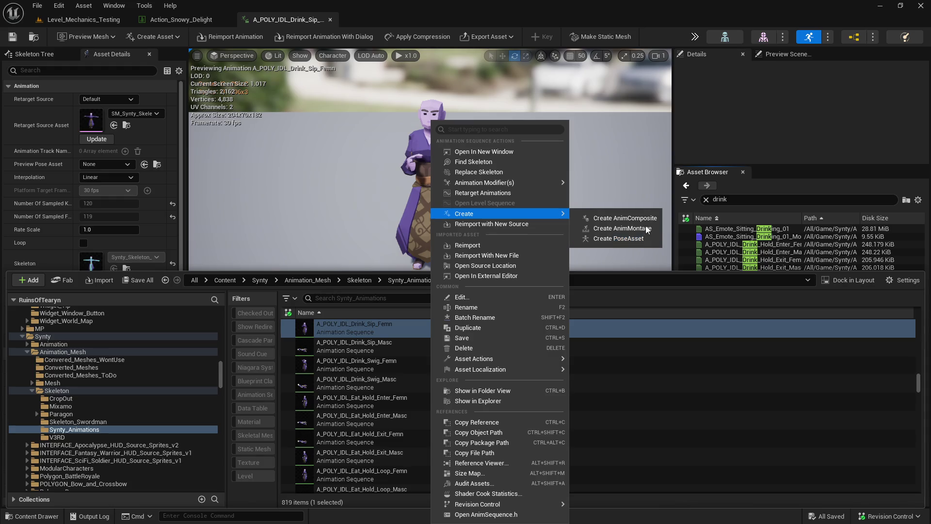
{"action": "left_click", "coordinate": [616, 227]}
{"action": "double_click", "coordinate": [463, 343]}
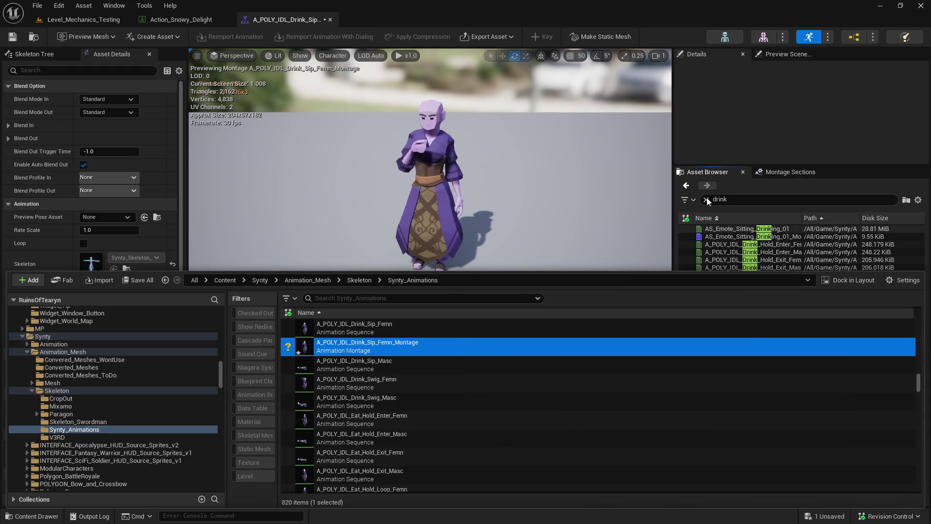
{"action": "left_click", "coordinate": [381, 354]}
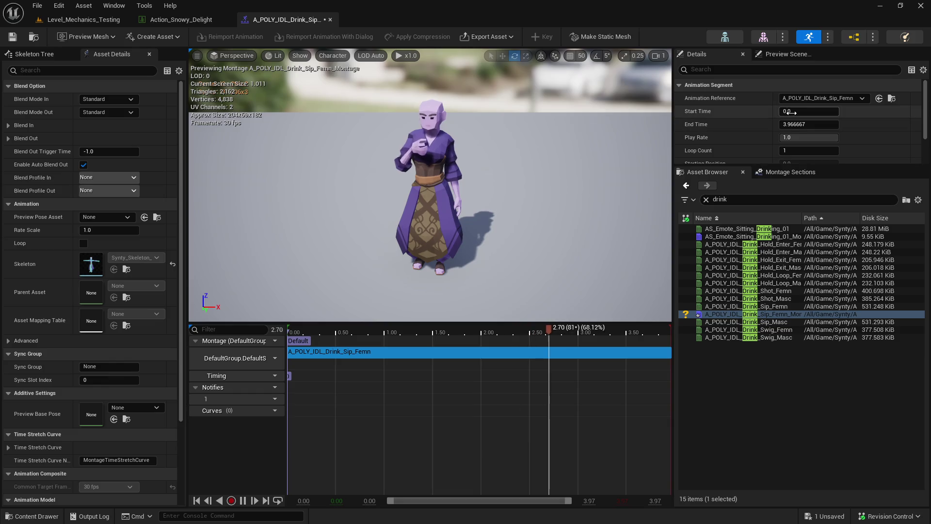
{"action": "left_click_drag", "start_coordinate": [806, 146], "coordinate": [819, 148]}
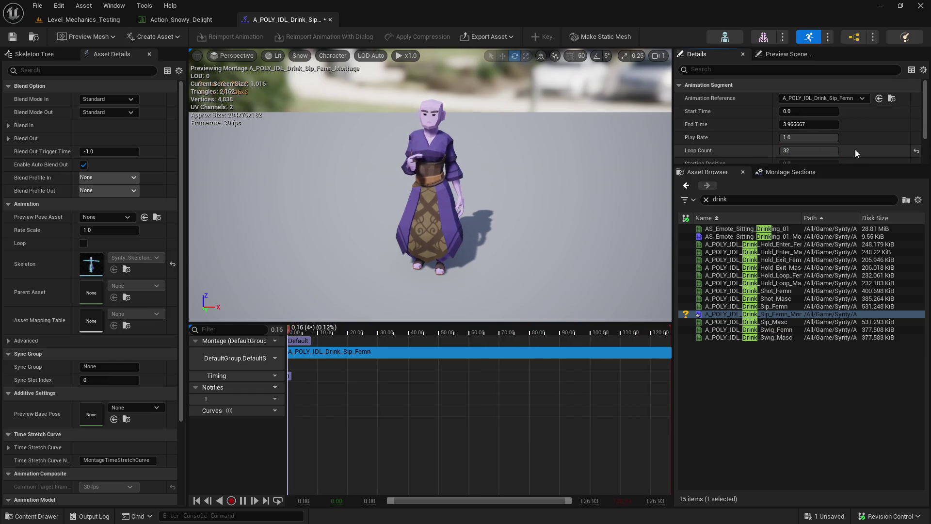
{"action": "left_click", "coordinate": [13, 37]}
{"action": "left_click", "coordinate": [35, 37]}
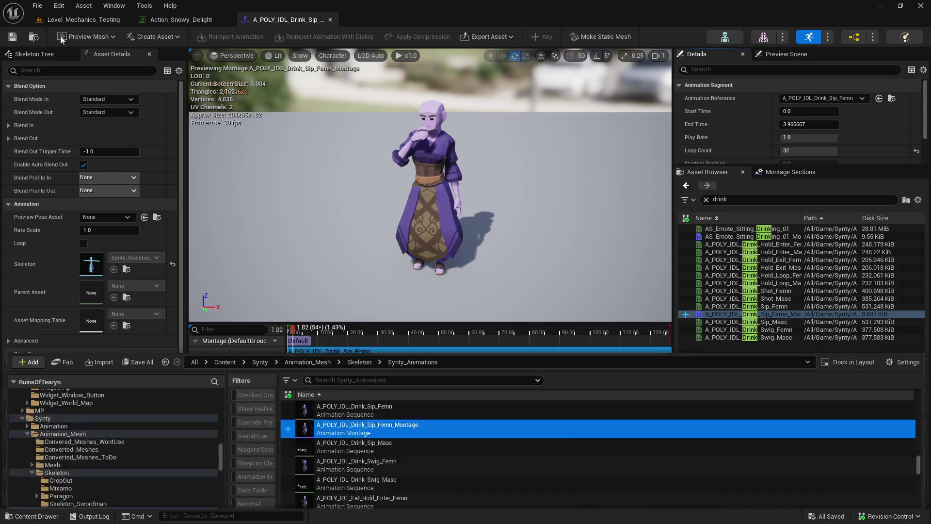
- Set Action_Snowy_Delight's Start_Animation to the Sip_Femn montage and close both editors
{"action": "left_click", "coordinate": [181, 19]}
{"action": "left_click", "coordinate": [411, 392]}
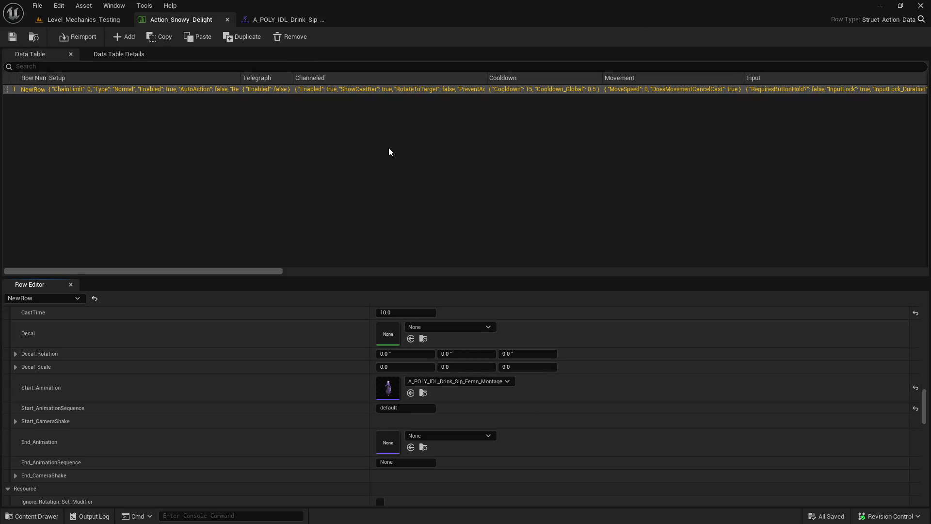
{"action": "left_click", "coordinate": [330, 19]}
{"action": "left_click", "coordinate": [227, 20]}
{"action": "key", "text": "ctrl+space"}
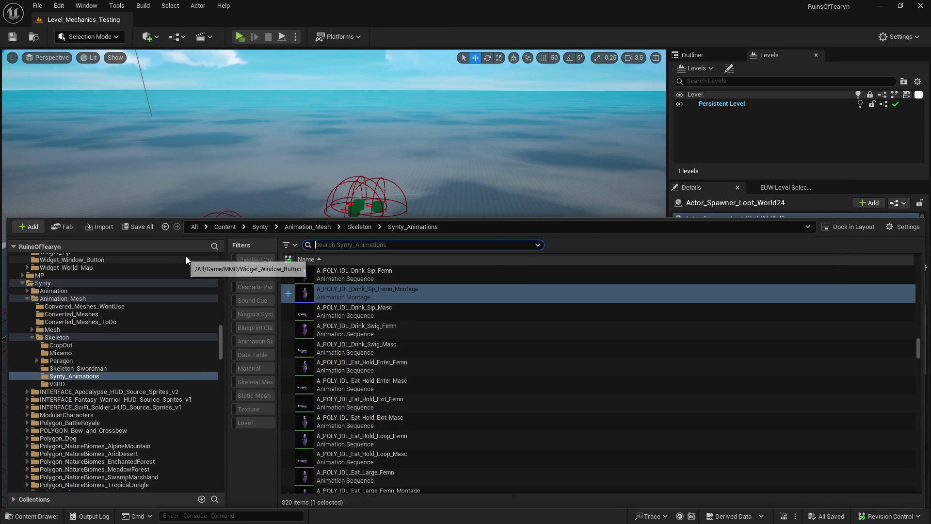
- Open and review the Loot_Food_Snowy_Delight table from the Snowy_Delight folder
{"action": "scroll", "coordinate": [213, 291], "scroll_direction": "up", "scroll_amount": 10}
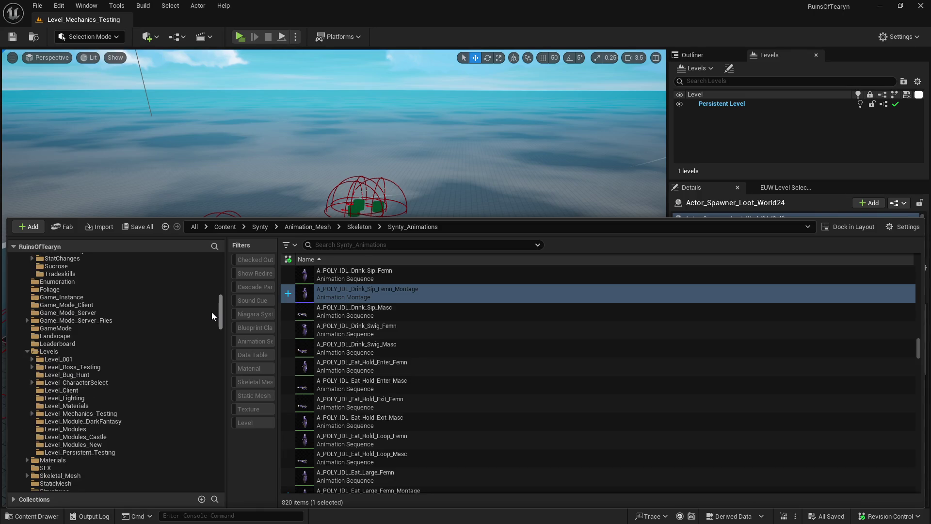
{"action": "scroll", "coordinate": [211, 312], "scroll_direction": "up", "scroll_amount": 5}
{"action": "left_click", "coordinate": [111, 299]}
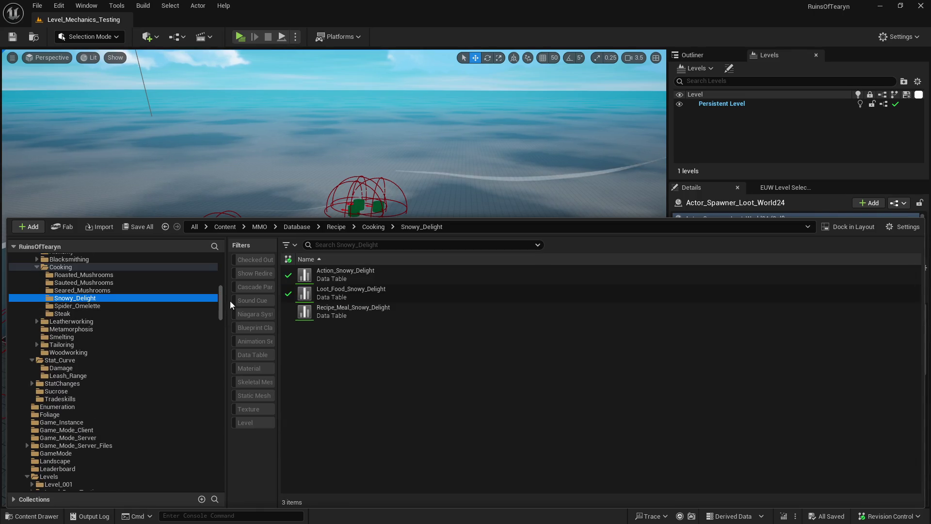
{"action": "double_click", "coordinate": [410, 290]}
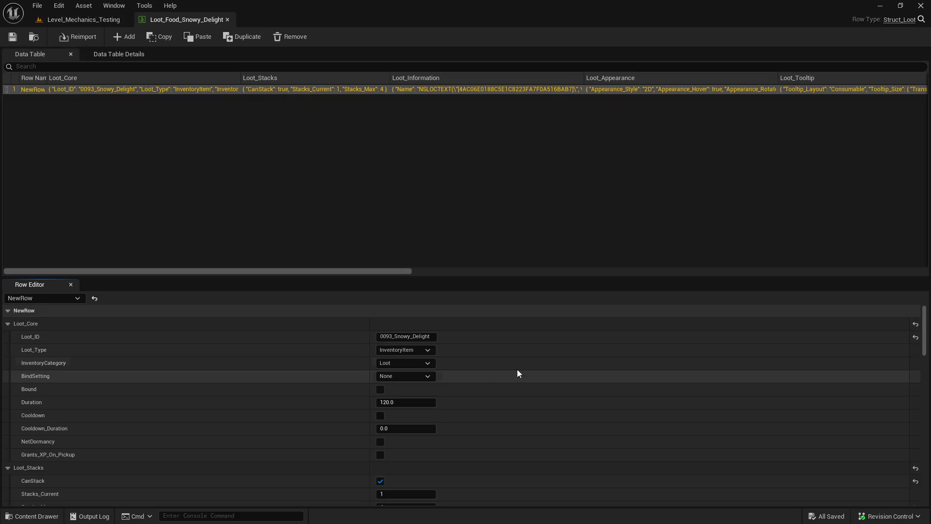
{"action": "left_click_drag", "start_coordinate": [924, 329], "coordinate": [918, 415]}
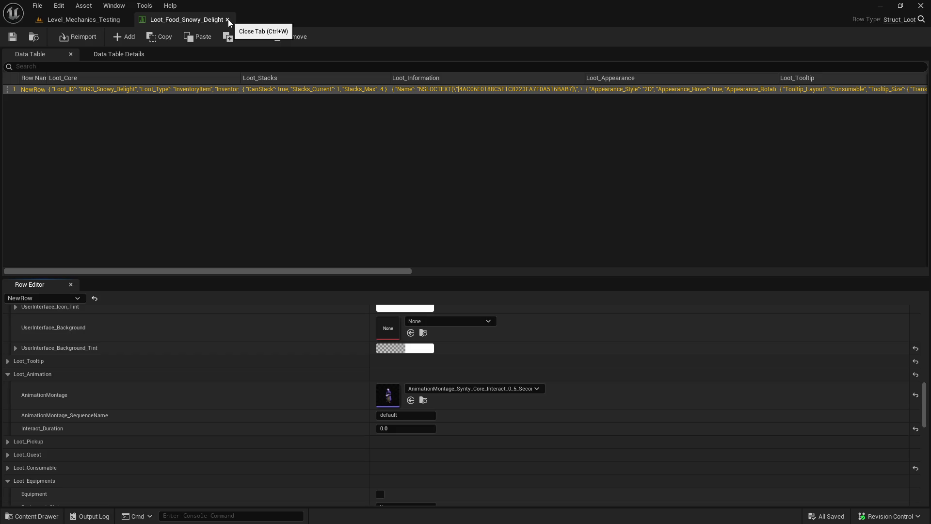
{"action": "left_click", "coordinate": [228, 19]}
- Reopen the table and browse to its Interact_0_5_Seconds loot animation montage
{"action": "key", "text": "ctrl+space"}
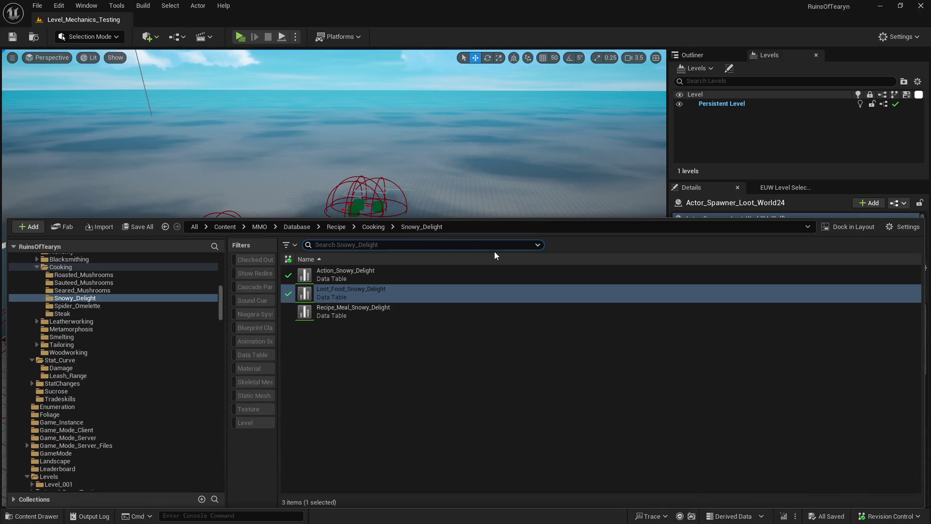
{"action": "double_click", "coordinate": [407, 293]}
{"action": "scroll", "coordinate": [408, 394], "scroll_direction": "down", "scroll_amount": 15}
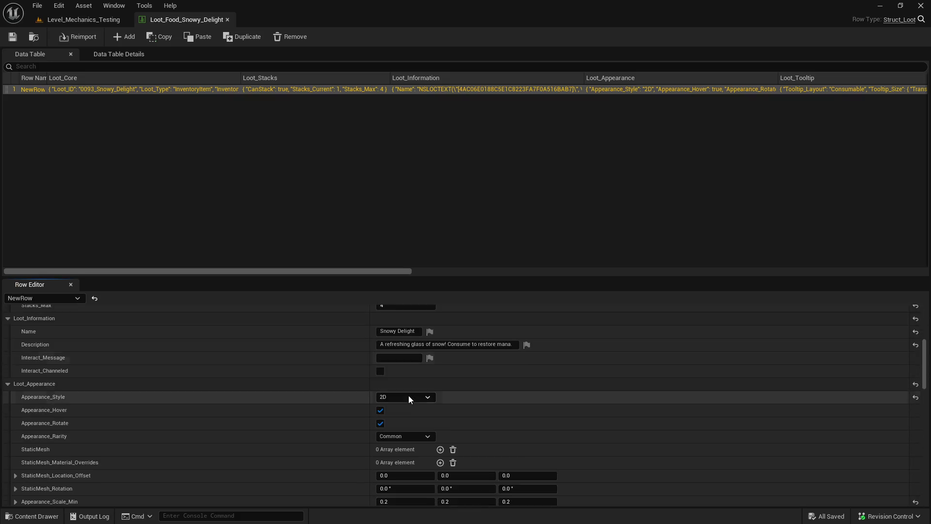
{"action": "scroll", "coordinate": [408, 395], "scroll_direction": "down", "scroll_amount": 10}
{"action": "scroll", "coordinate": [412, 388], "scroll_direction": "up", "scroll_amount": 4}
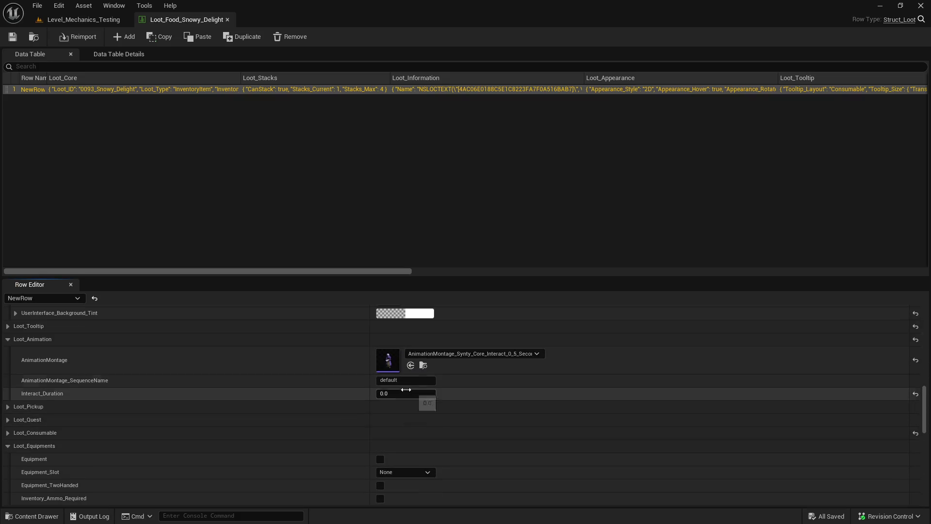
{"action": "left_click", "coordinate": [424, 366]}
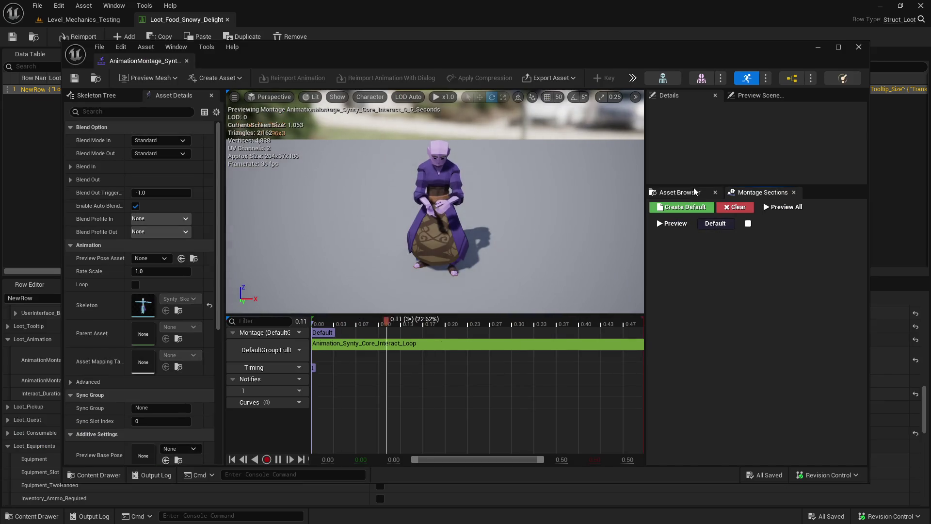
- Search the asset list for 'drink' and open the Drink_Swig_Femn animation
{"action": "left_click", "coordinate": [711, 219]}
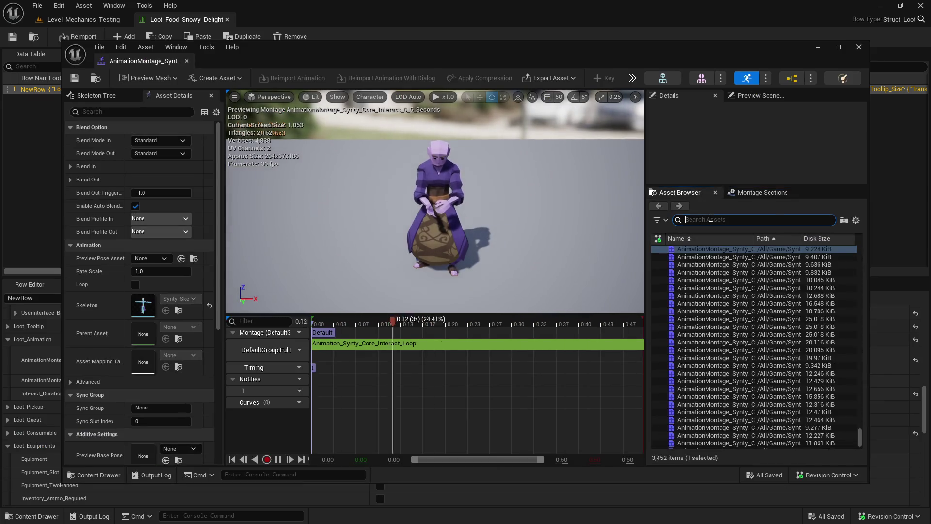
{"action": "type", "text": "chug"}
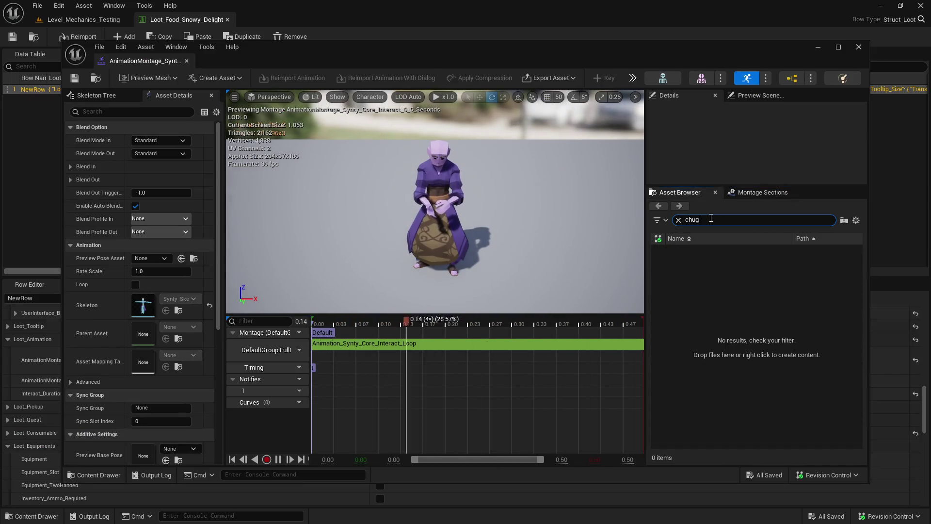
{"action": "key", "text": "BackSpace"}
{"action": "key", "text": "BackSpace"}
{"action": "key", "text": "BackSpace"}
{"action": "type", "text": "drink"}
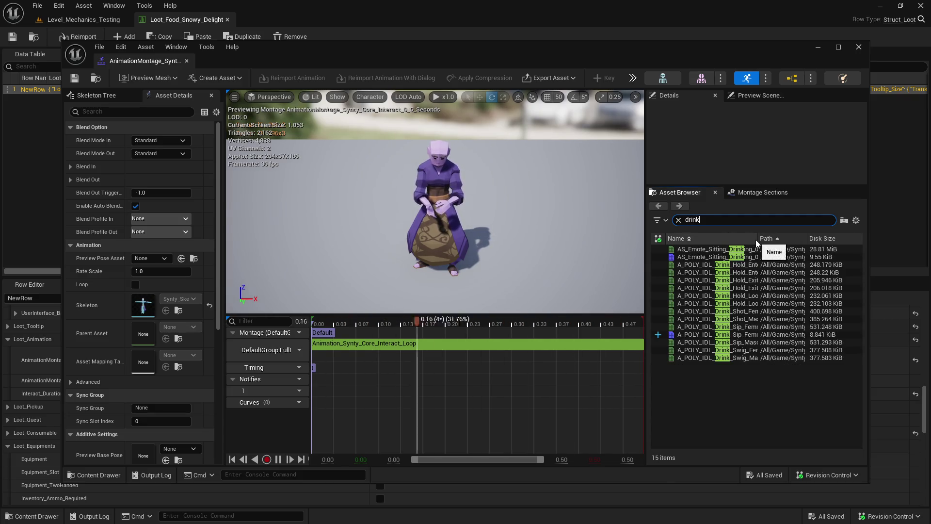
{"action": "left_click_drag", "start_coordinate": [758, 238], "coordinate": [803, 238]}
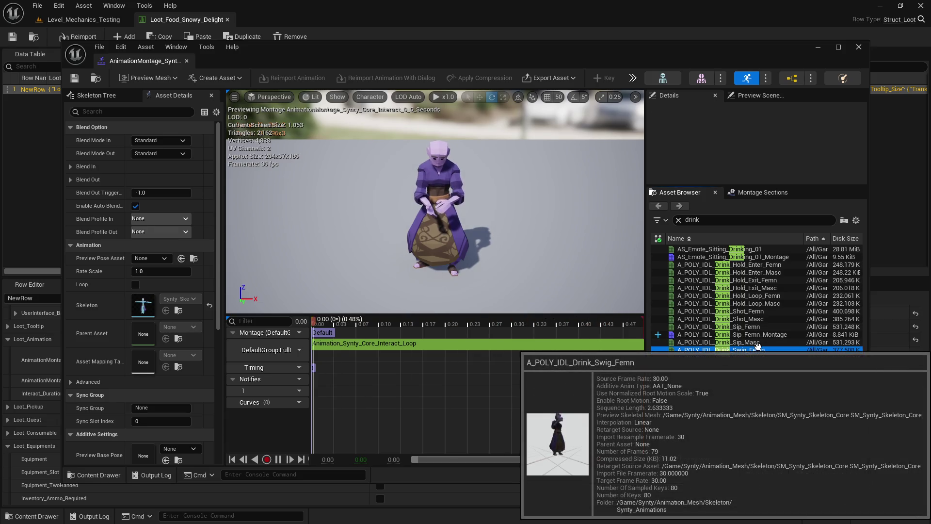
{"action": "left_click", "coordinate": [760, 350]}
{"action": "right_click", "coordinate": [759, 351]}
- Create A_POLY_IDL_Drink_Swig_Femn_Montage with the default name and save all assets
{"action": "left_click", "coordinate": [806, 451]}
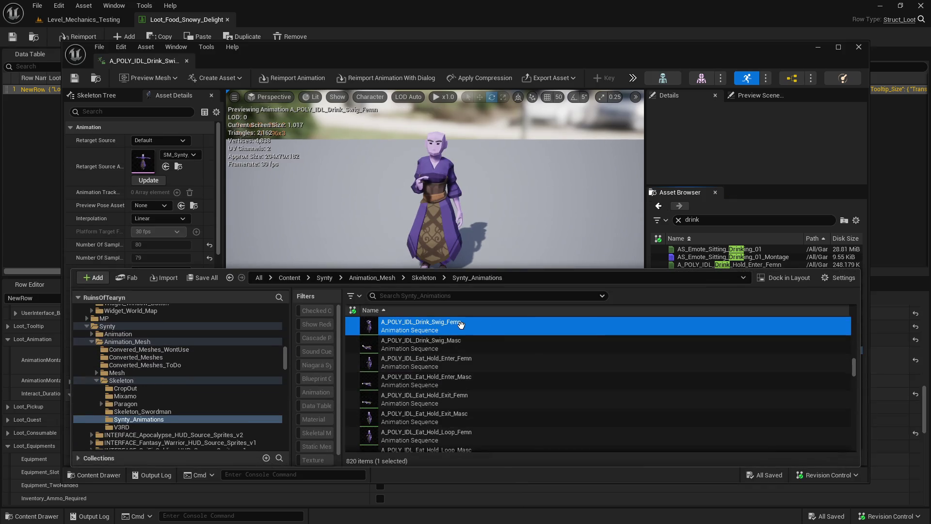
{"action": "right_click", "coordinate": [463, 324]}
{"action": "mouse_move", "coordinate": [533, 213]}
{"action": "left_click", "coordinate": [630, 229]}
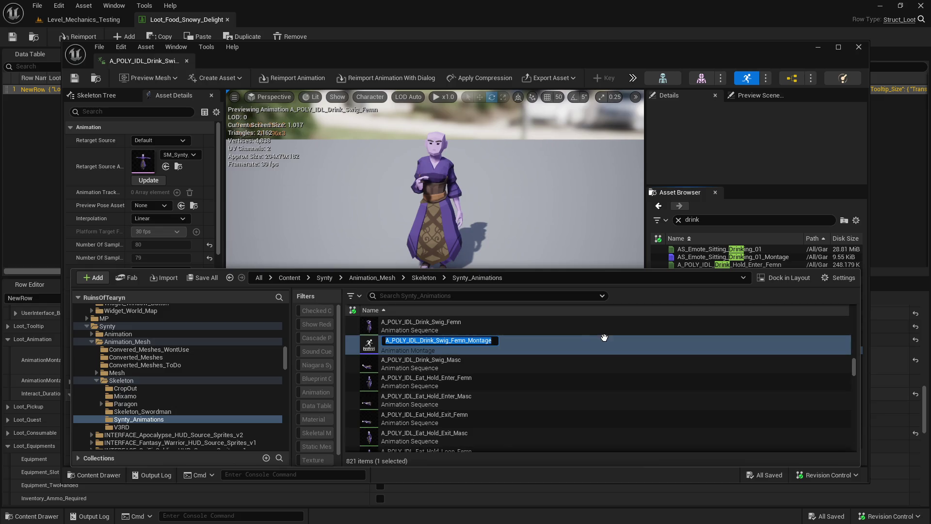
{"action": "key", "text": "Return"}
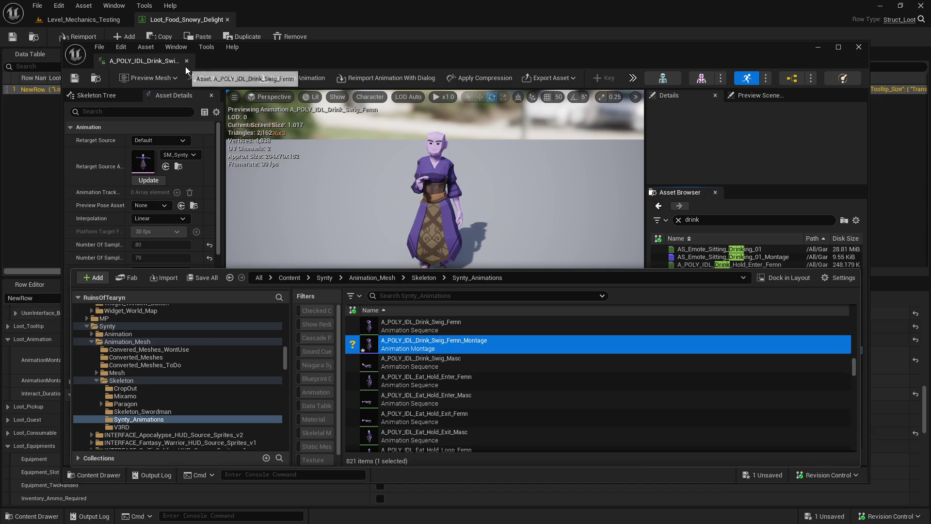
{"action": "left_click", "coordinate": [858, 46]}
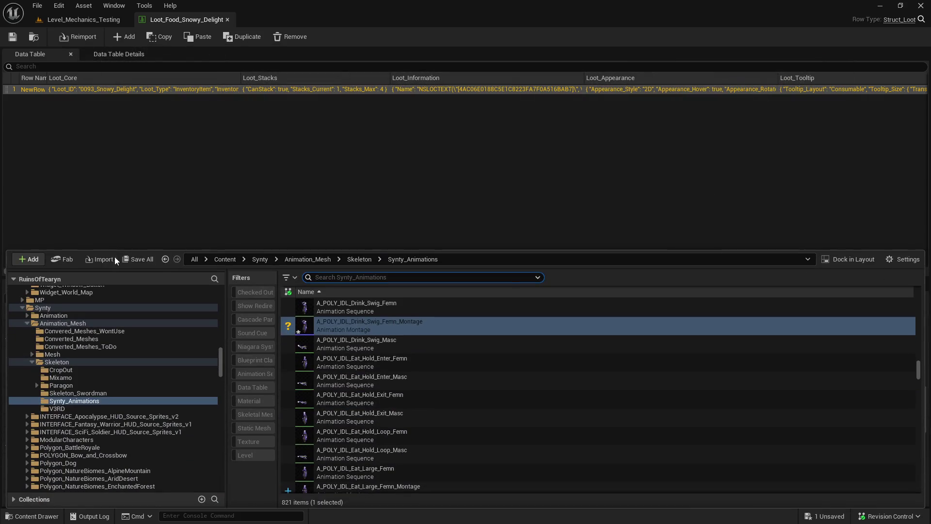
{"action": "left_click", "coordinate": [132, 259]}
{"action": "left_click", "coordinate": [542, 377]}
- Close the loot table, filter the Database folder, and select the six Action_Potion tables
{"action": "left_click", "coordinate": [95, 21]}
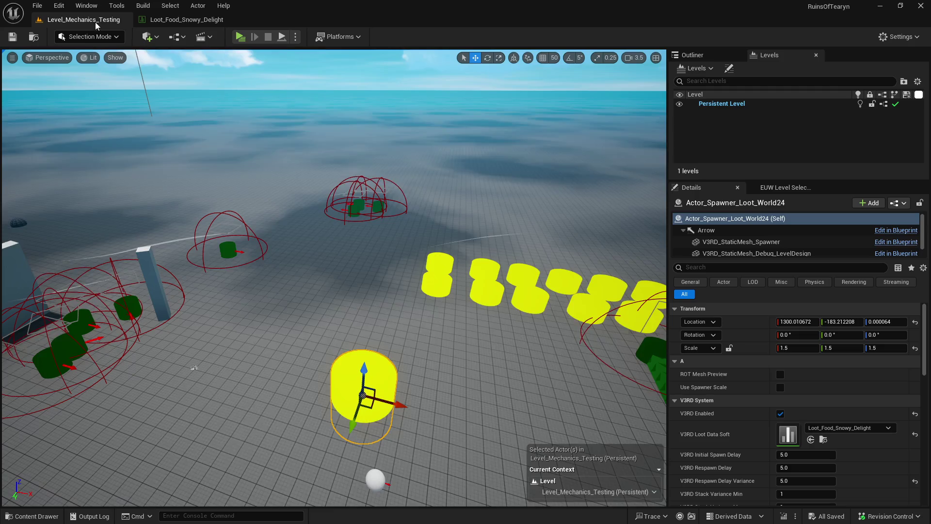
{"action": "left_click", "coordinate": [226, 20]}
{"action": "key", "text": "ctrl+space"}
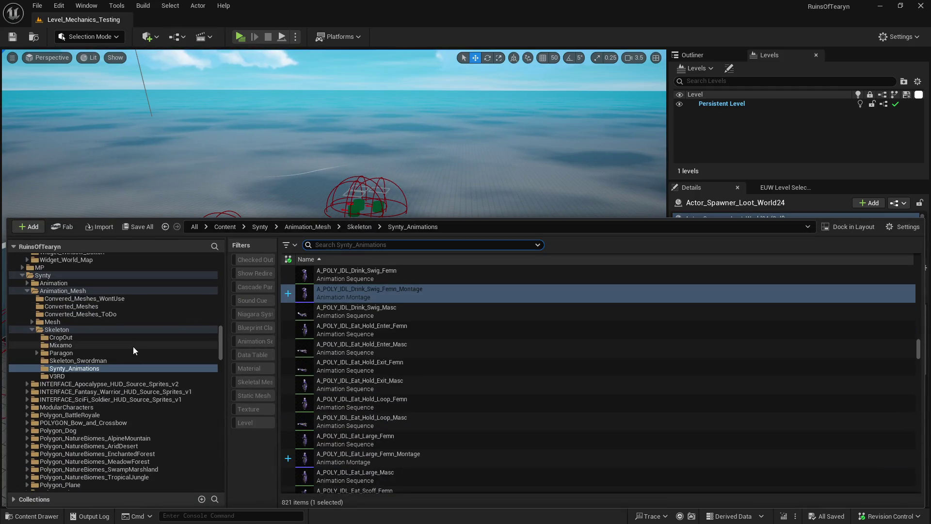
{"action": "scroll", "coordinate": [133, 347], "scroll_direction": "up", "scroll_amount": 15}
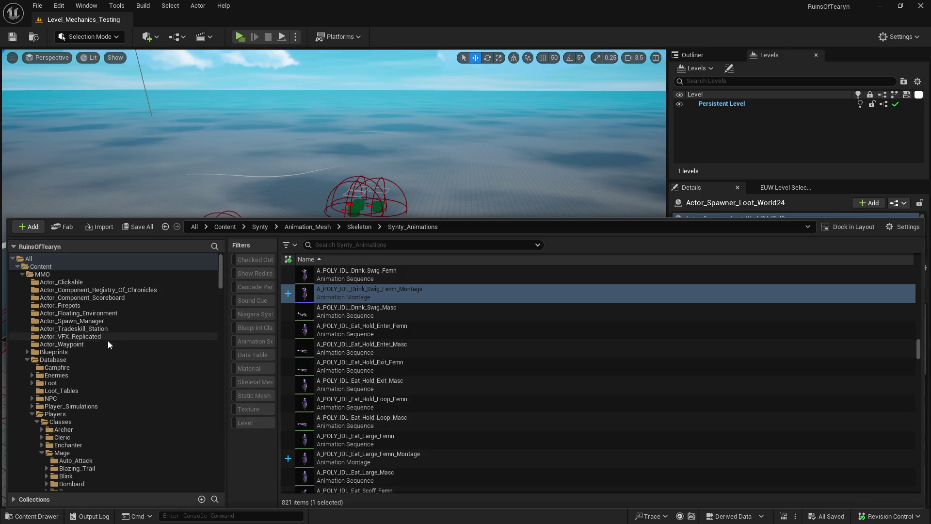
{"action": "left_click", "coordinate": [73, 359]}
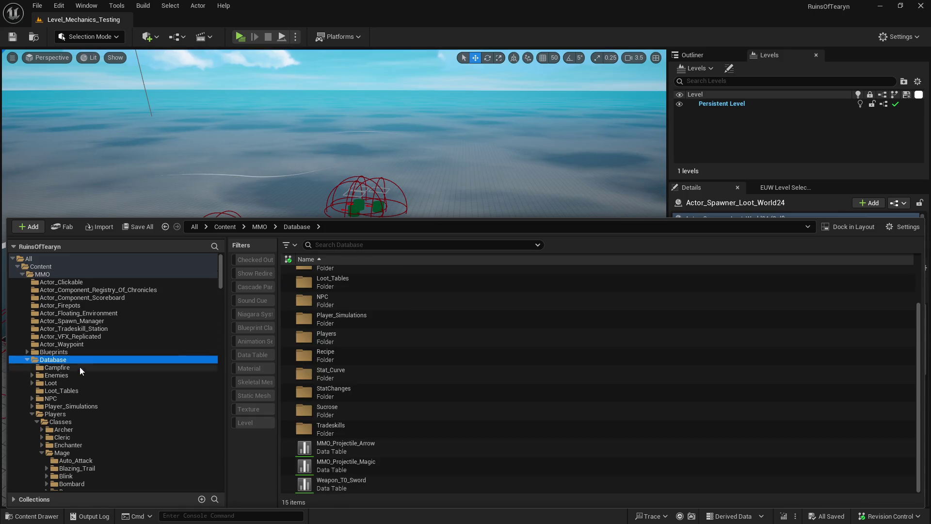
{"action": "left_click", "coordinate": [353, 245]}
{"action": "type", "text": "n"}
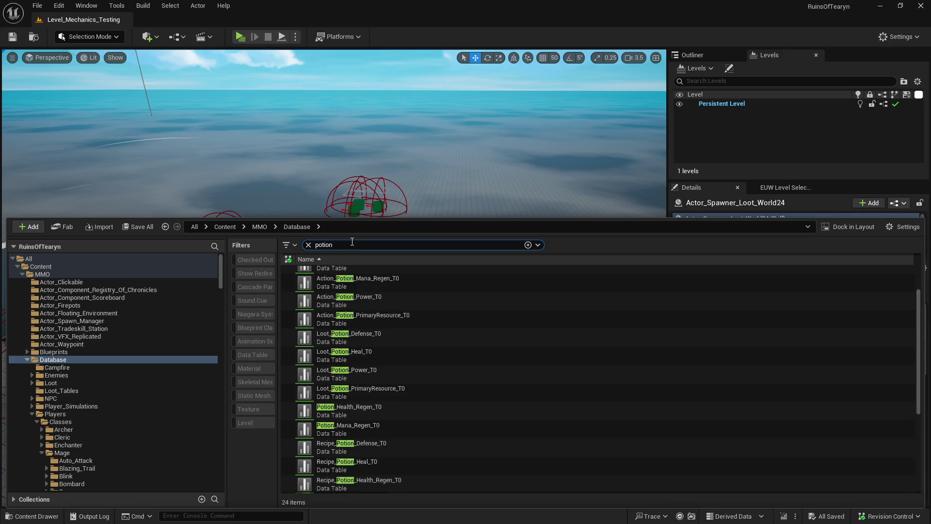
{"action": "scroll", "coordinate": [484, 326], "scroll_direction": "up", "scroll_amount": 2}
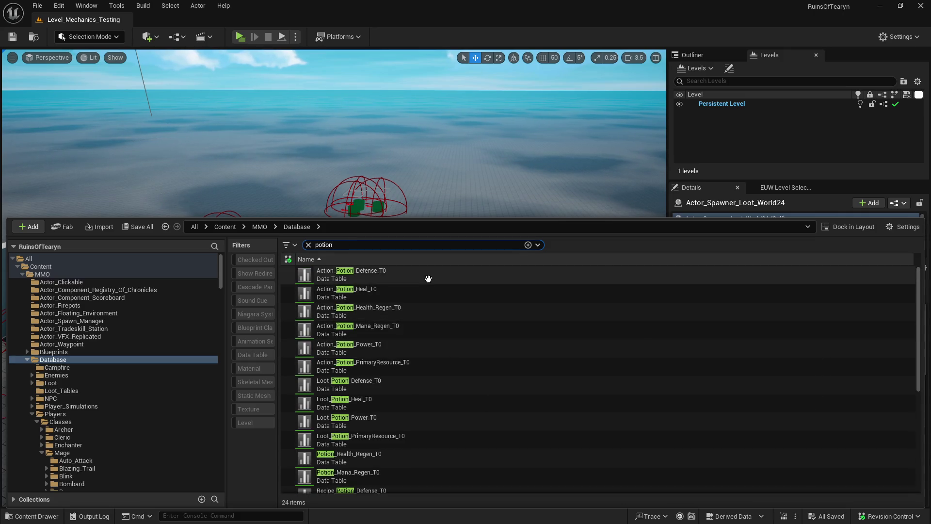
{"action": "left_click", "coordinate": [427, 275]}
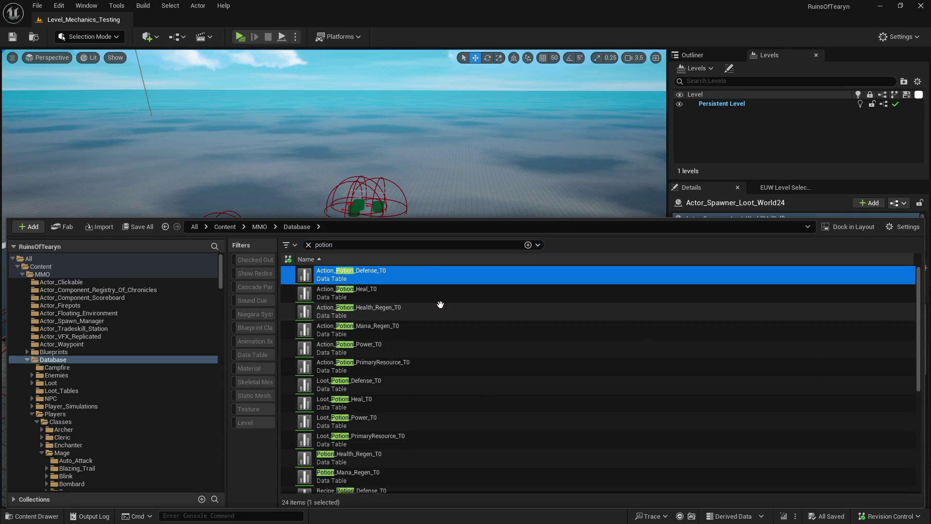
{"action": "left_click", "coordinate": [423, 370], "text": "shift"}
- Open the six Action_Potion tables and dock them together in the main editor
{"action": "double_click", "coordinate": [569, 353]}
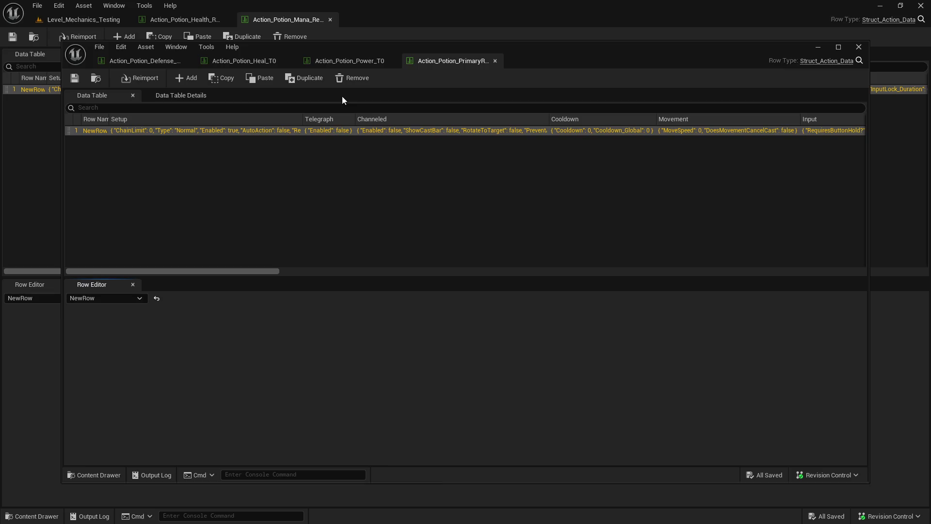
{"action": "left_click_drag", "start_coordinate": [152, 65], "coordinate": [428, 24]}
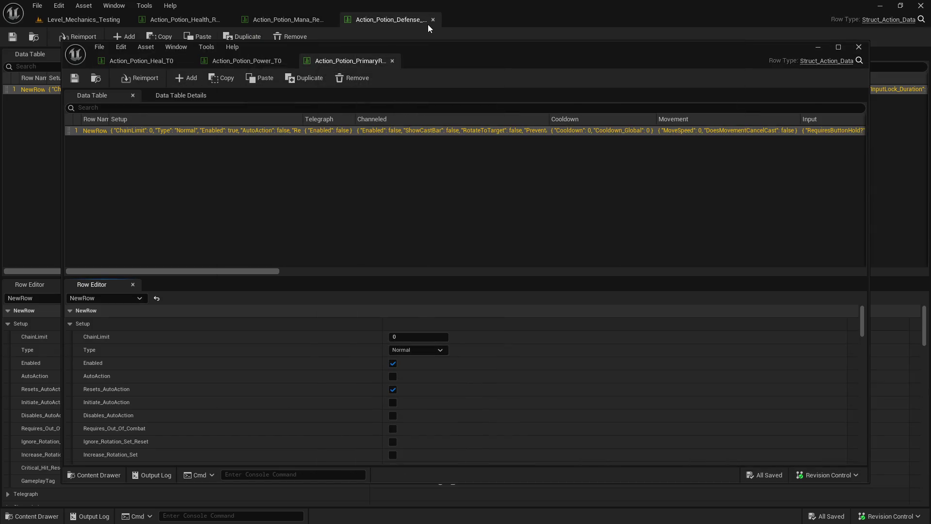
{"action": "left_click_drag", "start_coordinate": [155, 68], "coordinate": [492, 24]}
{"action": "mouse_move", "coordinate": [161, 66]}
{"action": "left_mouse_down"}
{"action": "mouse_move", "coordinate": [606, 12]}
{"action": "mouse_move", "coordinate": [641, 21]}
{"action": "mouse_move", "coordinate": [634, 31]}
{"action": "mouse_move", "coordinate": [606, 19]}
{"action": "left_mouse_up"}
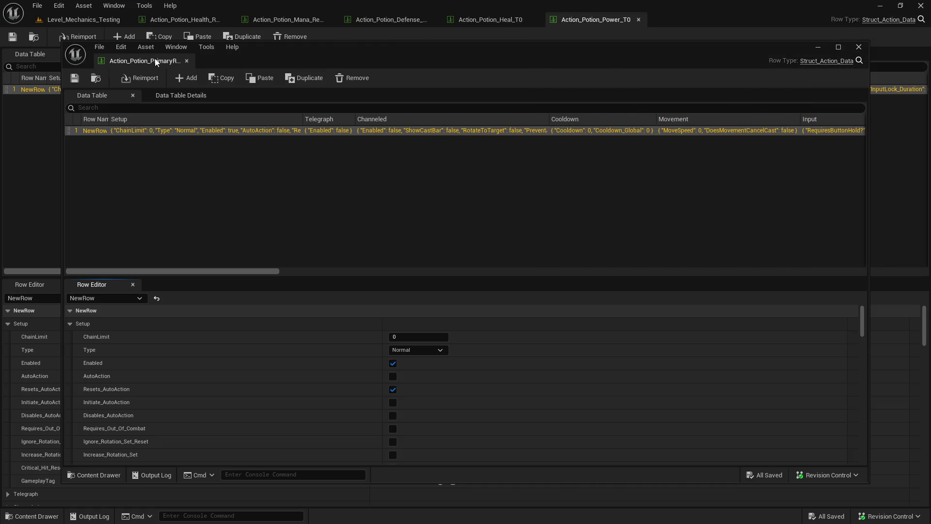
{"action": "left_click_drag", "start_coordinate": [140, 61], "coordinate": [694, 30]}
- Set End_Animation to the Drink_Swig_Femn montage in the Health_Regen and Mana_Regen tables
{"action": "left_click", "coordinate": [184, 20]}
{"action": "scroll", "coordinate": [481, 341], "scroll_direction": "down", "scroll_amount": 10}
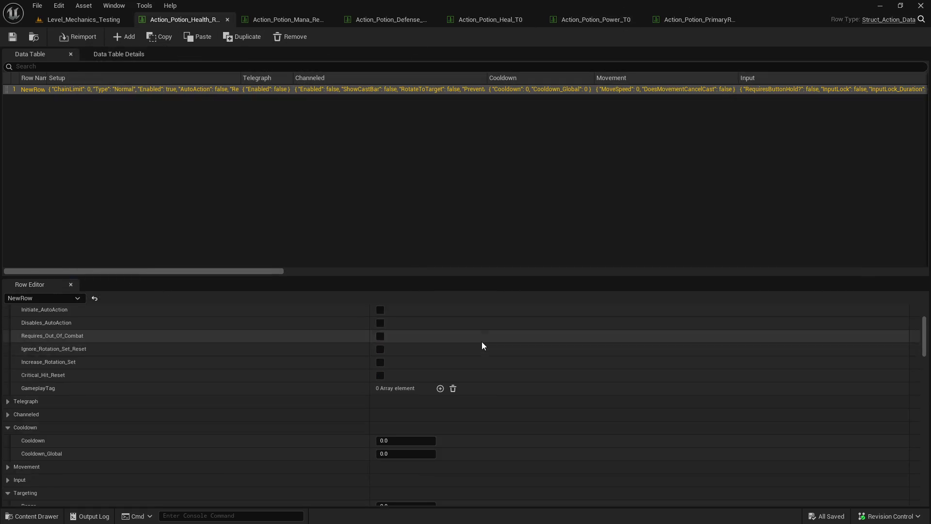
{"action": "scroll", "coordinate": [481, 341], "scroll_direction": "down", "scroll_amount": 15}
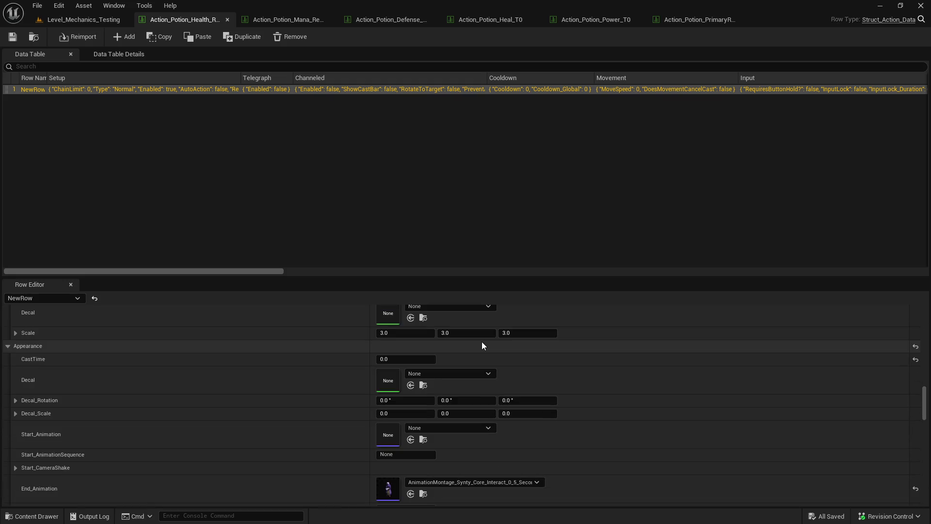
{"action": "left_click", "coordinate": [505, 374]}
{"action": "type", "text": "s"}
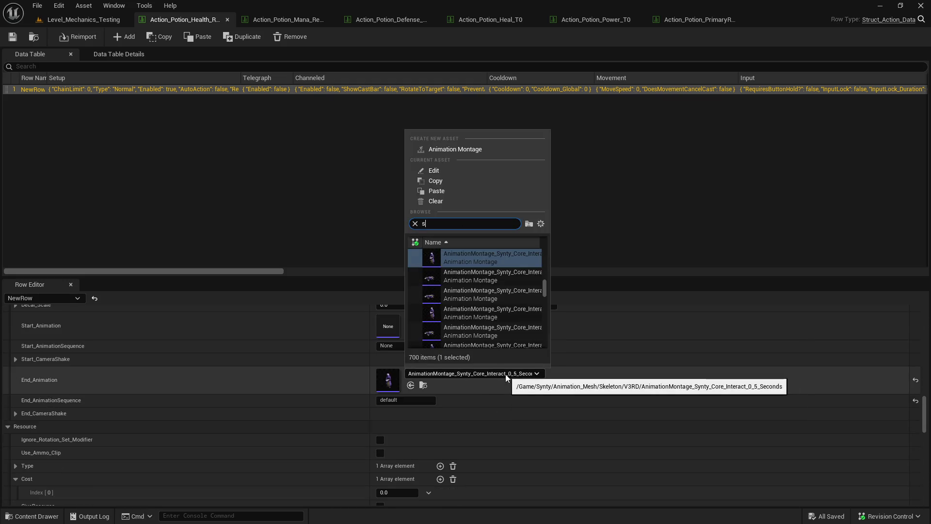
{"action": "type", "text": "wig"}
{"action": "left_click", "coordinate": [534, 264]}
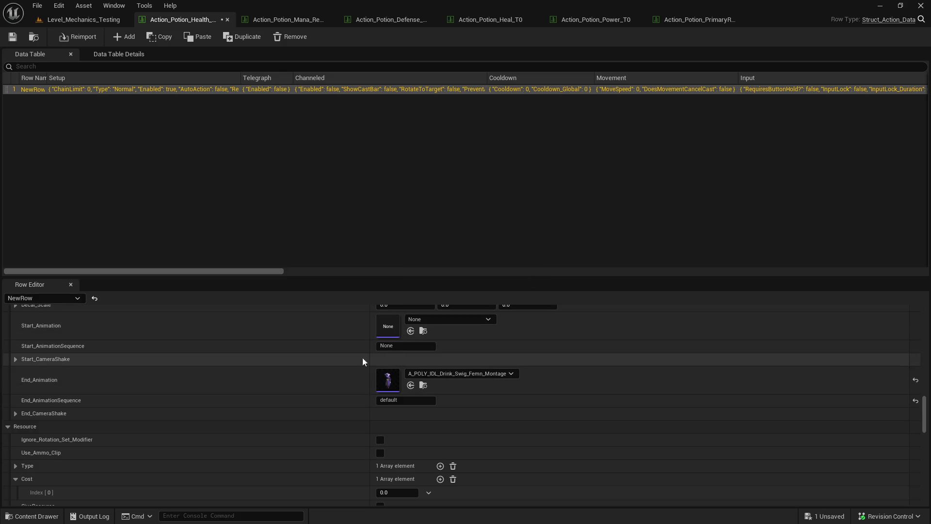
{"action": "left_click", "coordinate": [305, 22]}
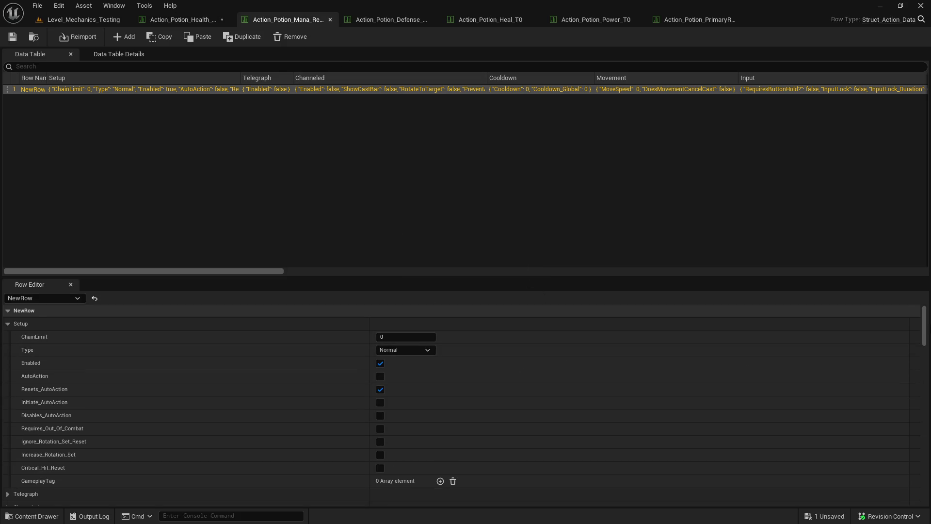
{"action": "left_click_drag", "start_coordinate": [782, 276], "coordinate": [771, 122]}
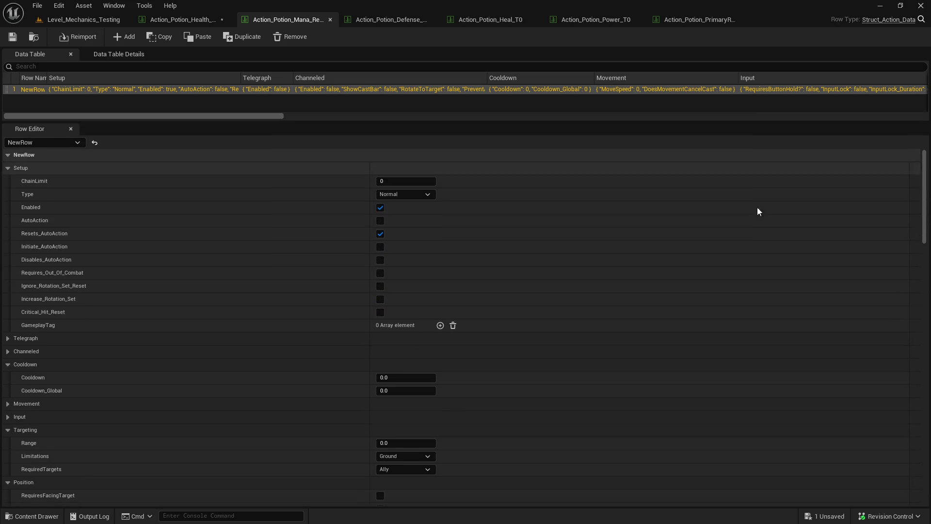
{"action": "scroll", "coordinate": [815, 397], "scroll_direction": "down", "scroll_amount": 15}
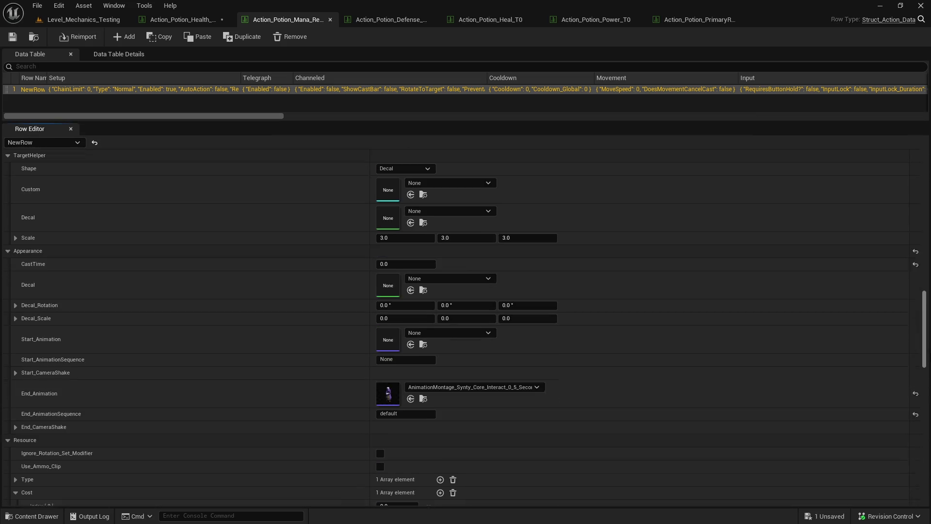
{"action": "left_click", "coordinate": [815, 397], "text": "shift"}
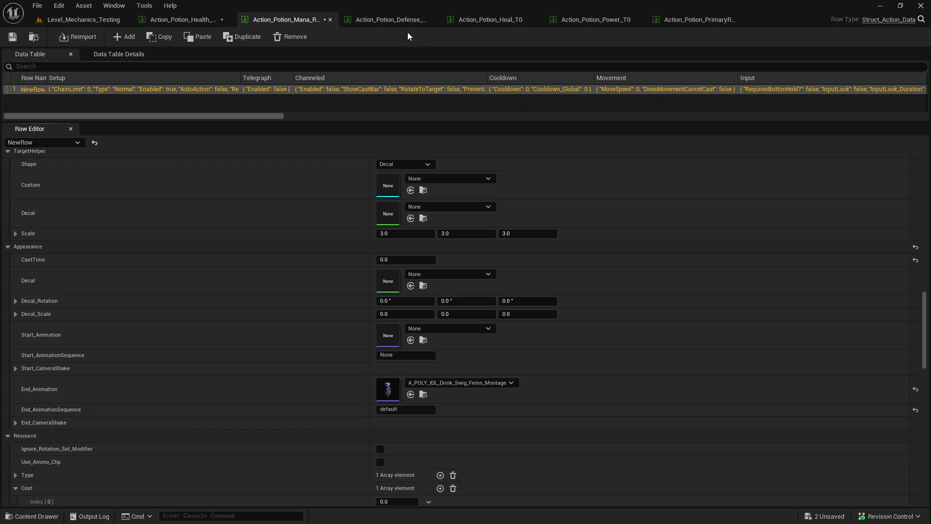
- Set End_Animation to the Drink_Swig_Femn montage in the Defense and Heal_T0 tables
{"action": "left_click", "coordinate": [419, 21]}
{"action": "left_click_drag", "start_coordinate": [927, 335], "coordinate": [921, 430]}
{"action": "left_click", "coordinate": [746, 348], "text": "shift"}
{"action": "left_click", "coordinate": [499, 19]}
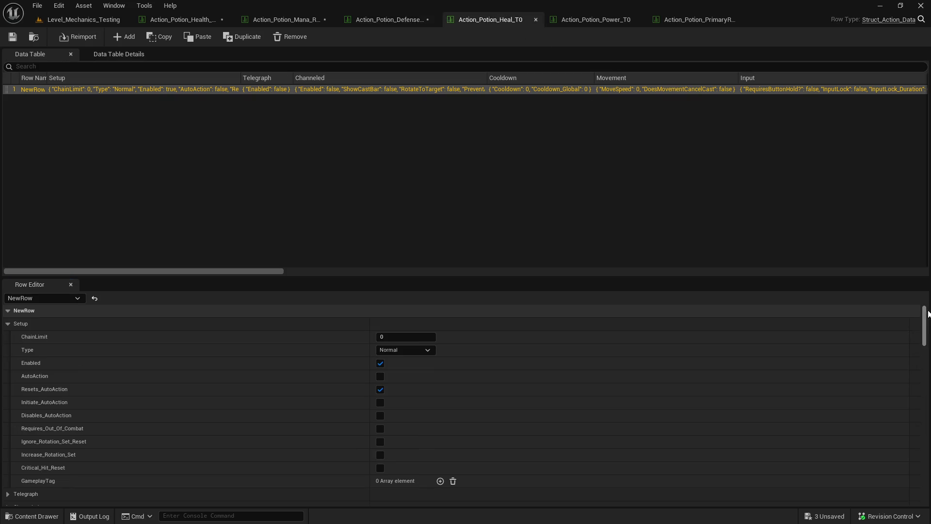
{"action": "left_click_drag", "start_coordinate": [926, 328], "coordinate": [926, 426]}
{"action": "scroll", "coordinate": [761, 364], "scroll_direction": "up", "scroll_amount": 3}
{"action": "left_click", "coordinate": [760, 364], "text": "shift"}
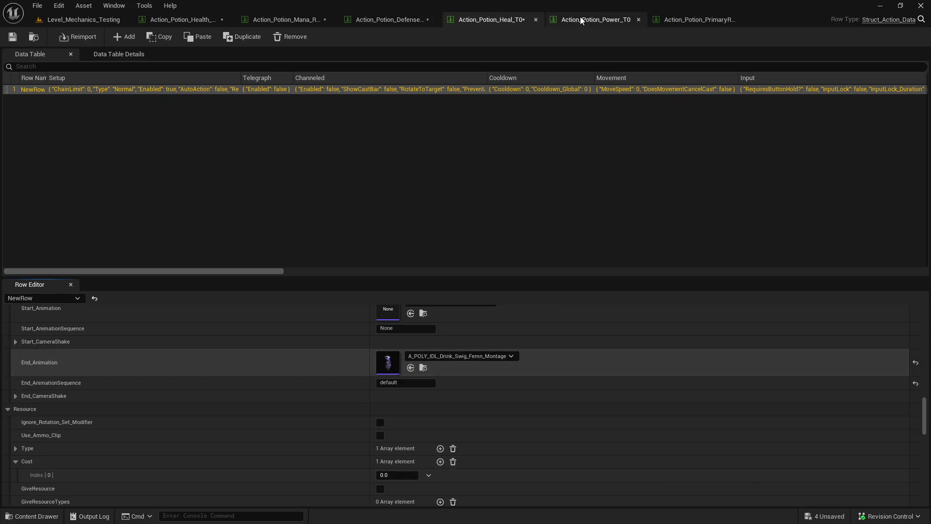
- Set Power_T0 and PrimaryResource End_Animation to the swig montage and close the other tabs
{"action": "left_click", "coordinate": [581, 20]}
{"action": "left_click_drag", "start_coordinate": [926, 314], "coordinate": [923, 408]}
{"action": "left_click", "coordinate": [819, 432], "text": "shift"}
{"action": "left_click", "coordinate": [693, 22]}
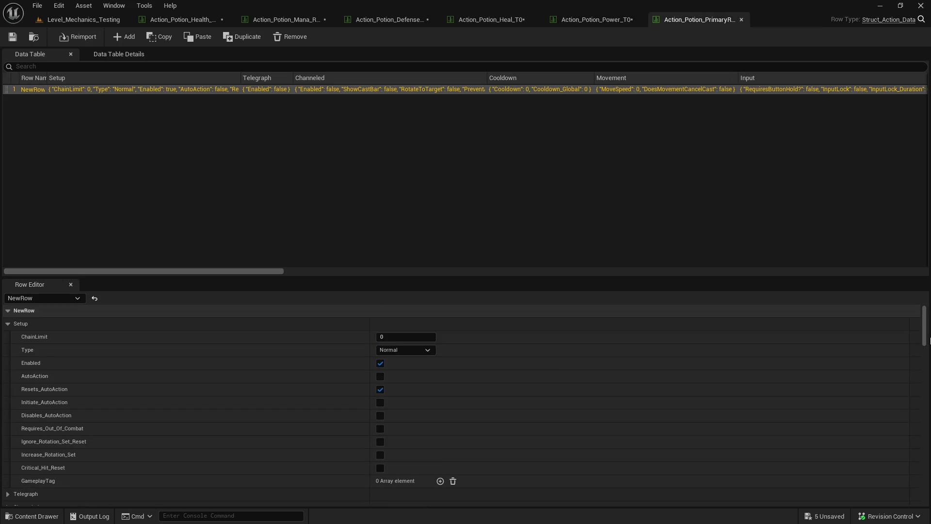
{"action": "scroll", "coordinate": [811, 408], "scroll_direction": "down", "scroll_amount": 15}
{"action": "left_click", "coordinate": [726, 377], "text": "shift"}
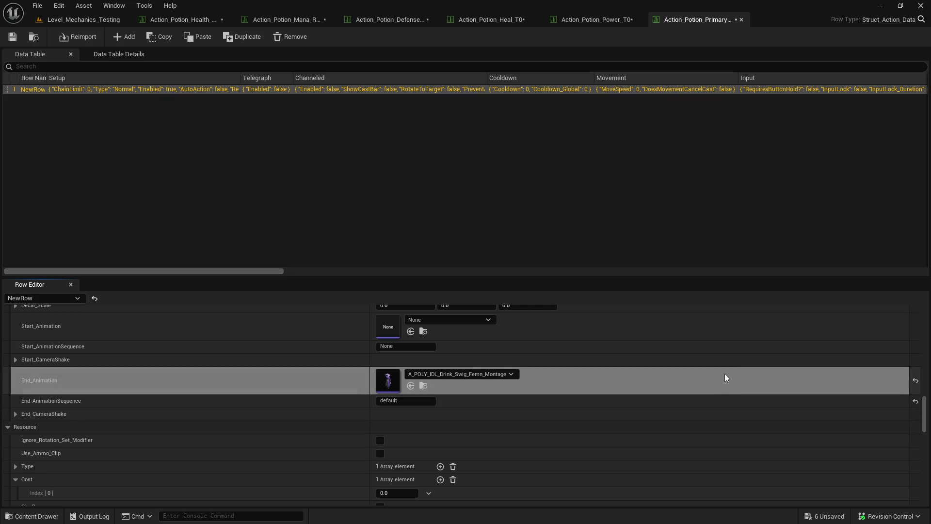
{"action": "right_click", "coordinate": [182, 24]}
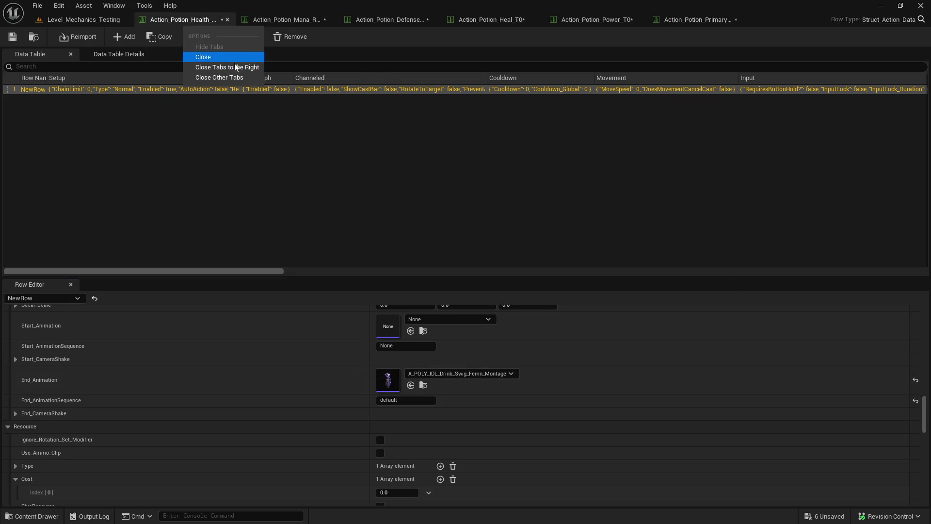
{"action": "left_click", "coordinate": [234, 64]}
- Close the Health table and Save All, checking out the six Action_Potion tables
{"action": "left_click", "coordinate": [229, 20]}
{"action": "key", "text": "ctrl+space"}
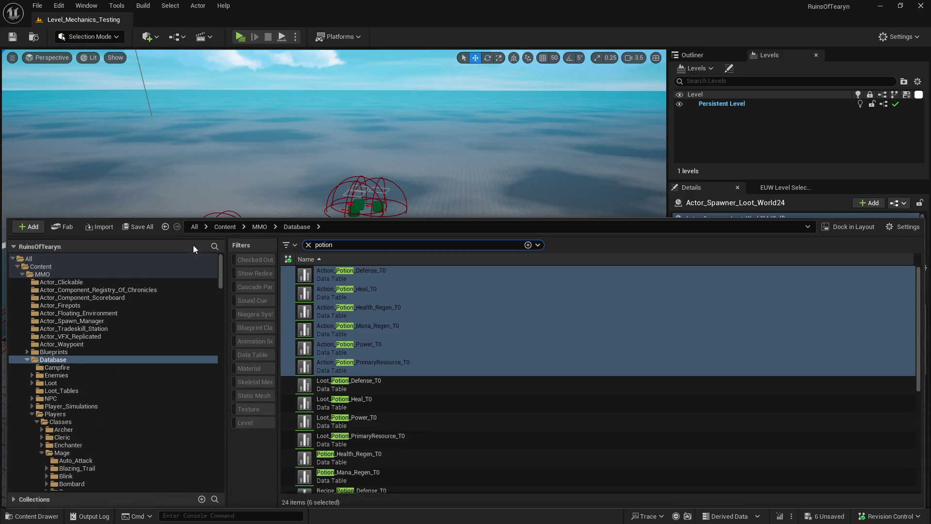
{"action": "key", "text": "ctrl+shift+s"}
{"action": "left_click", "coordinate": [484, 377]}
{"action": "left_click", "coordinate": [480, 376]}
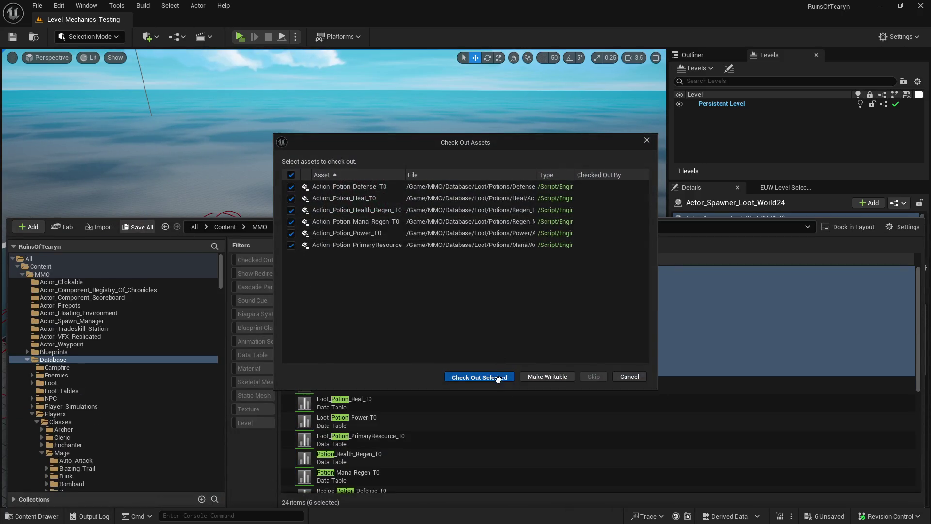
{"action": "key", "text": "ctrl+space"}
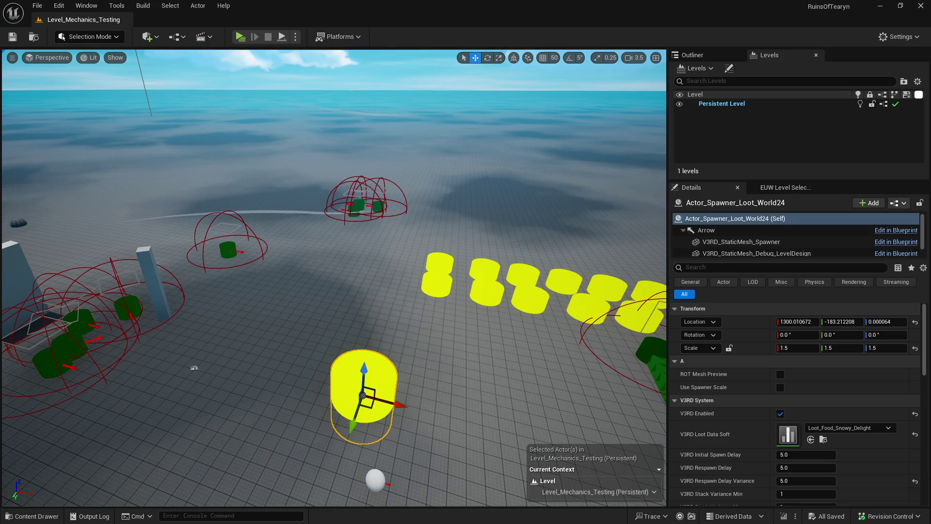
{"action": "key", "text": "alt+Tab"}
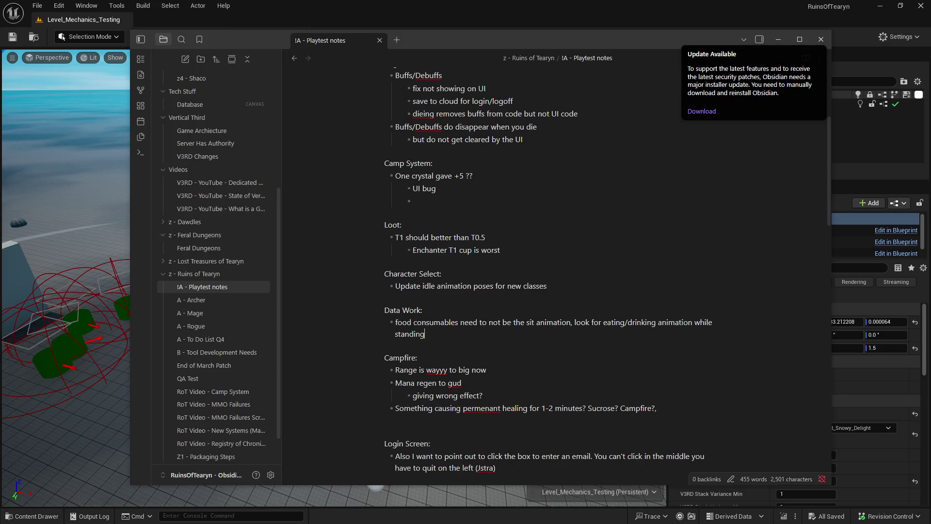
- Edit the patch-notes message to add 'Using a potion now has a drinking animation' under Data
{"action": "key", "text": "alt+Tab"}
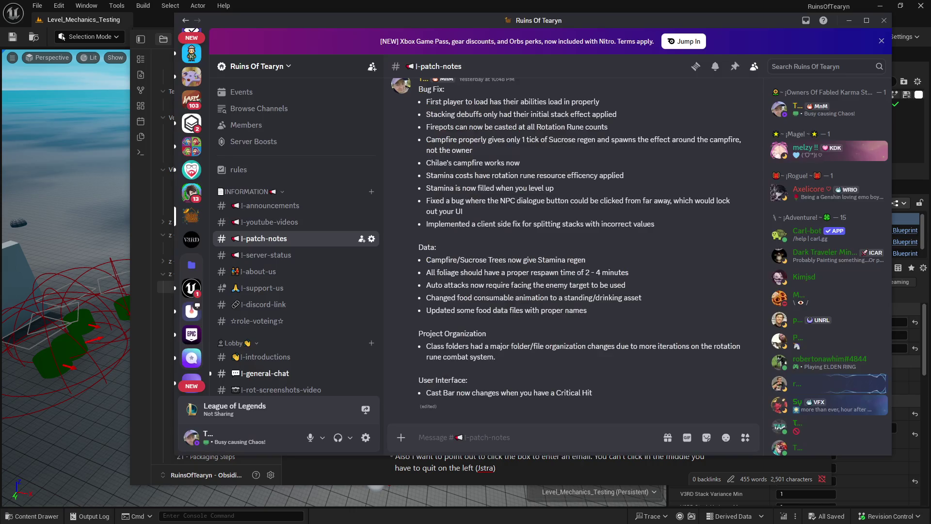
{"action": "scroll", "coordinate": [573, 327], "scroll_direction": "up", "scroll_amount": 2}
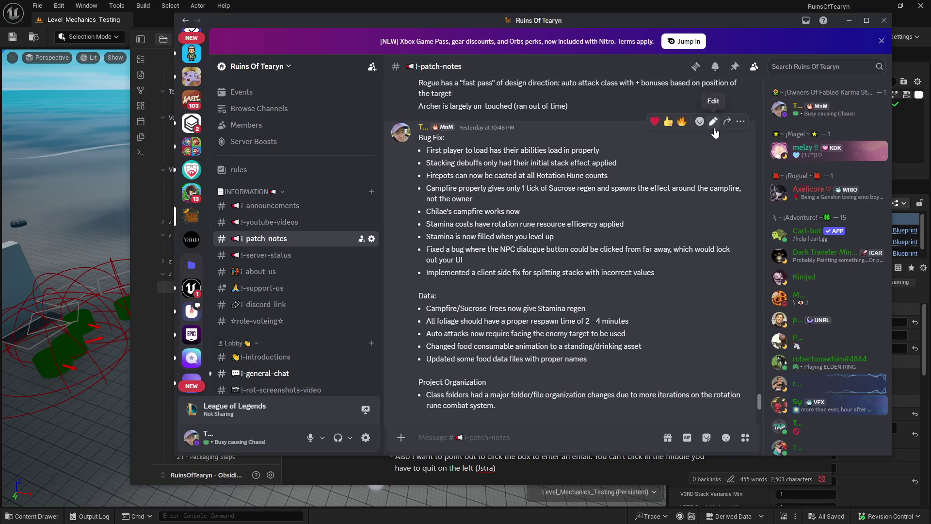
{"action": "left_click", "coordinate": [714, 123]}
{"action": "left_click", "coordinate": [630, 314]}
{"action": "key", "text": "shift+Return"}
{"action": "type", "text": "- Using a potion now has a drinking ani"}
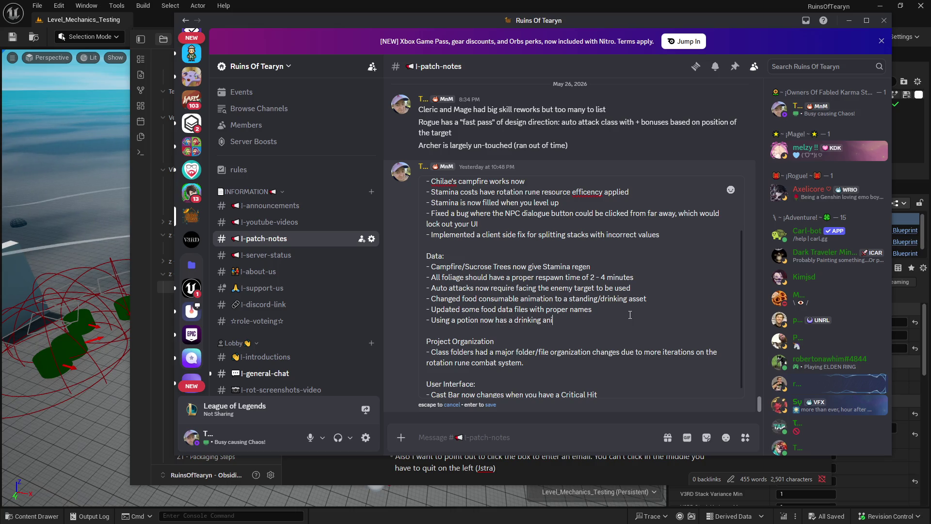
{"action": "type", "text": "mation"}
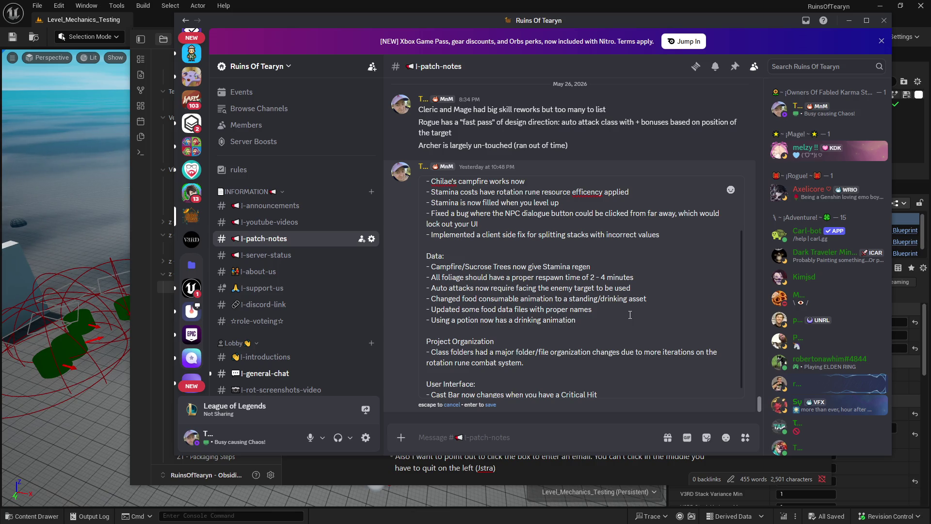
{"action": "left_click", "coordinate": [491, 405]}
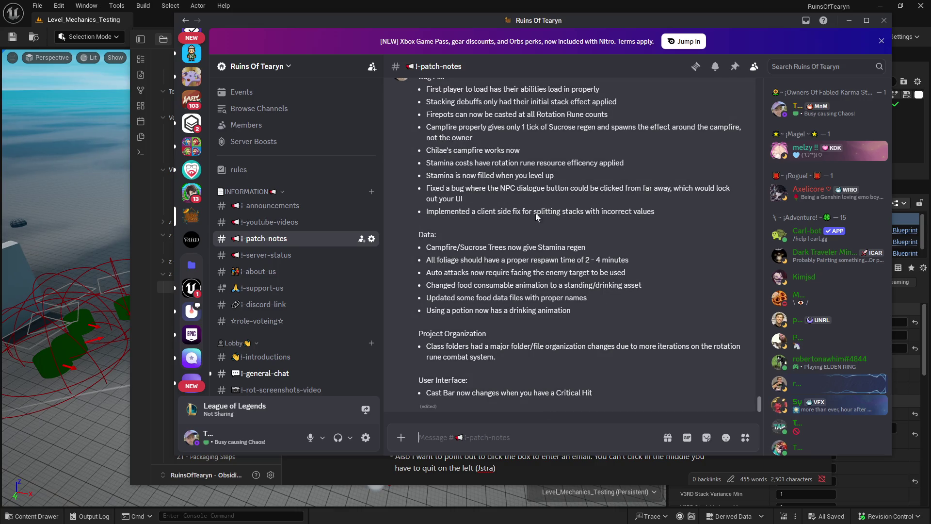
{"action": "left_click", "coordinate": [61, 284]}
- Delete the Data Work section and the 'Range is wayyy to big now' campfire note
{"action": "key", "text": "alt+Tab"}
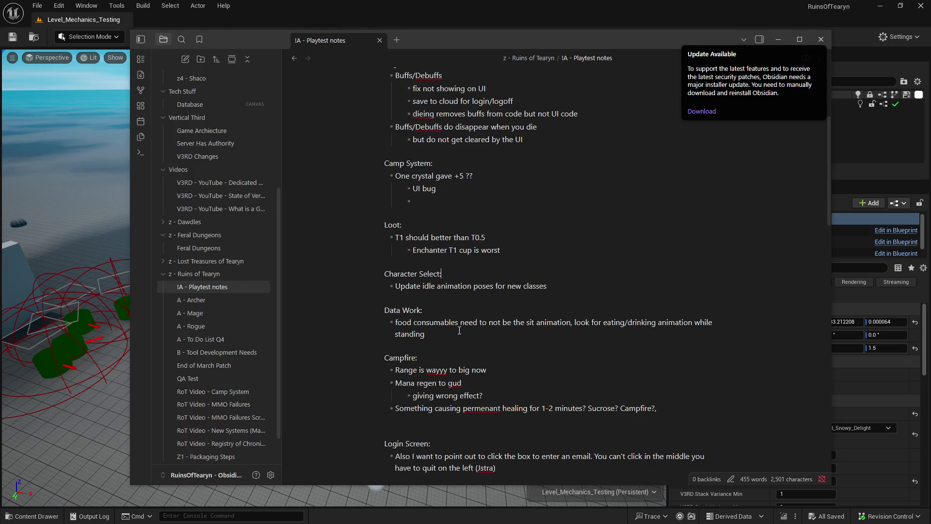
{"action": "left_click_drag", "start_coordinate": [460, 335], "coordinate": [359, 312]}
{"action": "key", "text": "BackSpace"}
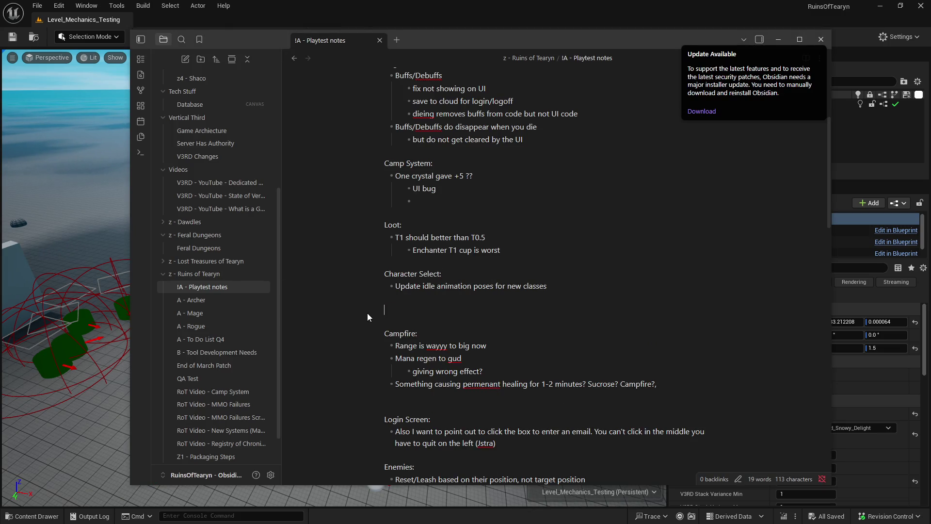
{"action": "key", "text": "BackSpace"}
{"action": "key", "text": "BackSpace"}
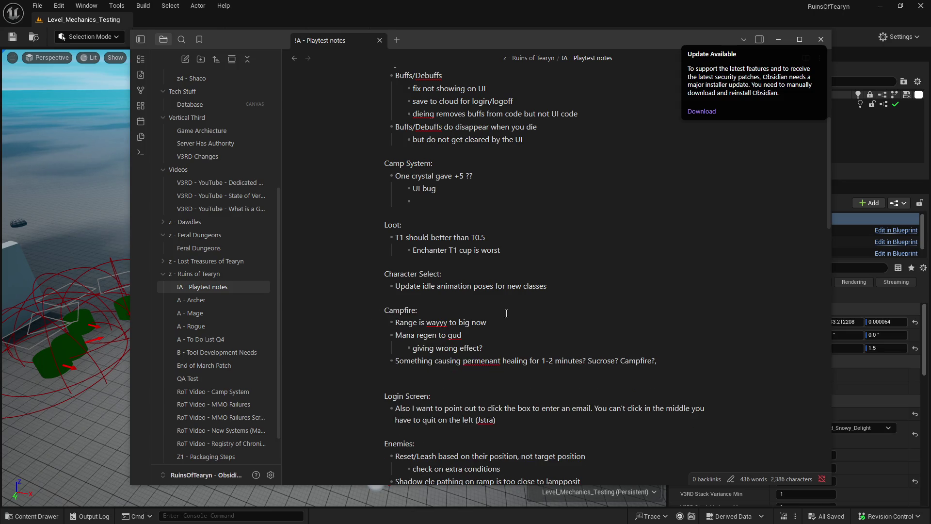
{"action": "left_click", "coordinate": [610, 324]}
{"action": "left_click_drag", "start_coordinate": [484, 322], "coordinate": [353, 321]}
{"action": "key", "text": "BackSpace"}
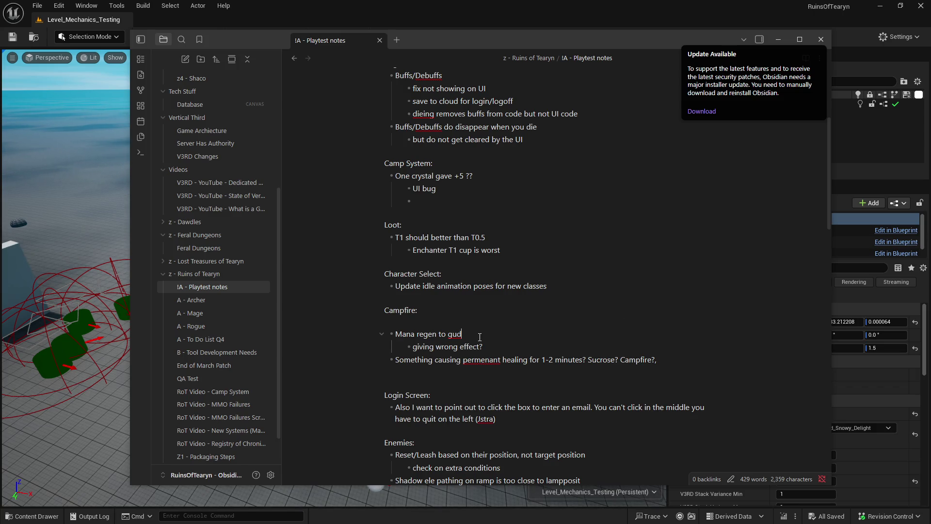
{"action": "left_click", "coordinate": [56, 516]}
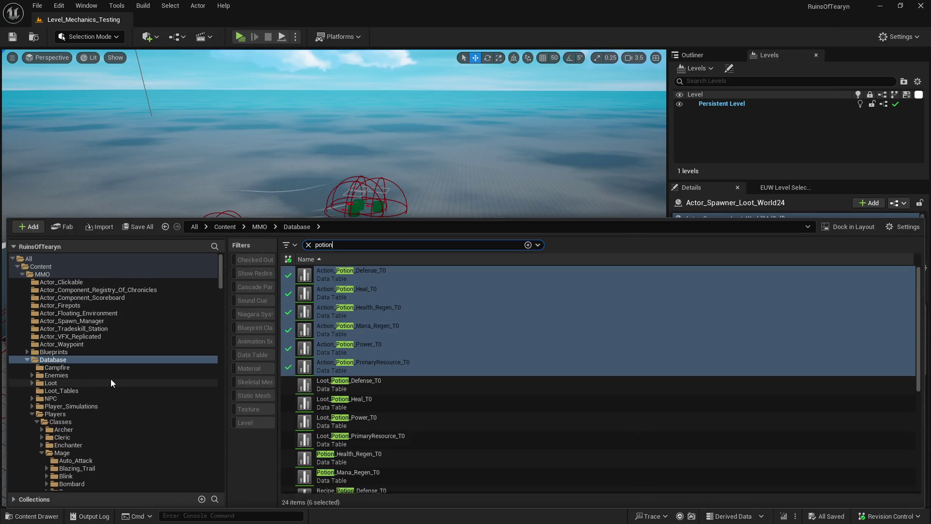
- Open the Health, Mana and Stamina StatChange_Campfire tables from the Campfire folder
{"action": "scroll", "coordinate": [93, 412], "scroll_direction": "down", "scroll_amount": 3}
{"action": "scroll", "coordinate": [93, 412], "scroll_direction": "up", "scroll_amount": 3}
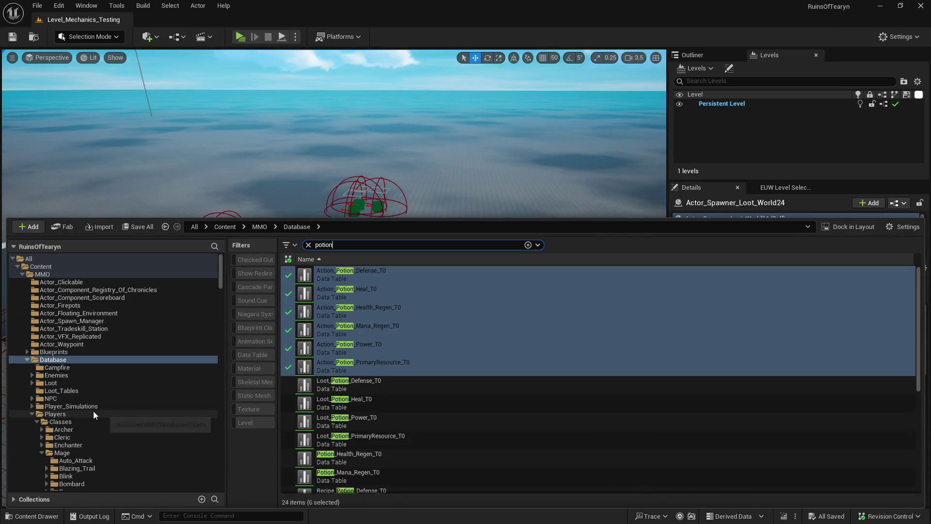
{"action": "left_click", "coordinate": [308, 245]}
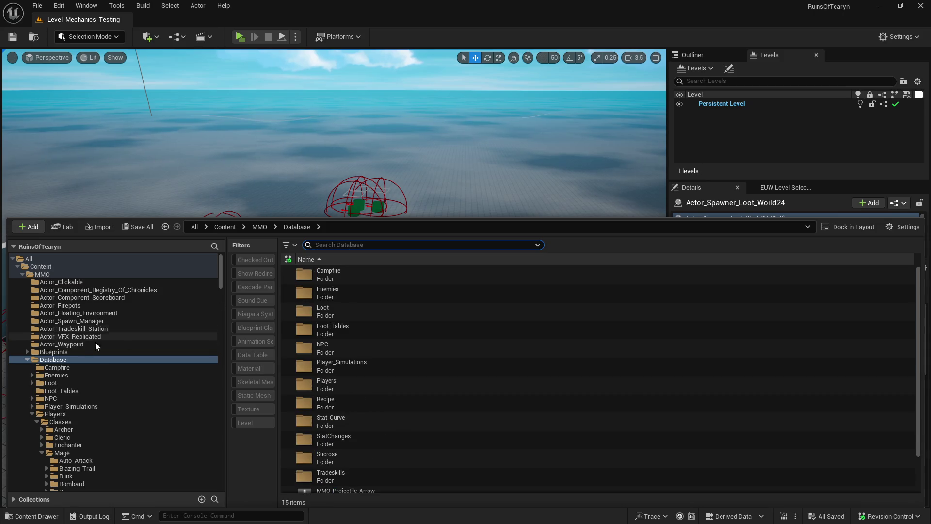
{"action": "left_click", "coordinate": [116, 369]}
{"action": "left_click", "coordinate": [470, 348]}
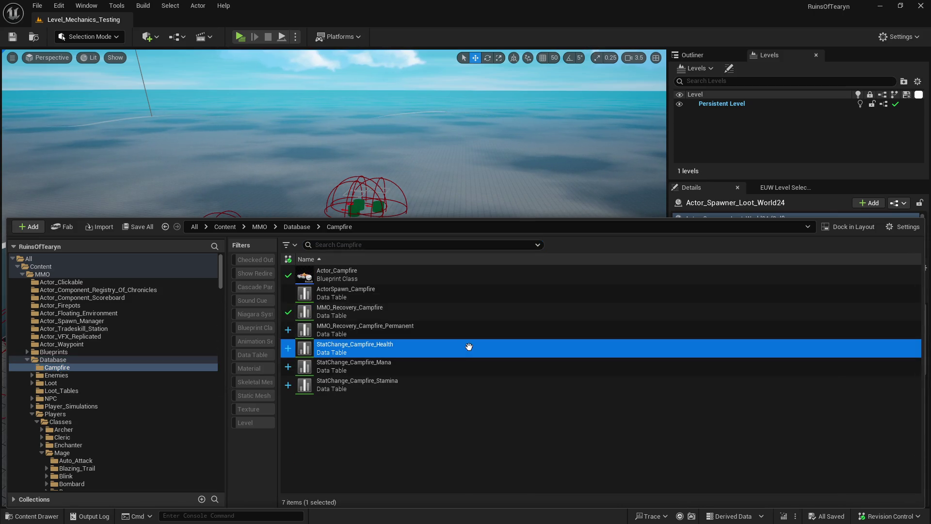
{"action": "left_click", "coordinate": [534, 385], "text": "shift"}
{"action": "double_click", "coordinate": [594, 360]}
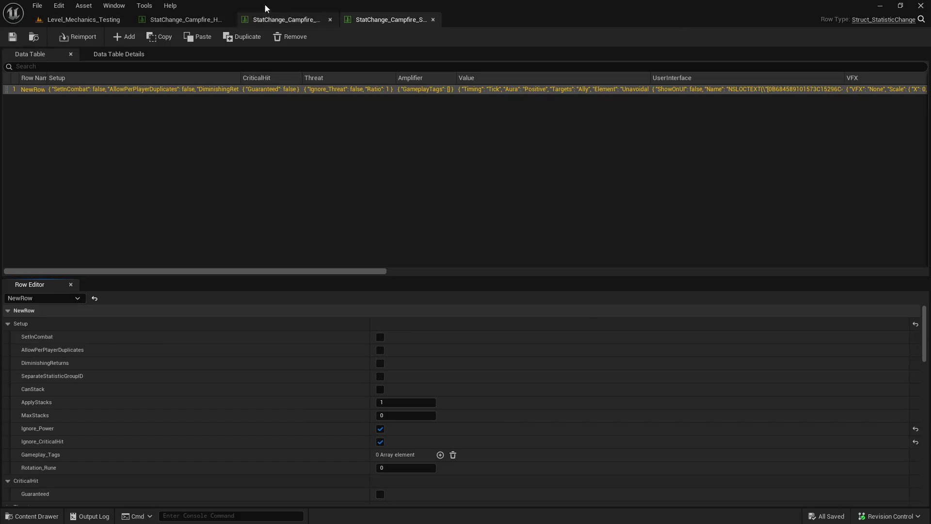
- Set the Campfire Health regen Value to 2.0 and save the table
{"action": "scroll", "coordinate": [290, 330], "scroll_direction": "down", "scroll_amount": 5}
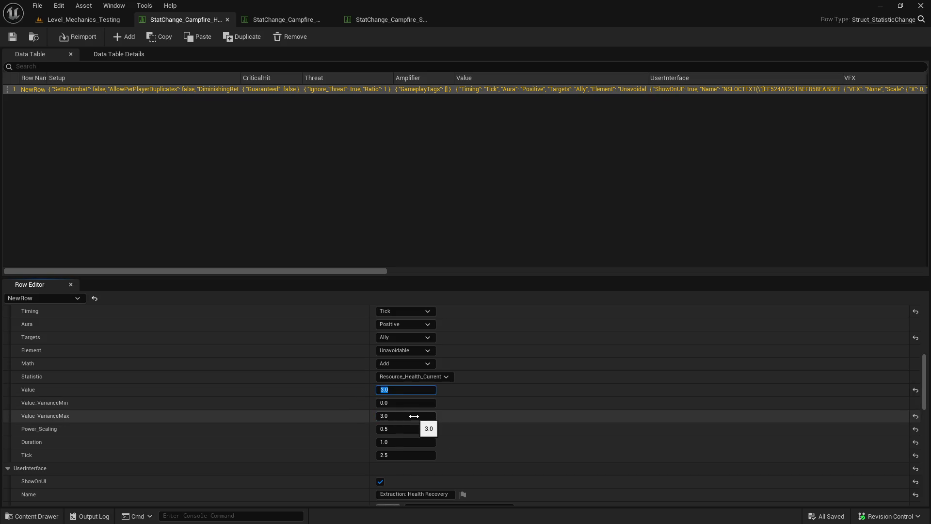
{"action": "type", "text": "2"}
{"action": "key", "text": "Return"}
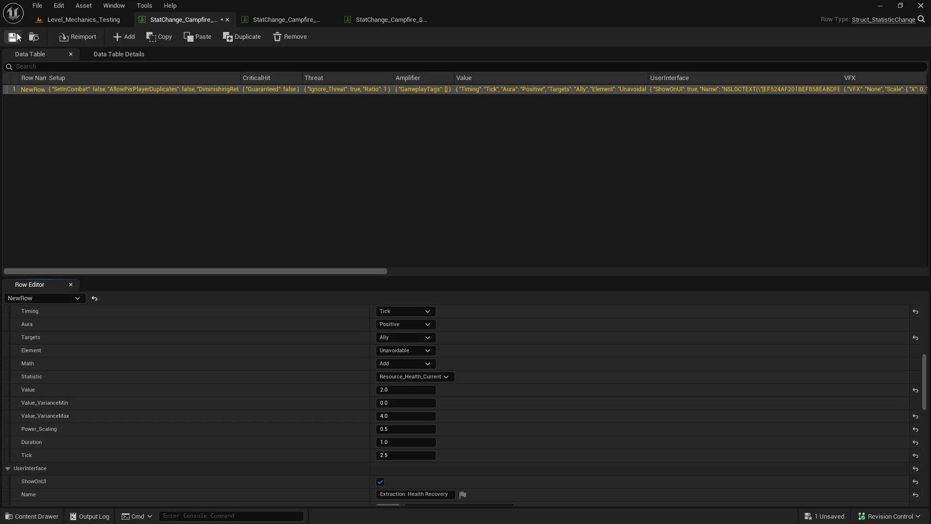
{"action": "left_click", "coordinate": [15, 37]}
- Set the Campfire Mana regen Value to 1.0 with variance max 3.0 and save
{"action": "left_click", "coordinate": [286, 20]}
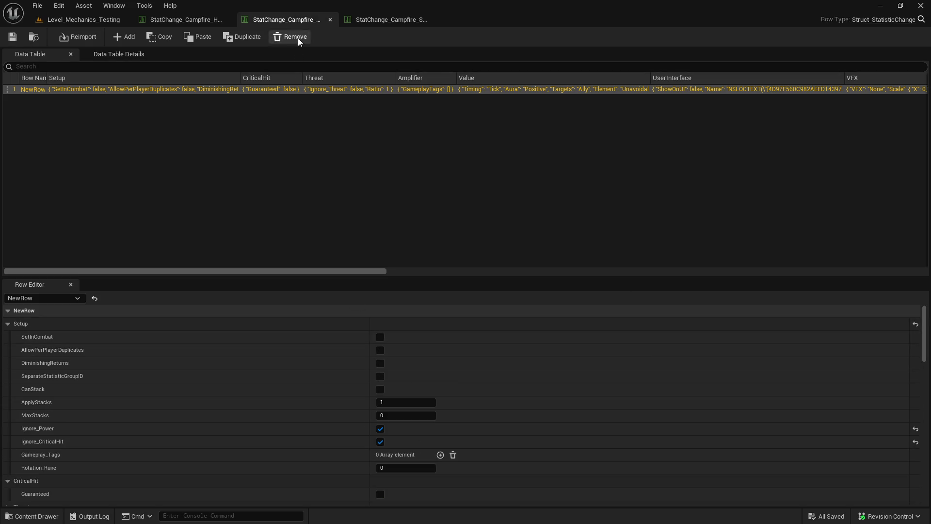
{"action": "scroll", "coordinate": [394, 373], "scroll_direction": "down", "scroll_amount": 10}
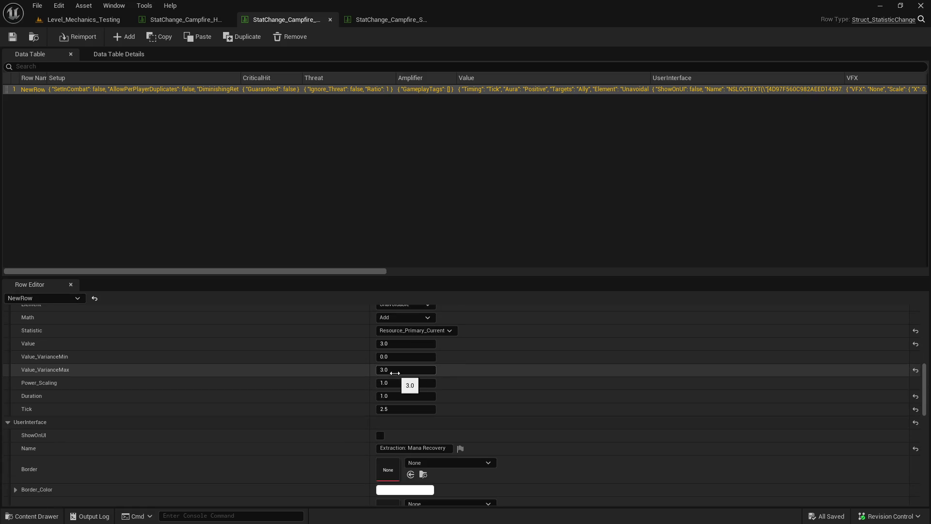
{"action": "left_click", "coordinate": [407, 344]}
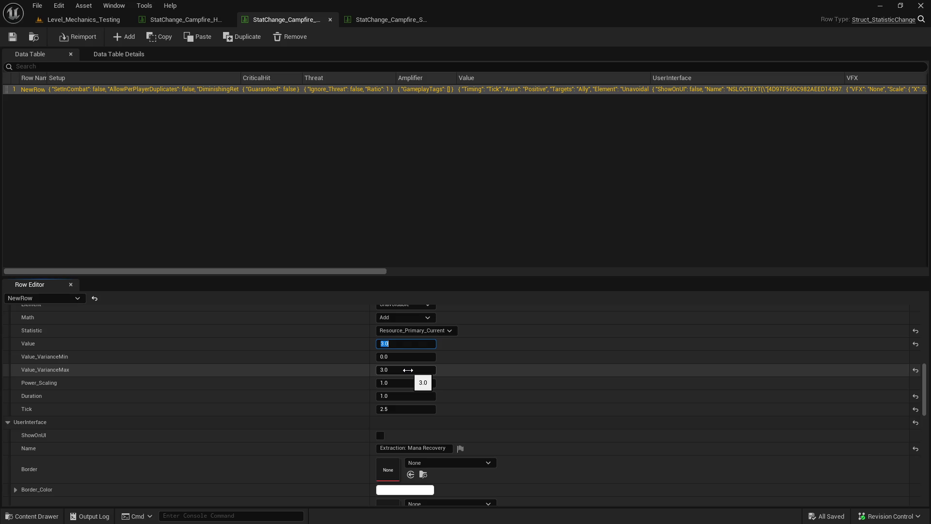
{"action": "type", "text": "1"}
{"action": "left_click", "coordinate": [408, 370]}
{"action": "key", "text": "Return"}
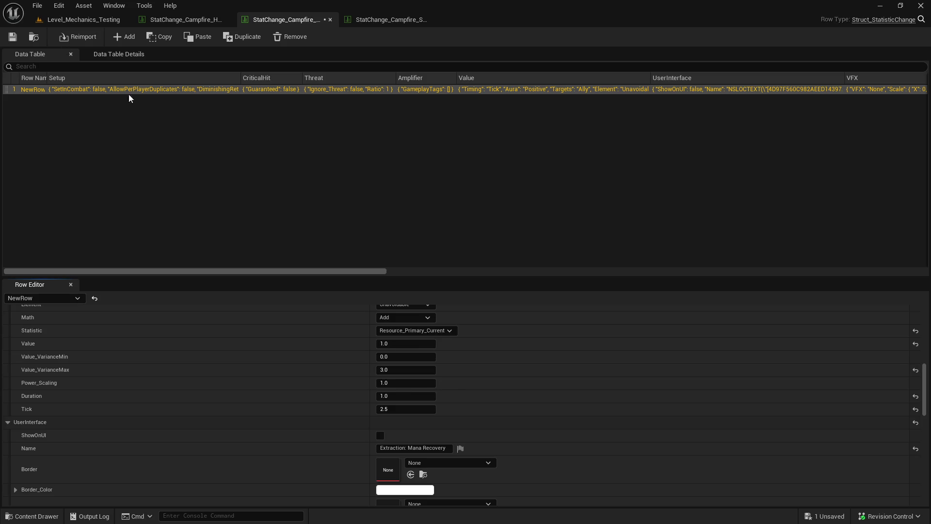
{"action": "left_click", "coordinate": [14, 37]}
- Set the Campfire Stamina regen Value to 1.0 with variance max 3.0 and save
{"action": "left_click", "coordinate": [399, 20]}
{"action": "scroll", "coordinate": [412, 351], "scroll_direction": "down", "scroll_amount": 10}
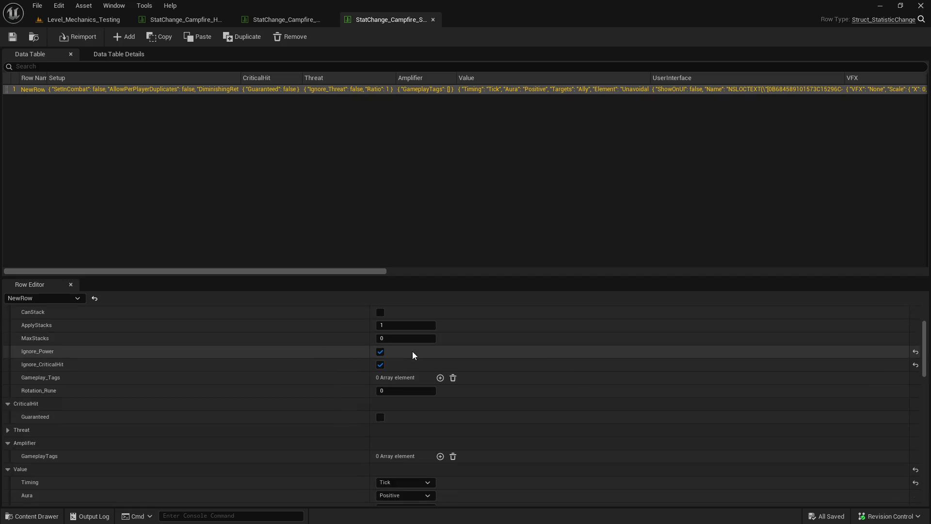
{"action": "scroll", "coordinate": [401, 345], "scroll_direction": "down", "scroll_amount": 1}
{"action": "left_click", "coordinate": [405, 375]}
{"action": "type", "text": "1"}
{"action": "left_click", "coordinate": [407, 401]}
{"action": "type", "text": "3"}
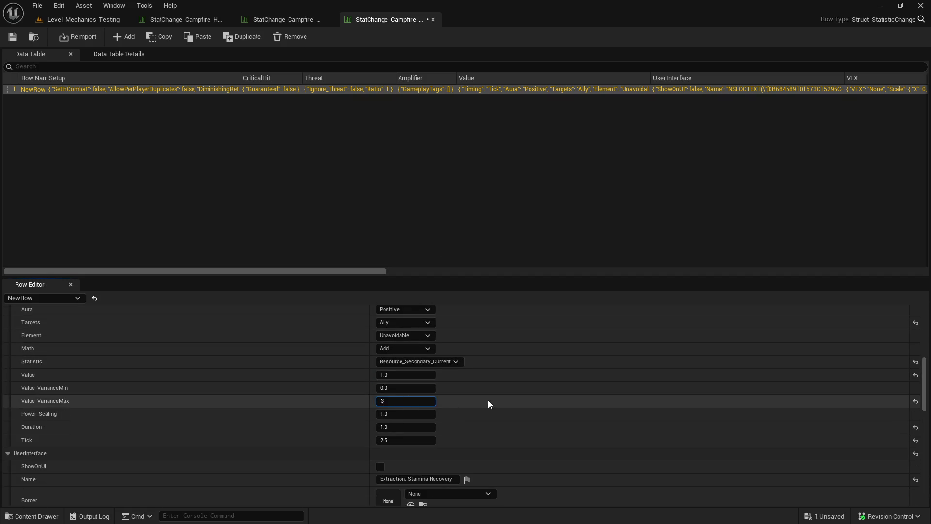
{"action": "key", "text": "Return"}
{"action": "left_click", "coordinate": [13, 37]}
- Review all three campfire tables, then close the Mana and Stamina tables
{"action": "left_click", "coordinate": [181, 19]}
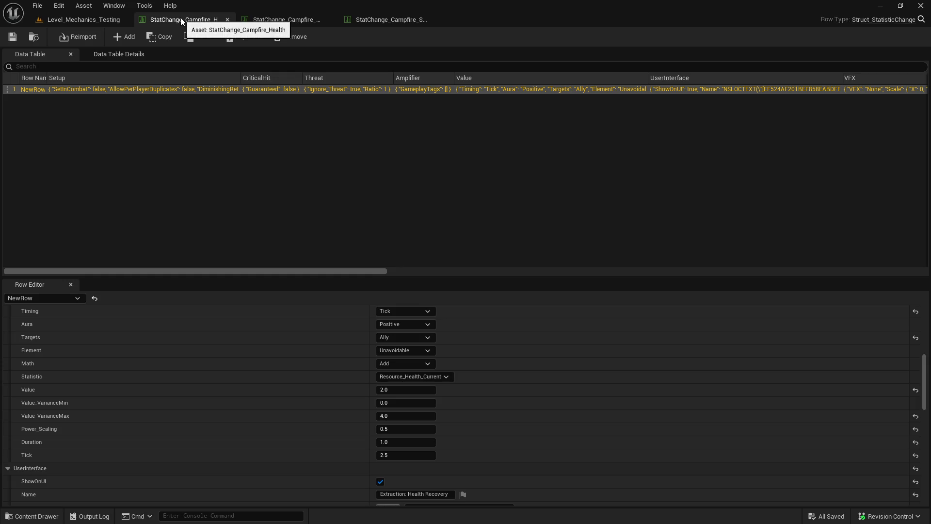
{"action": "left_click", "coordinate": [272, 21]}
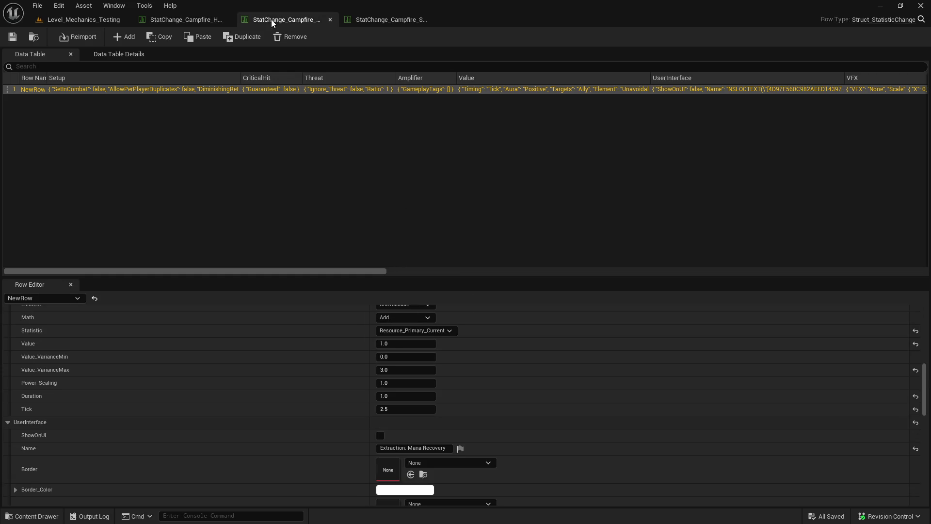
{"action": "left_click", "coordinate": [406, 22]}
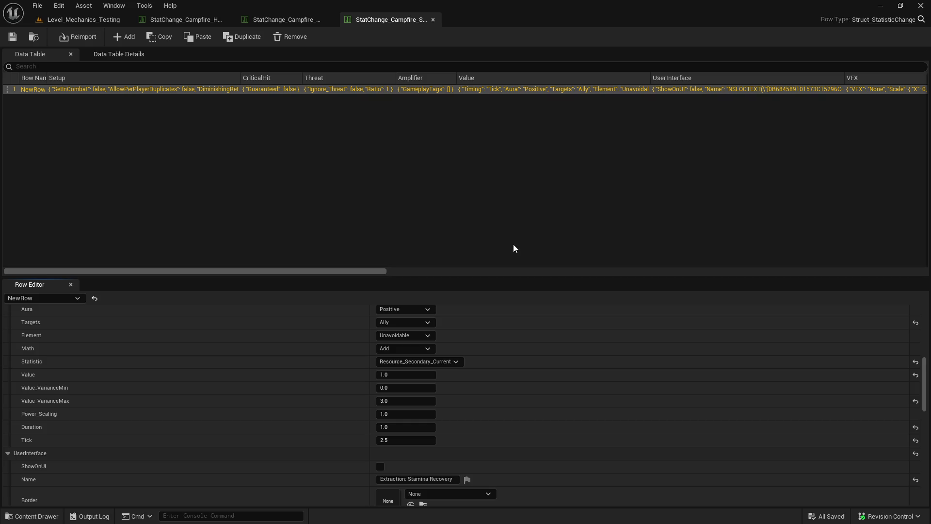
{"action": "left_click", "coordinate": [184, 22]}
{"action": "right_click", "coordinate": [184, 22]}
{"action": "left_click", "coordinate": [246, 63]}
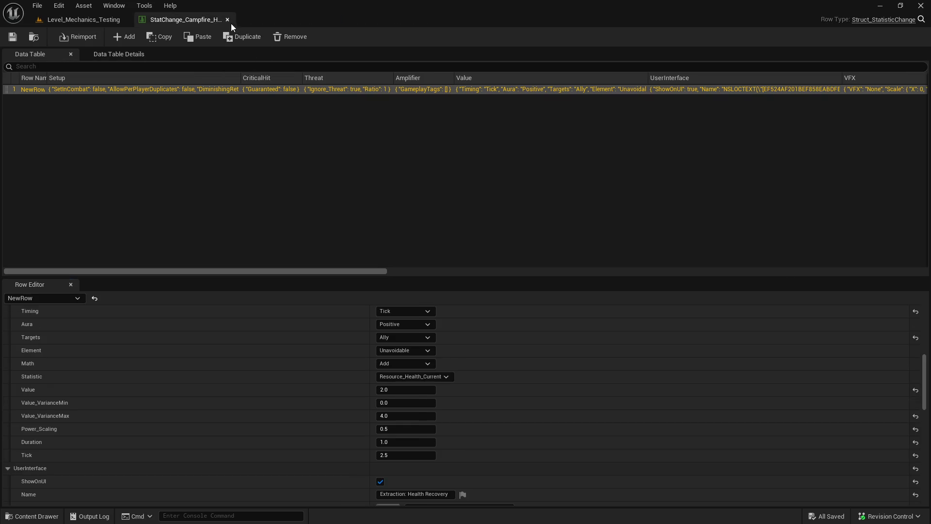
- Close the Campfire_Health table and select MMO_Recovery_Campfire_Permanent in the Content Drawer
{"action": "left_click", "coordinate": [228, 22]}
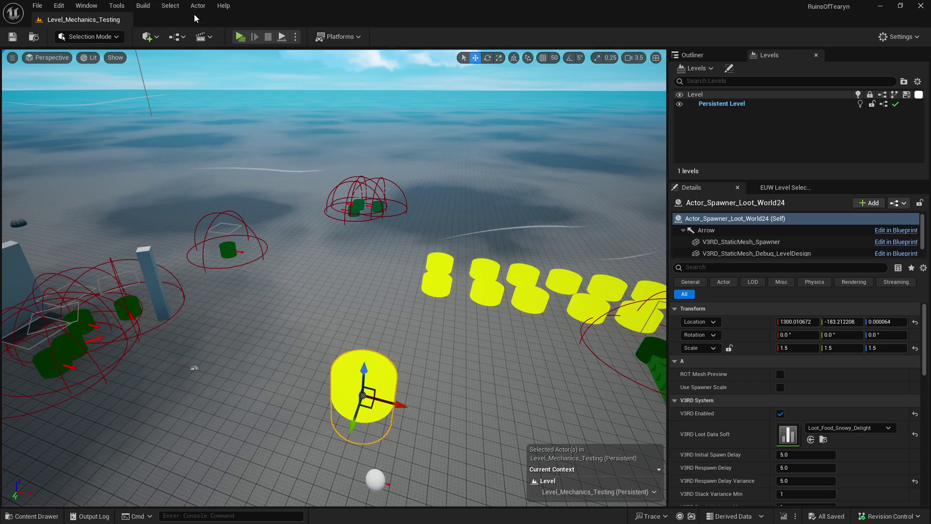
{"action": "key", "text": "ctrl+space"}
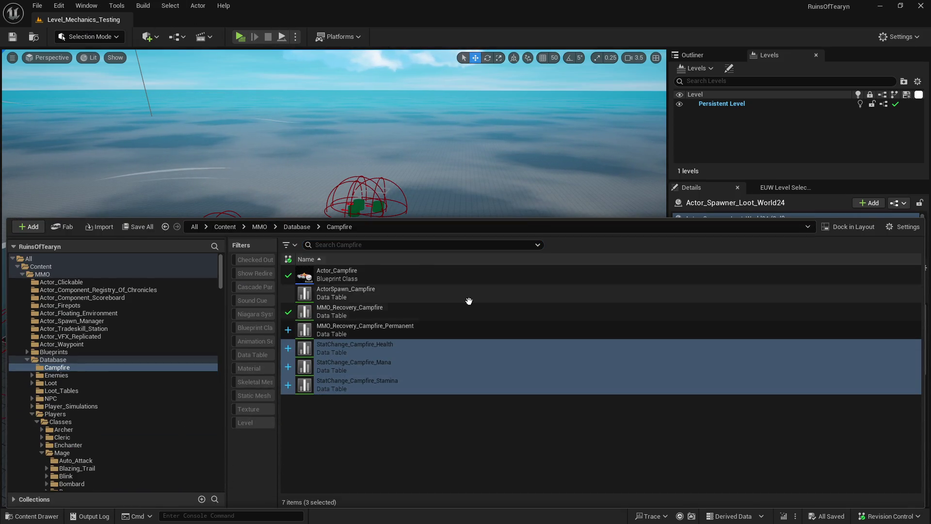
{"action": "left_click", "coordinate": [423, 456]}
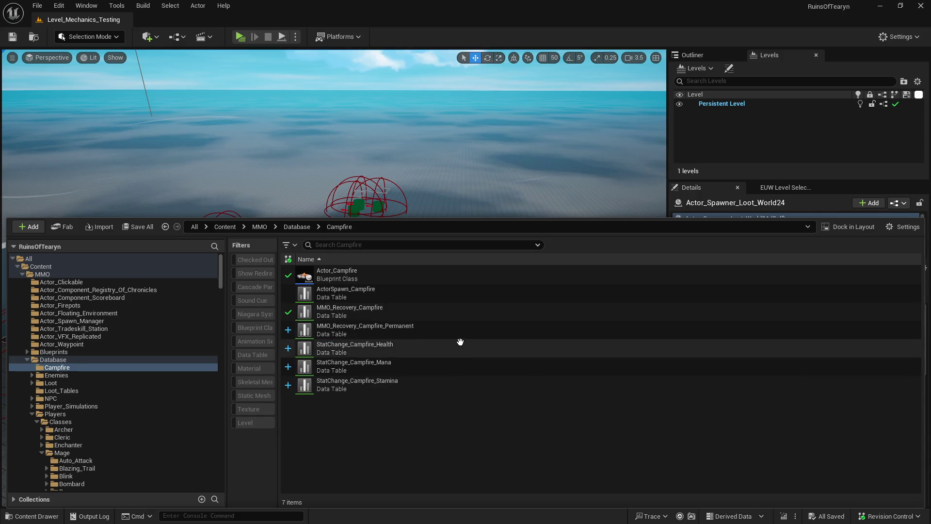
{"action": "left_click", "coordinate": [424, 327]}
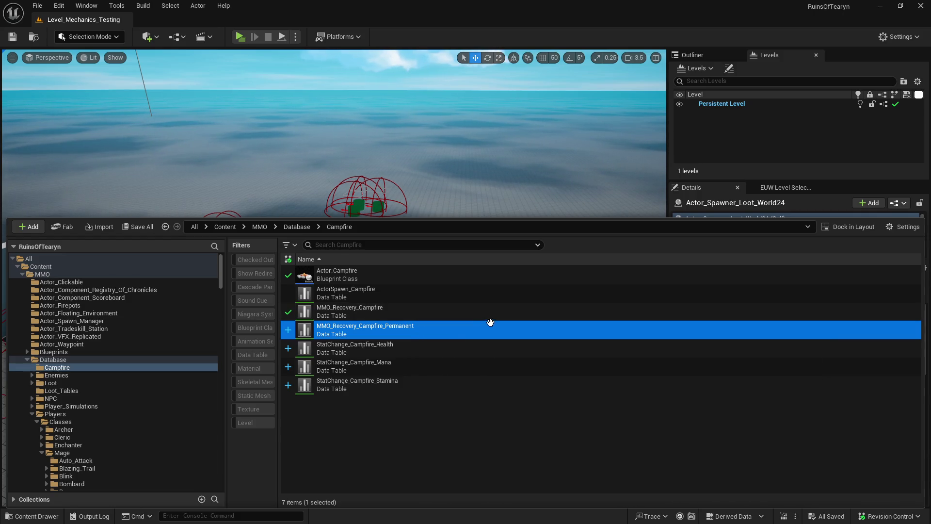
- Close the Content Drawer and cut the campfire mana regen and healing bullets in Obsidian
{"action": "left_click", "coordinate": [63, 21]}
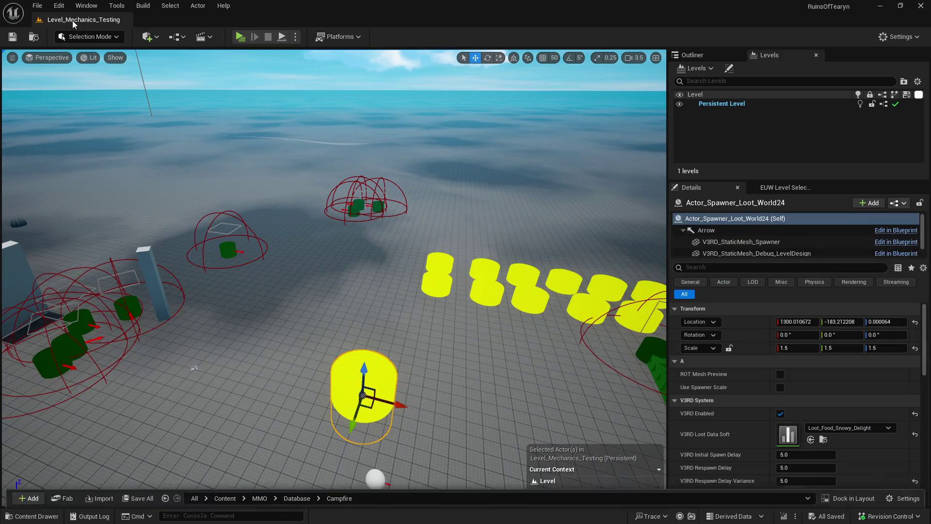
{"action": "key", "text": "ctrl+space"}
{"action": "key", "text": "alt+Tab"}
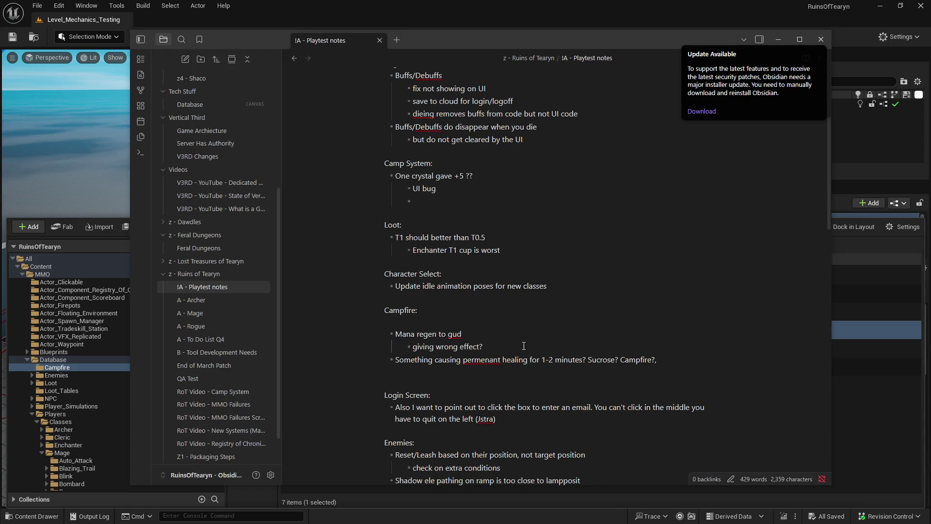
{"action": "mouse_move", "coordinate": [664, 358]}
{"action": "left_mouse_down"}
{"action": "mouse_move", "coordinate": [410, 342]}
{"action": "mouse_move", "coordinate": [388, 329]}
{"action": "left_mouse_up"}
{"action": "key", "text": "ctrl+x"}
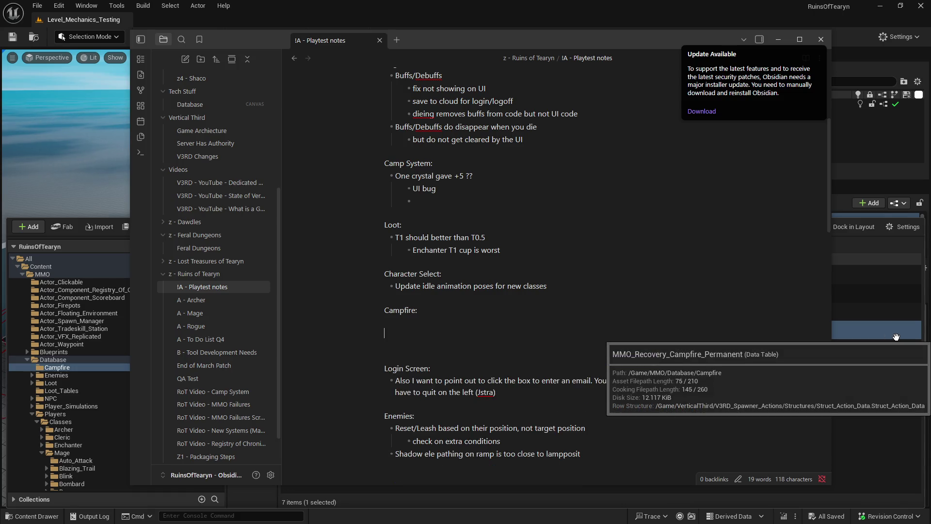
- Delete the empty Campfire heading and check the notes around Login Screen
{"action": "key", "text": "shift+Home"}
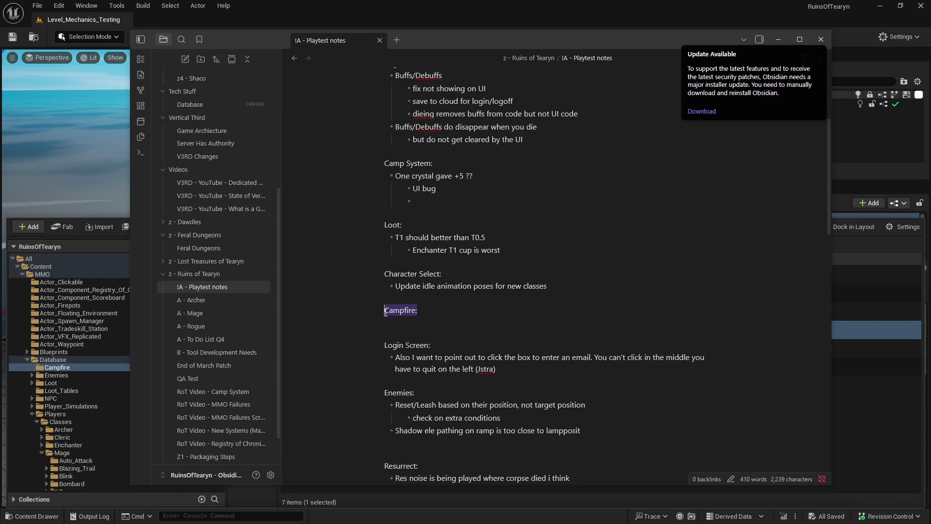
{"action": "key", "text": "BackSpace"}
{"action": "key", "text": "BackSpace"}
{"action": "key", "text": "BackSpace"}
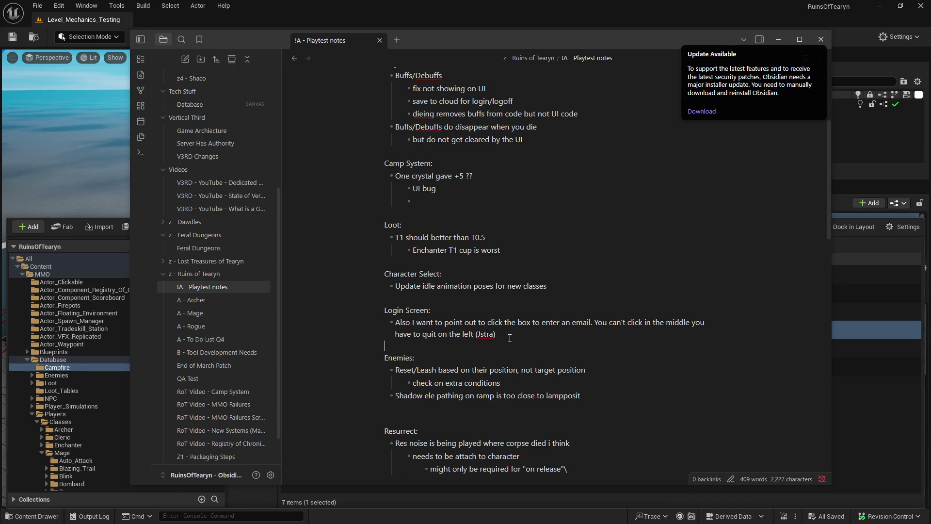
{"action": "left_click_drag", "start_coordinate": [509, 337], "coordinate": [371, 307]}
{"action": "left_click", "coordinate": [399, 310]}
{"action": "scroll", "coordinate": [441, 342], "scroll_direction": "down", "scroll_amount": 2}
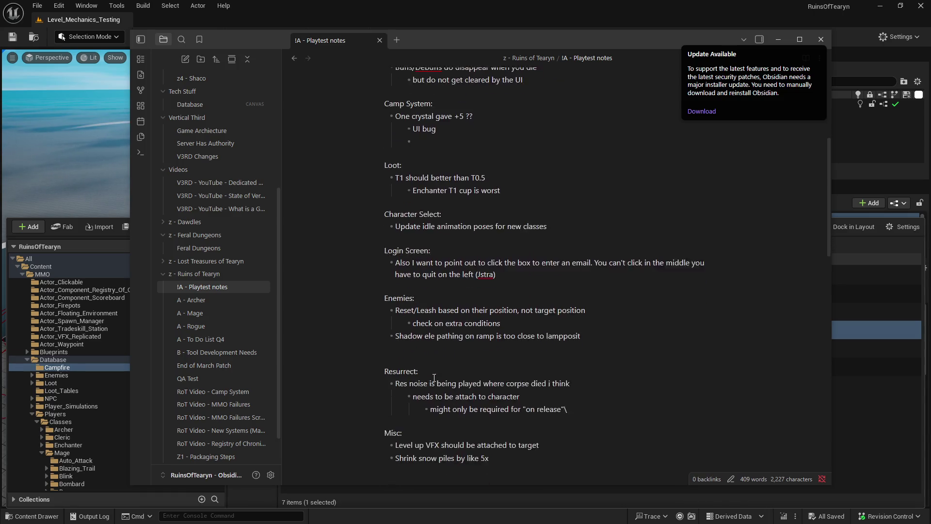
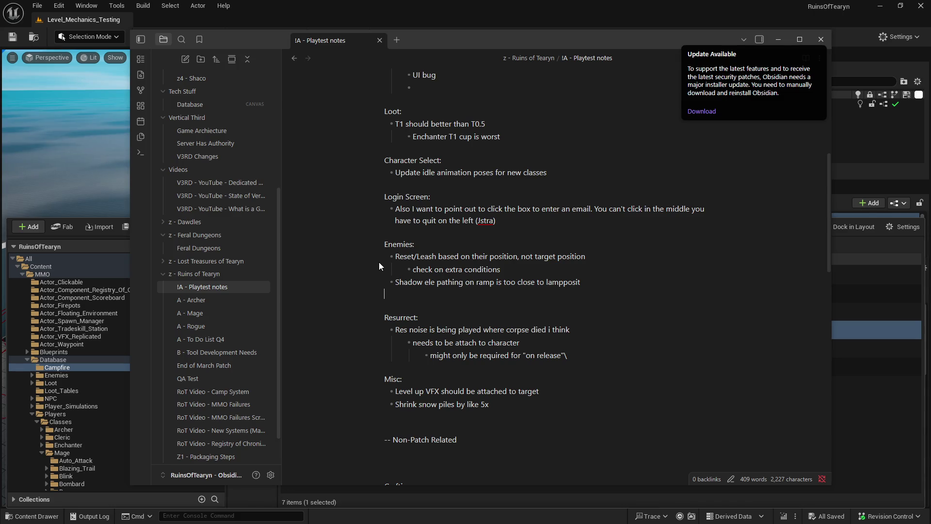
- Scroll the Obsidian playtest notes past Resurrect to the Weather items, then return to the Unreal editor
{"action": "mouse_move", "coordinate": [386, 303]}
{"action": "left_mouse_down"}
{"action": "mouse_move", "coordinate": [394, 250]}
{"action": "mouse_move", "coordinate": [386, 303]}
{"action": "left_mouse_up"}
{"action": "scroll", "coordinate": [458, 354], "scroll_direction": "down", "scroll_amount": 1}
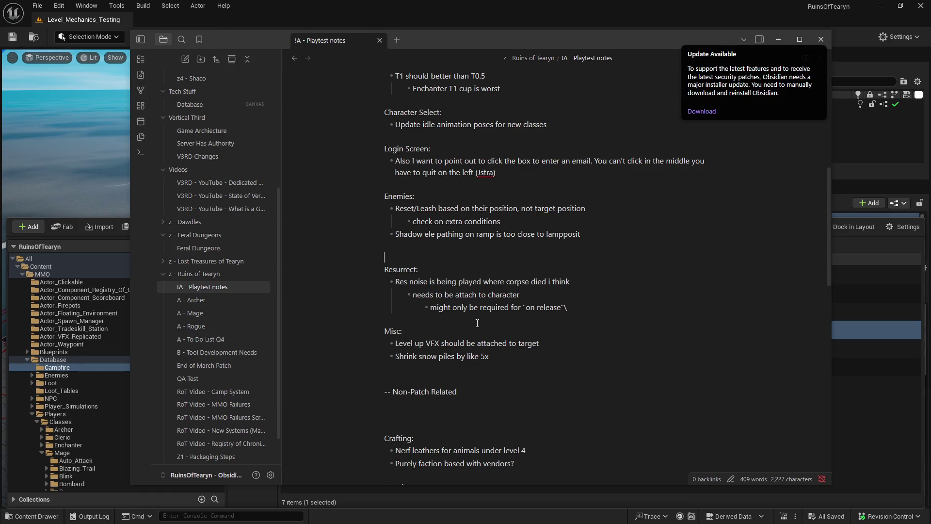
{"action": "left_click_drag", "start_coordinate": [478, 323], "coordinate": [388, 259]}
{"action": "left_click", "coordinate": [417, 269]}
{"action": "scroll", "coordinate": [450, 314], "scroll_direction": "down", "scroll_amount": 3}
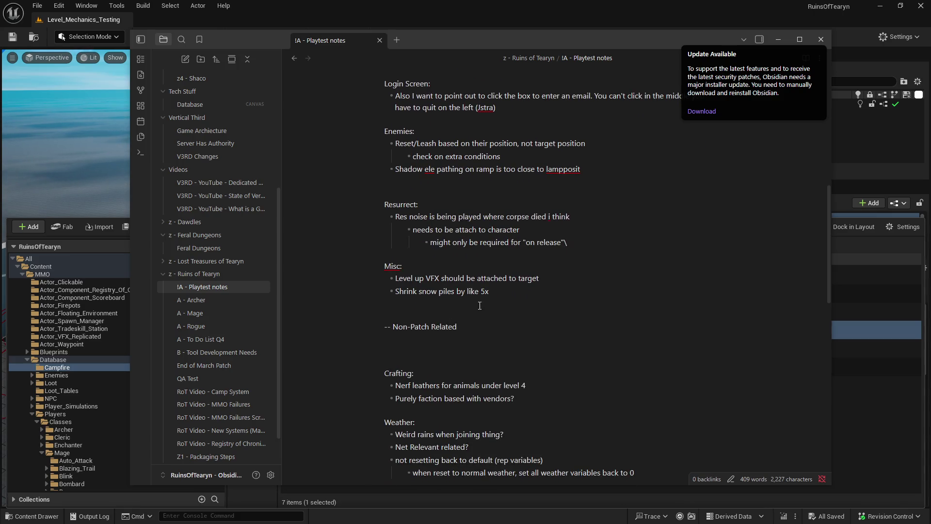
{"action": "left_click", "coordinate": [94, 25]}
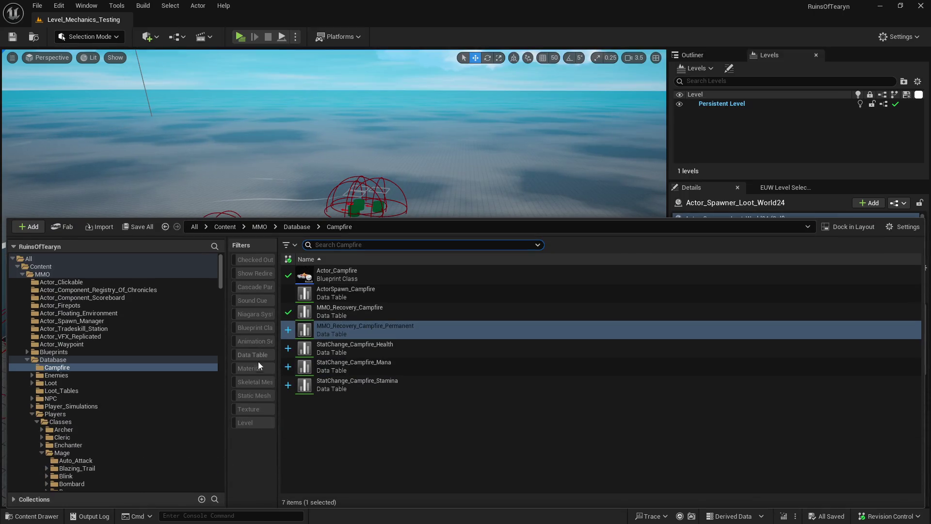
- Open the ActorComponent_Experience Blueprint from the V3RD_ActorComponent_Experience folder
{"action": "scroll", "coordinate": [211, 363], "scroll_direction": "down", "scroll_amount": 10}
{"action": "mouse_move", "coordinate": [222, 311]}
{"action": "left_mouse_down"}
{"action": "mouse_move", "coordinate": [213, 450]}
{"action": "mouse_move", "coordinate": [213, 421]}
{"action": "left_mouse_up"}
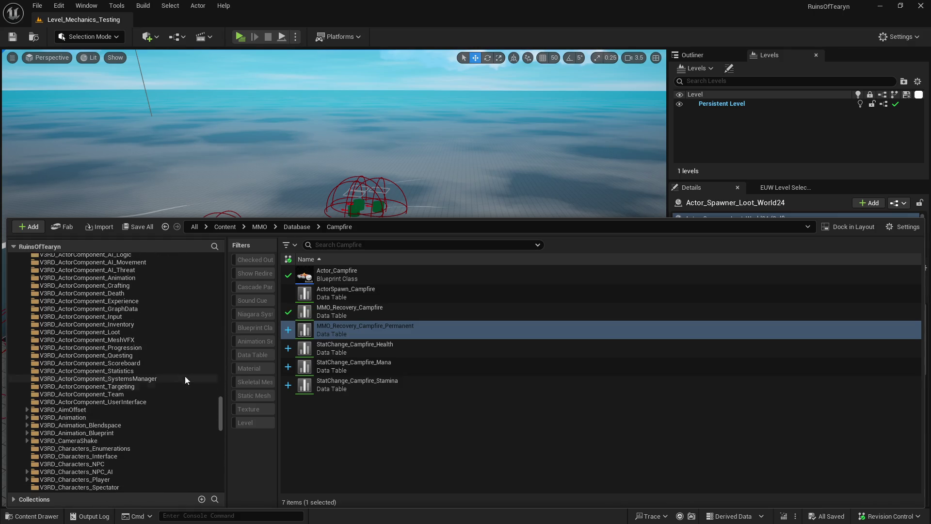
{"action": "left_click", "coordinate": [157, 301]}
{"action": "left_click", "coordinate": [335, 282]}
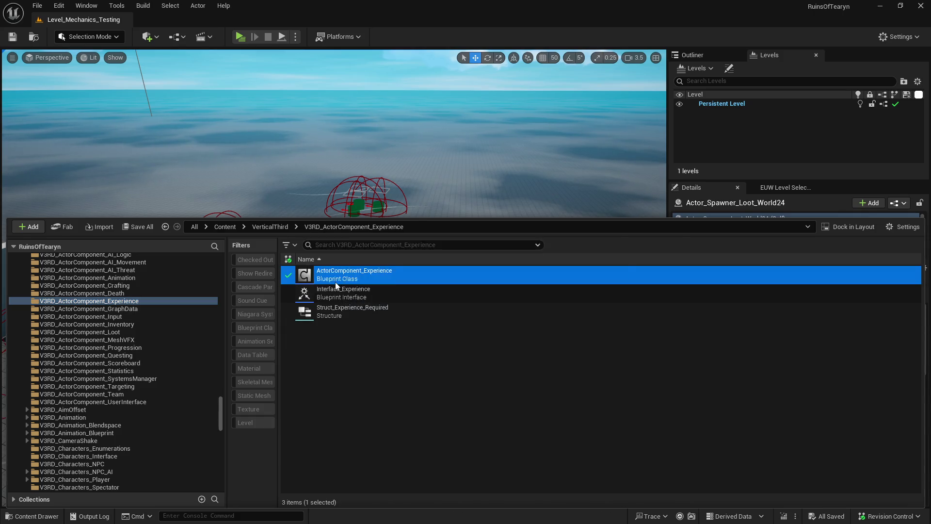
{"action": "double_click", "coordinate": [336, 282]}
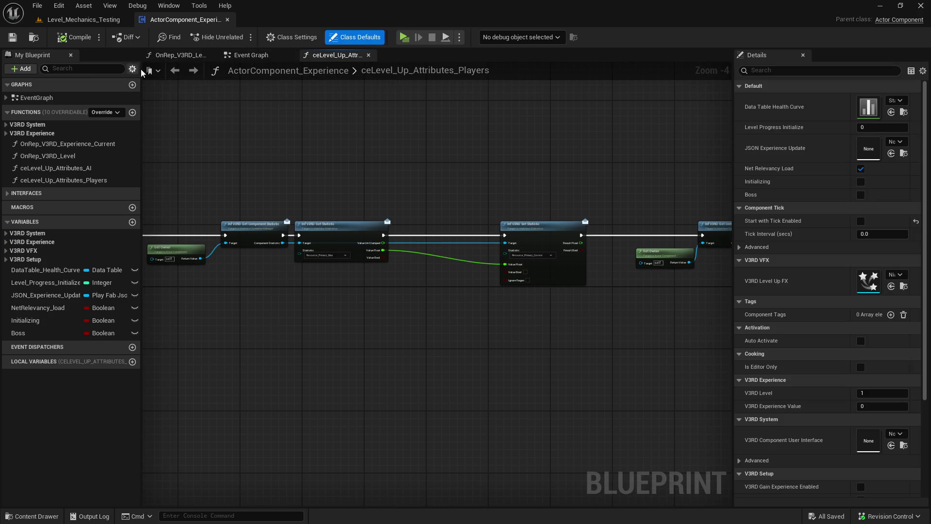
- Search 'level' in My Blueprint and open the OnRep_V3RD_Level function graph
{"action": "left_click", "coordinate": [234, 57]}
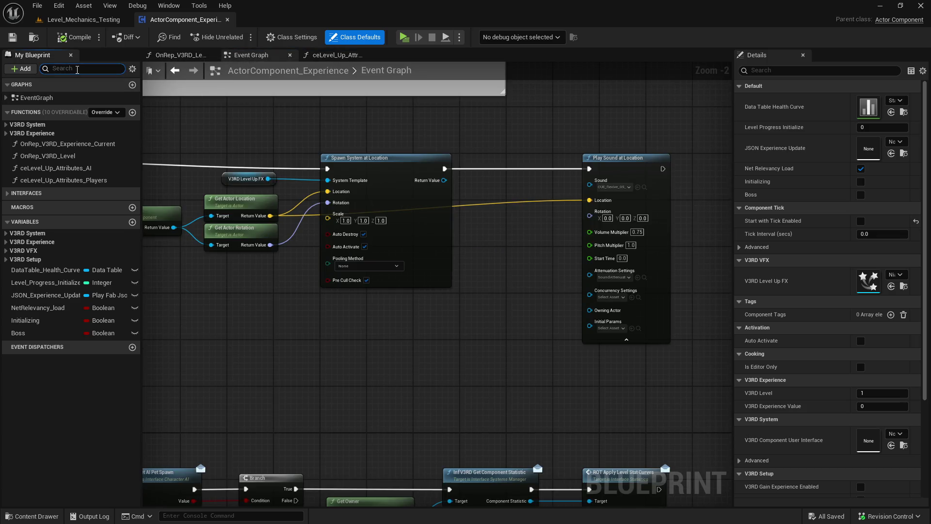
{"action": "type", "text": "level"}
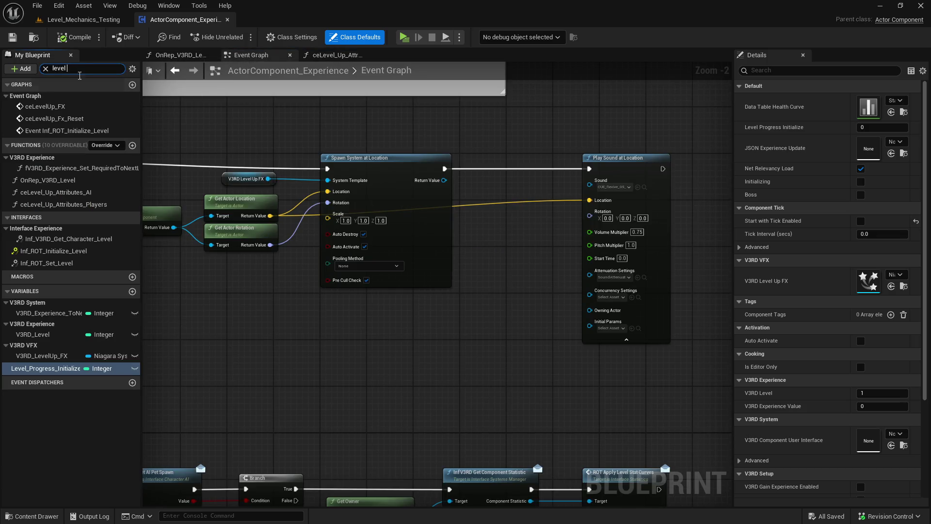
{"action": "left_click", "coordinate": [81, 181]}
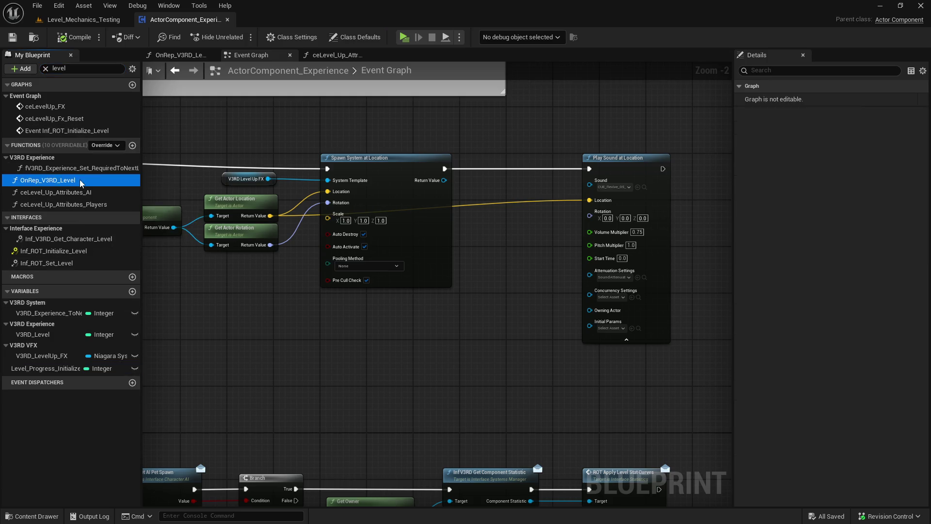
{"action": "double_click", "coordinate": [81, 181]}
- Pan across the level-up logic and jump to the ceLevelUp_FX event in the Event Graph
{"action": "scroll", "coordinate": [277, 206], "scroll_direction": "down", "scroll_amount": 2}
{"action": "scroll", "coordinate": [482, 220], "scroll_direction": "up", "scroll_amount": 2}
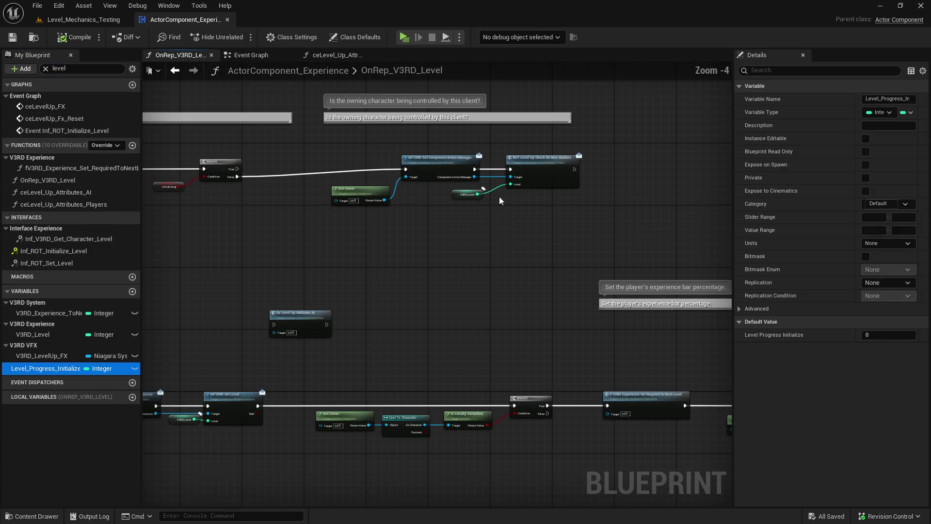
{"action": "left_click_drag", "start_coordinate": [287, 225], "coordinate": [532, 234]}
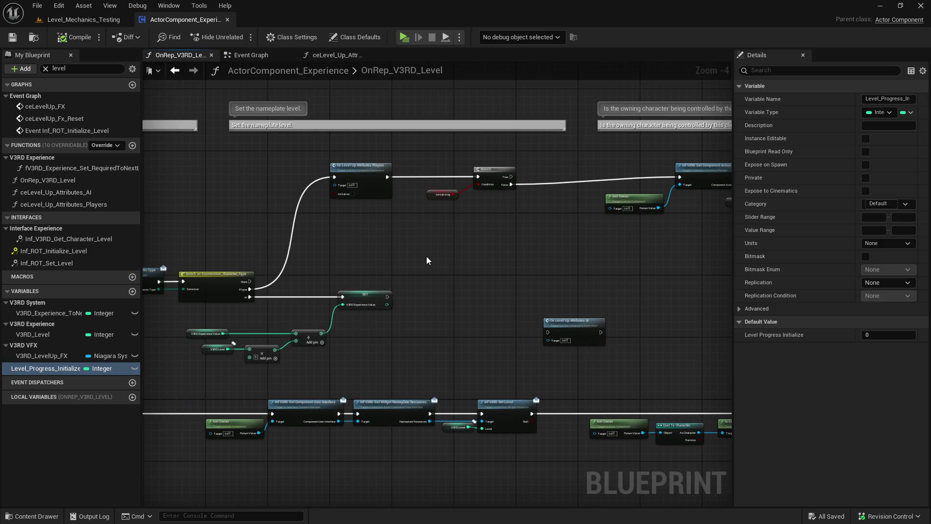
{"action": "left_click_drag", "start_coordinate": [427, 261], "coordinate": [605, 100]}
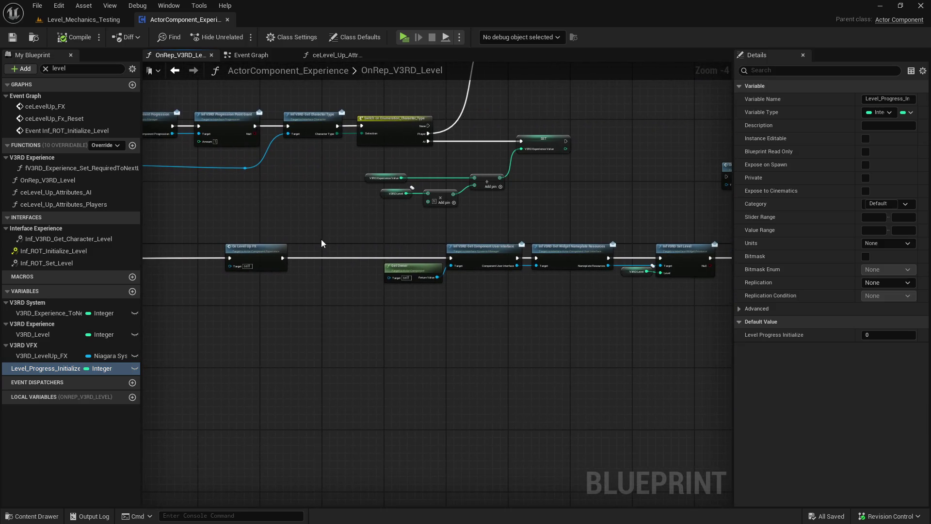
{"action": "double_click", "coordinate": [259, 253]}
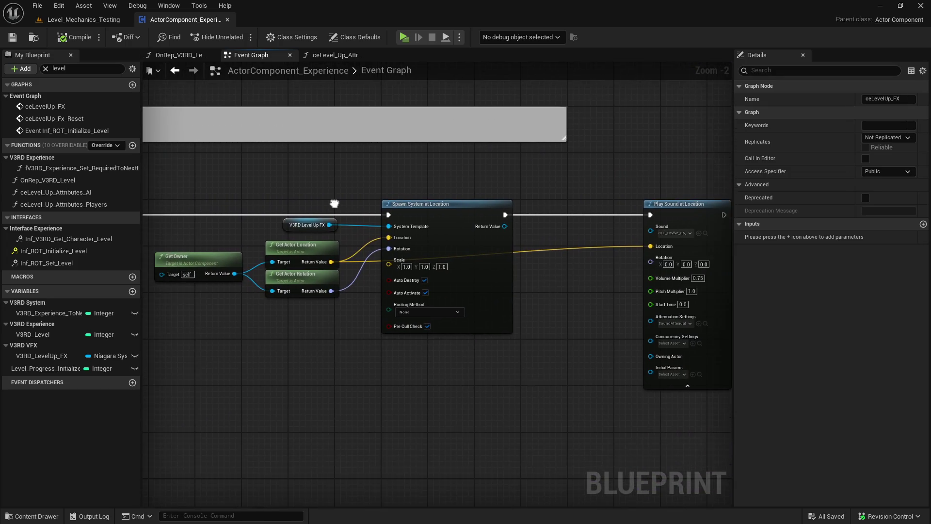
{"action": "left_click", "coordinate": [291, 337]}
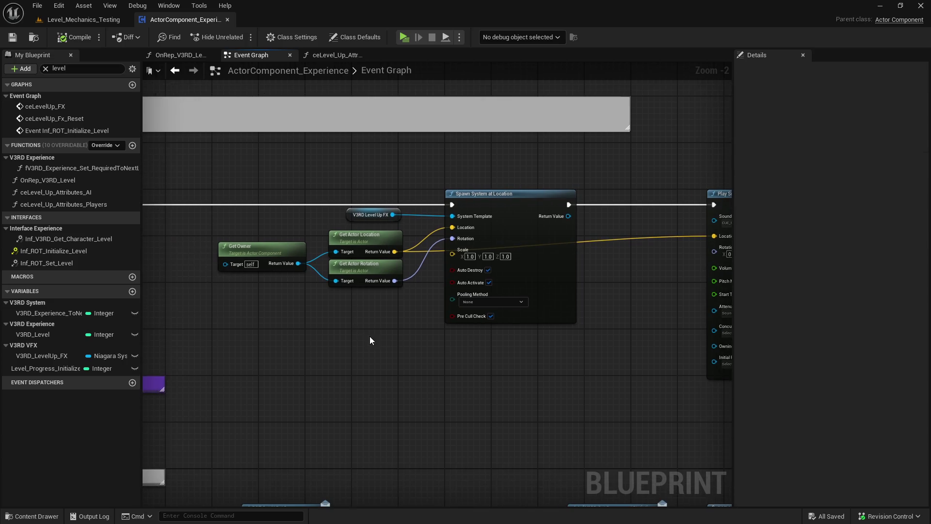
- Add a Spawn System Attached node with the Level Up FX template, wired between the incoming execution and the sound
{"action": "right_click", "coordinate": [392, 338]}
{"action": "type", "text": "spa"}
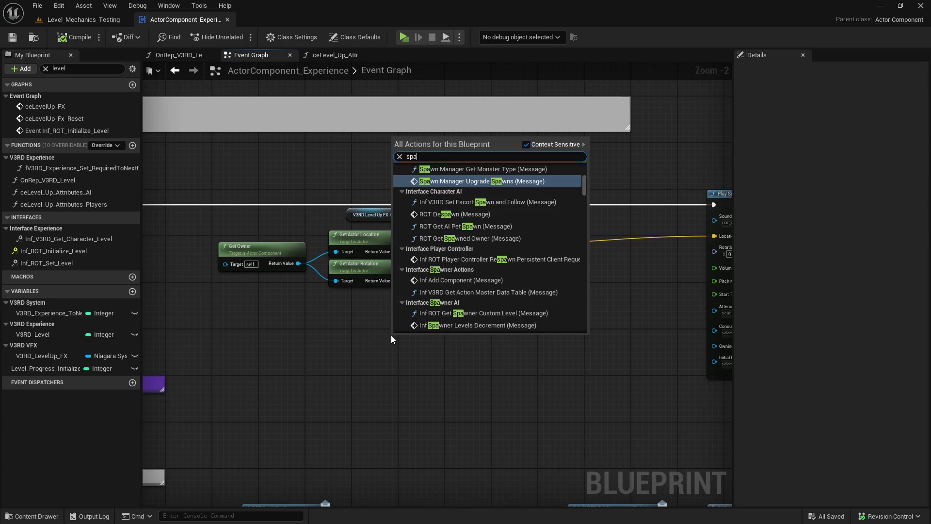
{"action": "type", "text": "wn system att"}
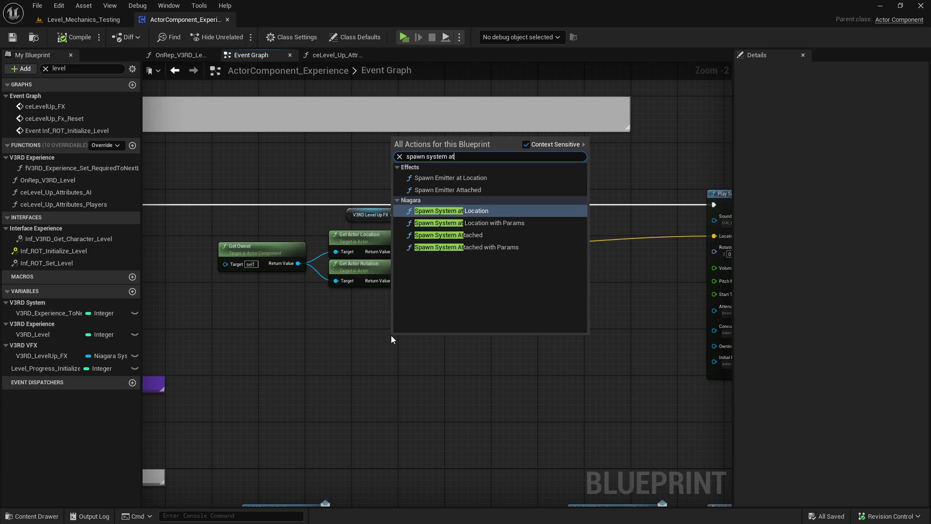
{"action": "left_click", "coordinate": [479, 198]}
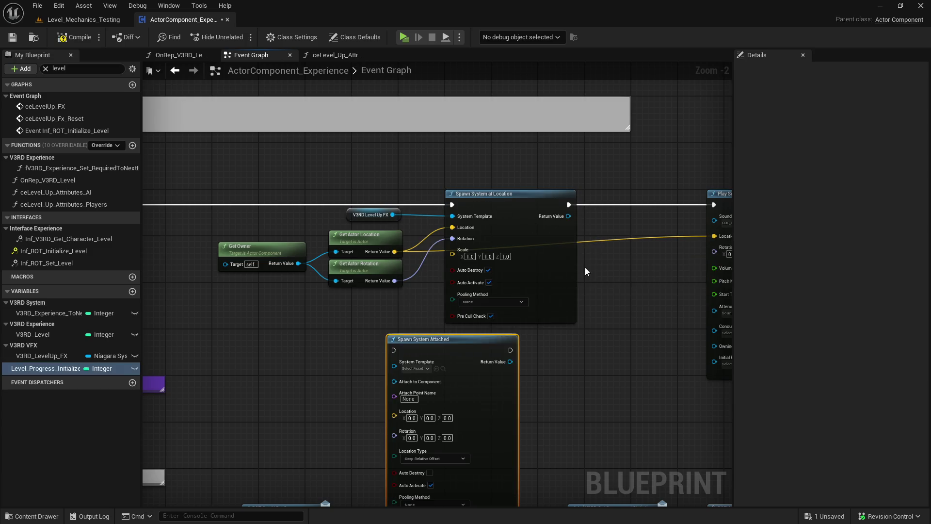
{"action": "mouse_move", "coordinate": [269, 330]}
{"action": "left_mouse_down"}
{"action": "mouse_move", "coordinate": [442, 263]}
{"action": "mouse_move", "coordinate": [401, 250]}
{"action": "left_mouse_up"}
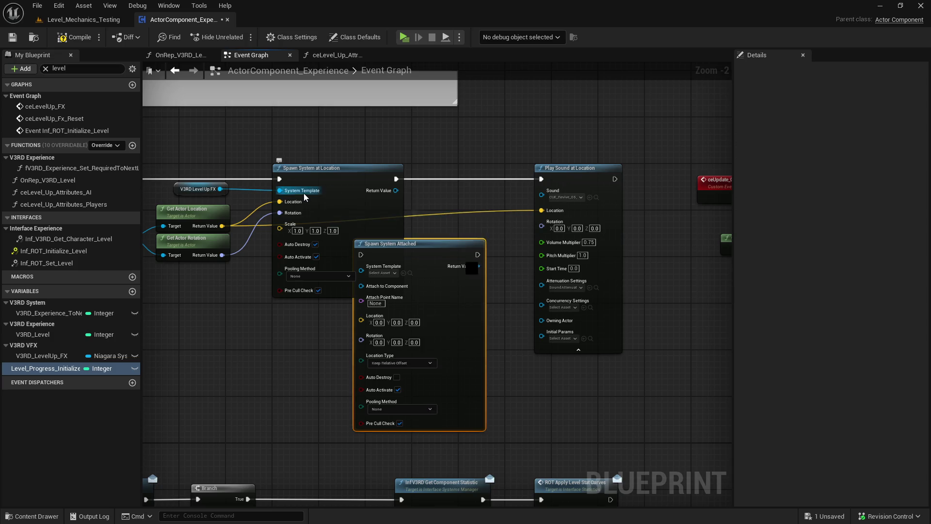
{"action": "mouse_move", "coordinate": [280, 190]}
{"action": "left_mouse_down"}
{"action": "mouse_move", "coordinate": [408, 274]}
{"action": "mouse_move", "coordinate": [371, 266]}
{"action": "left_mouse_up"}
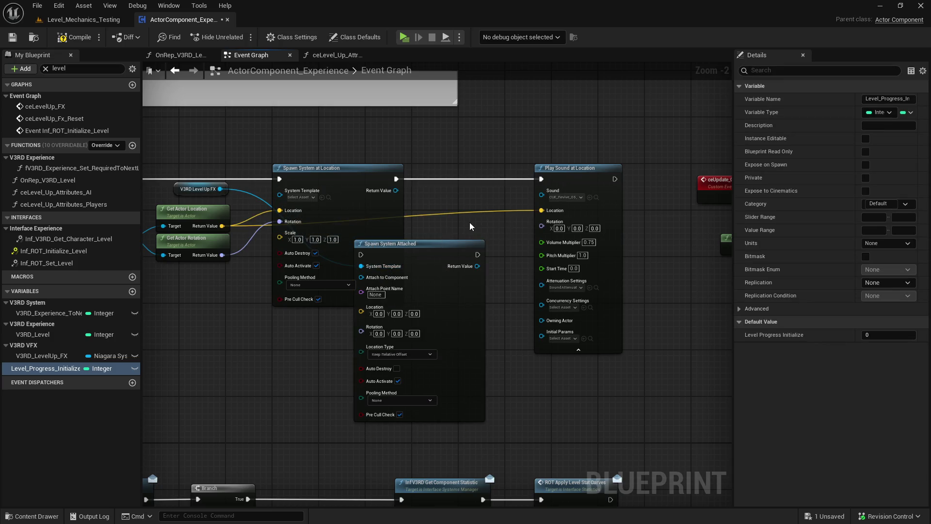
{"action": "left_click_drag", "start_coordinate": [396, 178], "coordinate": [478, 254]}
{"action": "mouse_move", "coordinate": [279, 179]}
{"action": "left_mouse_down"}
{"action": "mouse_move", "coordinate": [378, 252]}
{"action": "mouse_move", "coordinate": [361, 254]}
{"action": "left_mouse_up"}
{"action": "mouse_move", "coordinate": [356, 192]}
{"action": "left_mouse_down"}
{"action": "mouse_move", "coordinate": [391, 145]}
{"action": "mouse_move", "coordinate": [540, 199]}
{"action": "left_mouse_up"}
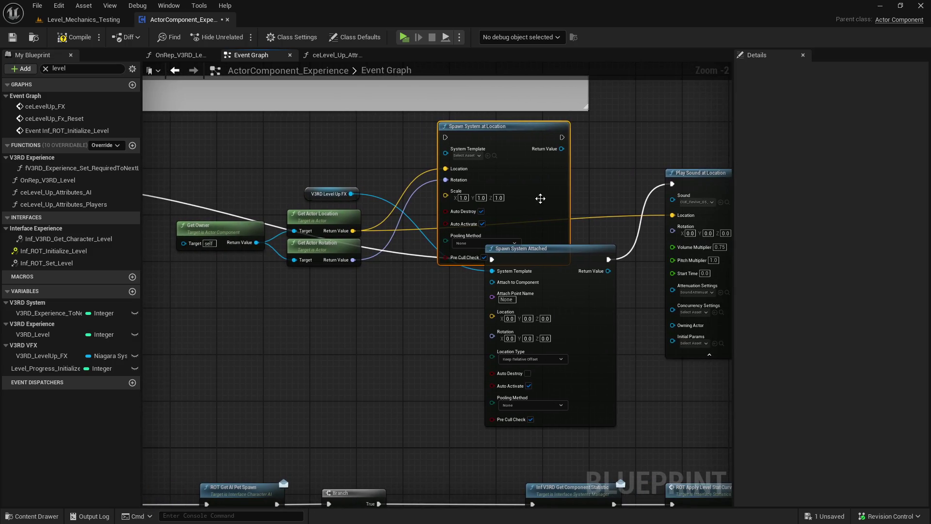
{"action": "left_click", "coordinate": [339, 292]}
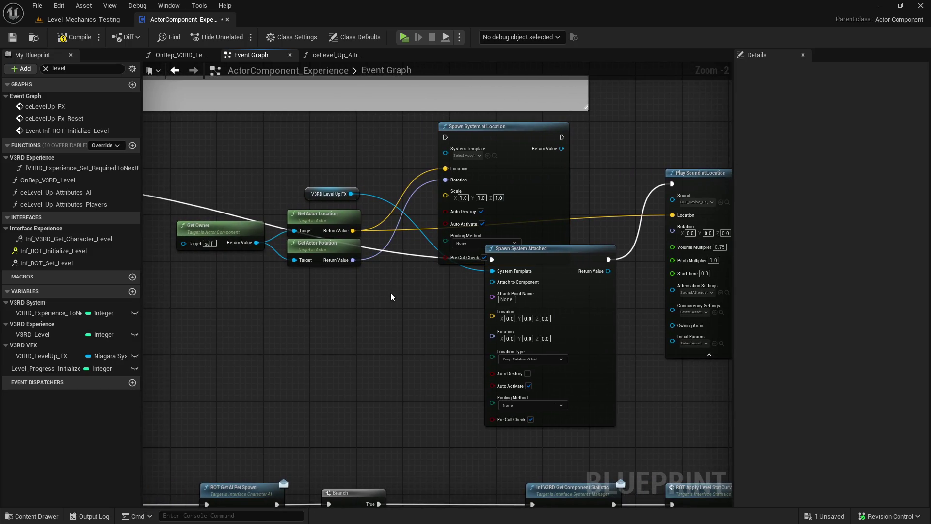
- Add Get Component Skeletal Mesh from Get Owner and run execution through it first
{"action": "mouse_move", "coordinate": [228, 226]}
{"action": "left_mouse_down"}
{"action": "mouse_move", "coordinate": [194, 273]}
{"action": "mouse_move", "coordinate": [271, 305]}
{"action": "left_mouse_up"}
{"action": "type", "text": "get skele"}
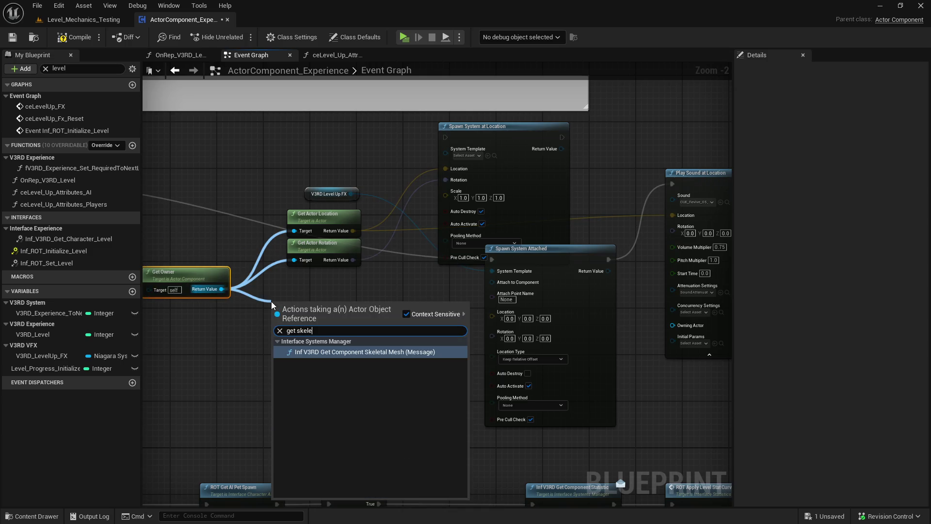
{"action": "key", "text": "Return"}
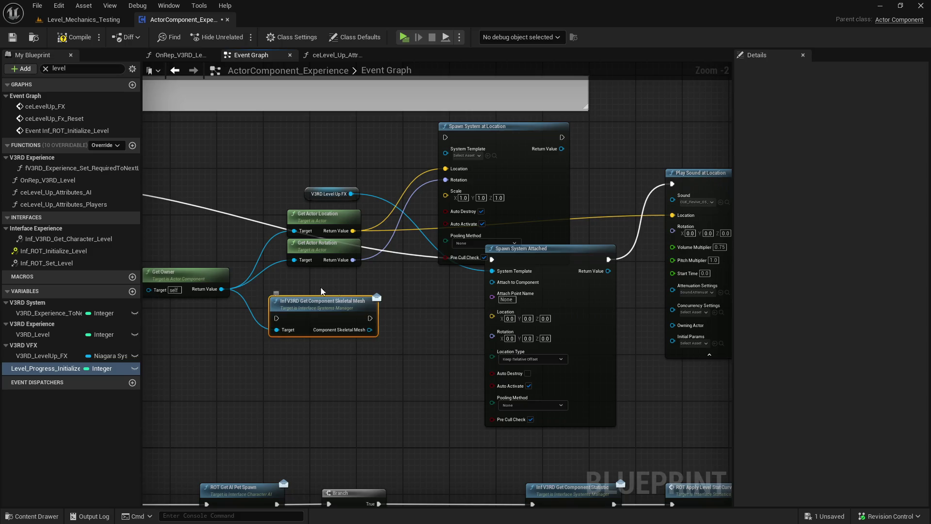
{"action": "mouse_move", "coordinate": [502, 262]}
{"action": "left_mouse_down"}
{"action": "mouse_move", "coordinate": [648, 274]}
{"action": "mouse_move", "coordinate": [426, 330]}
{"action": "left_mouse_up"}
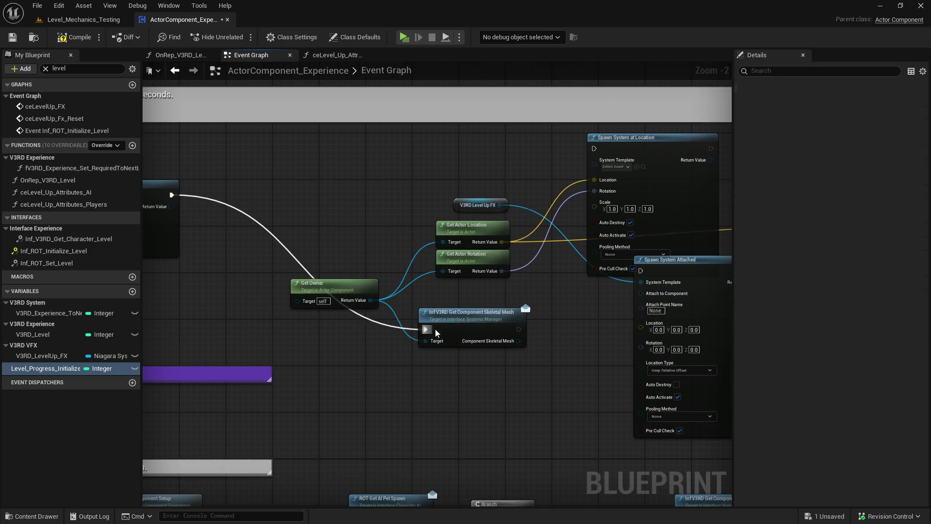
{"action": "left_click_drag", "start_coordinate": [484, 328], "coordinate": [363, 201]}
{"action": "left_click_drag", "start_coordinate": [339, 284], "coordinate": [269, 273]}
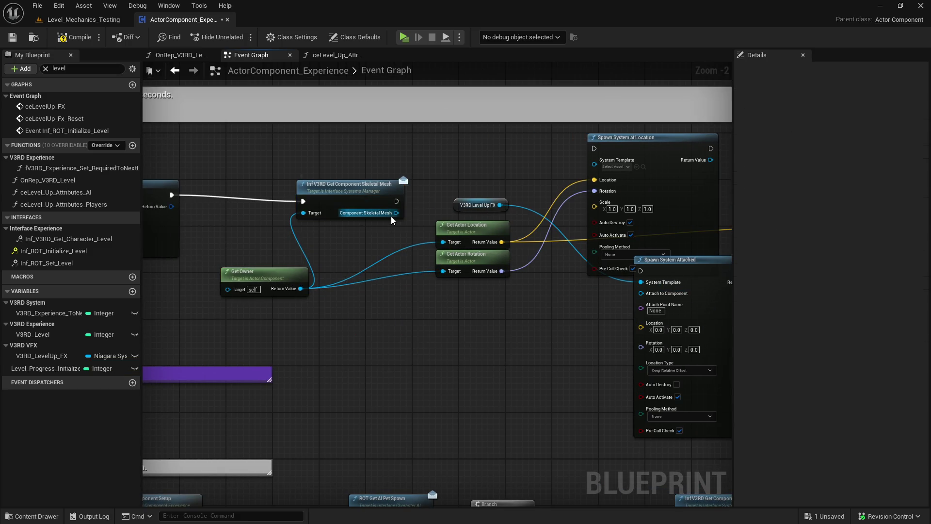
- Cast the skeletal mesh output to SkeletalMeshComponent
{"action": "left_click_drag", "start_coordinate": [396, 212], "coordinate": [418, 314]}
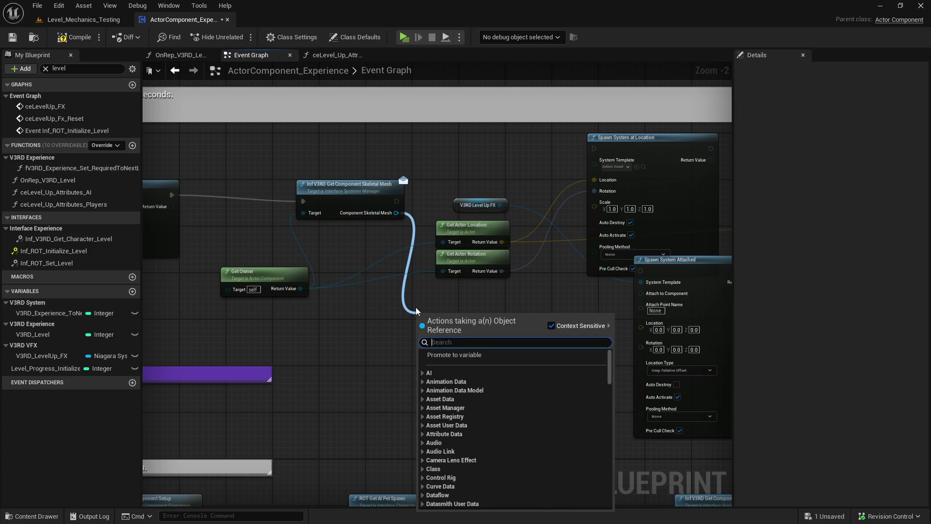
{"action": "type", "text": "cast to skele"}
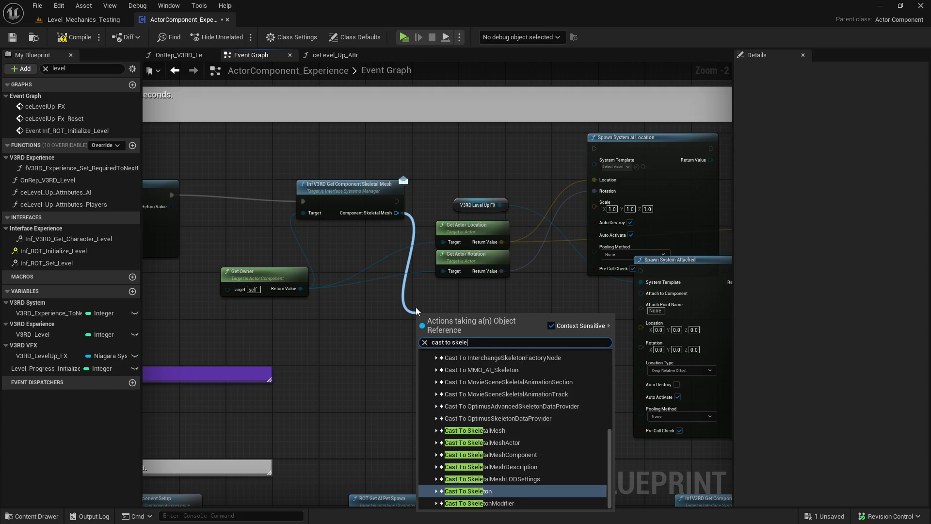
{"action": "type", "text": "tal mesh comp"}
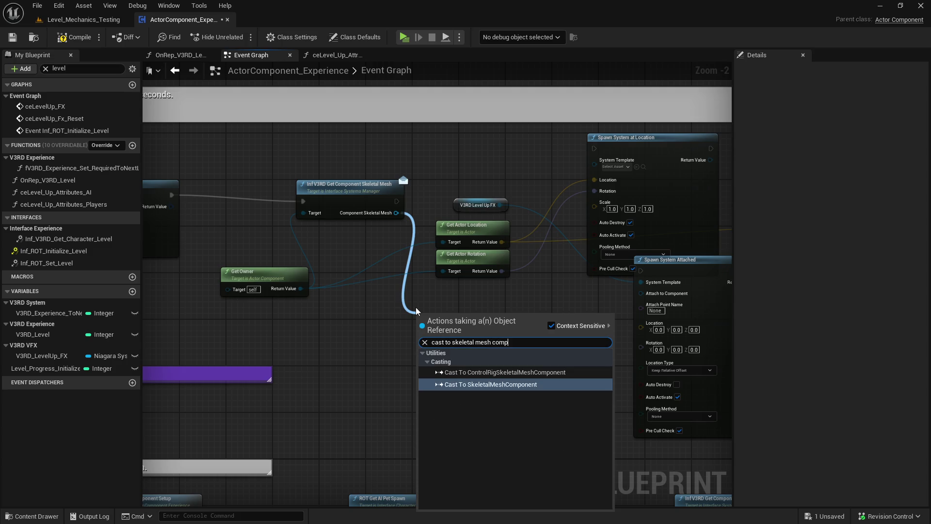
{"action": "key", "text": "Return"}
{"action": "right_click", "coordinate": [479, 335]}
- Attach the effect to the cast skeletal mesh with actor rotation, deleting Spawn System at Location and its location getter
{"action": "key", "text": "Escape"}
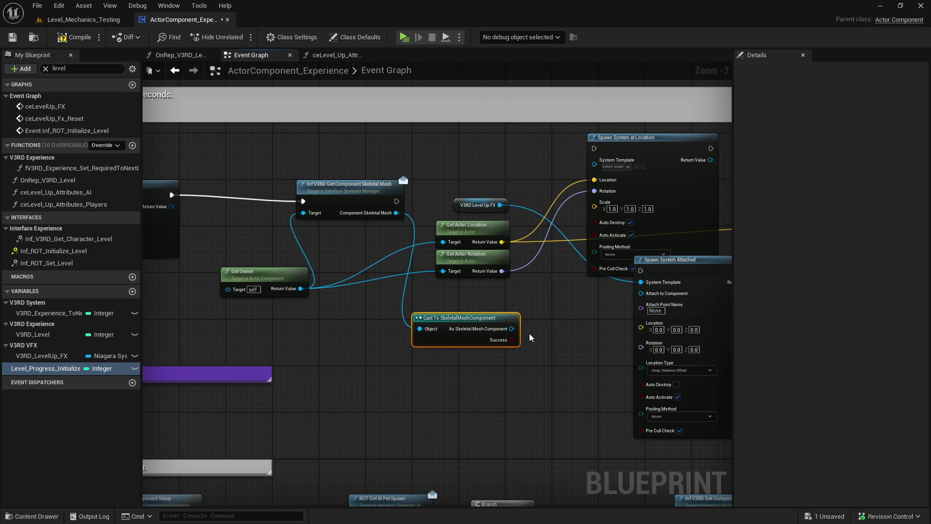
{"action": "mouse_move", "coordinate": [512, 329]}
{"action": "left_mouse_down"}
{"action": "mouse_move", "coordinate": [535, 342]}
{"action": "mouse_move", "coordinate": [641, 293]}
{"action": "left_mouse_up"}
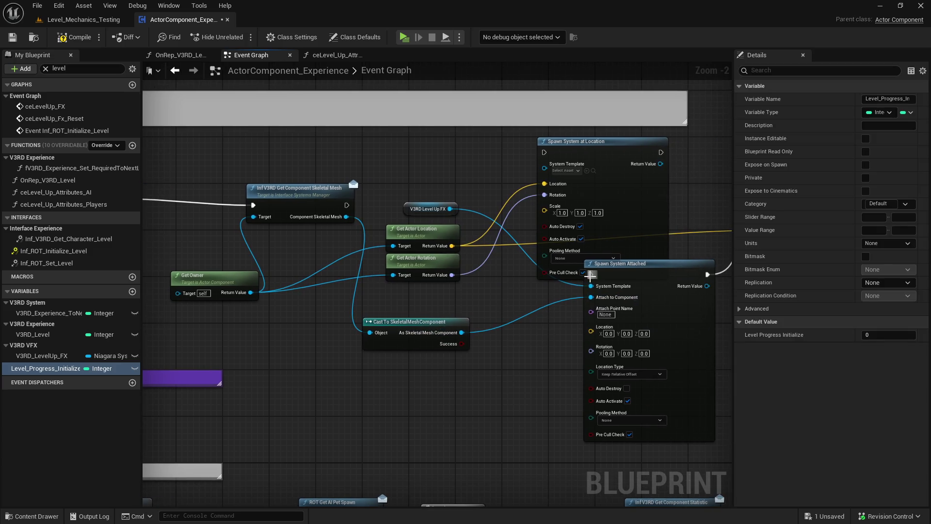
{"action": "mouse_move", "coordinate": [591, 275]}
{"action": "left_mouse_down"}
{"action": "mouse_move", "coordinate": [340, 213]}
{"action": "mouse_move", "coordinate": [347, 206]}
{"action": "left_mouse_up"}
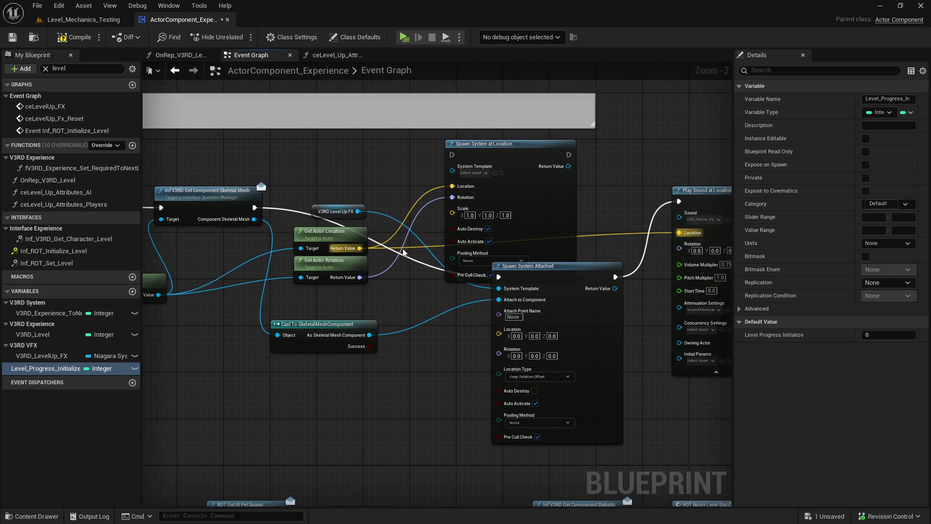
{"action": "left_click", "coordinate": [404, 253]}
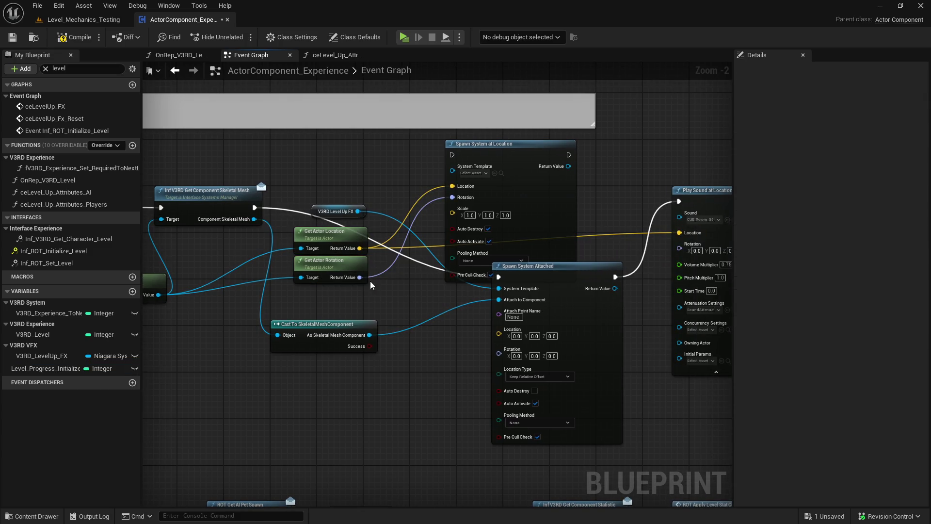
{"action": "mouse_move", "coordinate": [359, 277]}
{"action": "left_mouse_down"}
{"action": "mouse_move", "coordinate": [393, 342]}
{"action": "mouse_move", "coordinate": [500, 353]}
{"action": "left_mouse_up"}
{"action": "left_click", "coordinate": [330, 232]}
{"action": "key", "text": "Delete"}
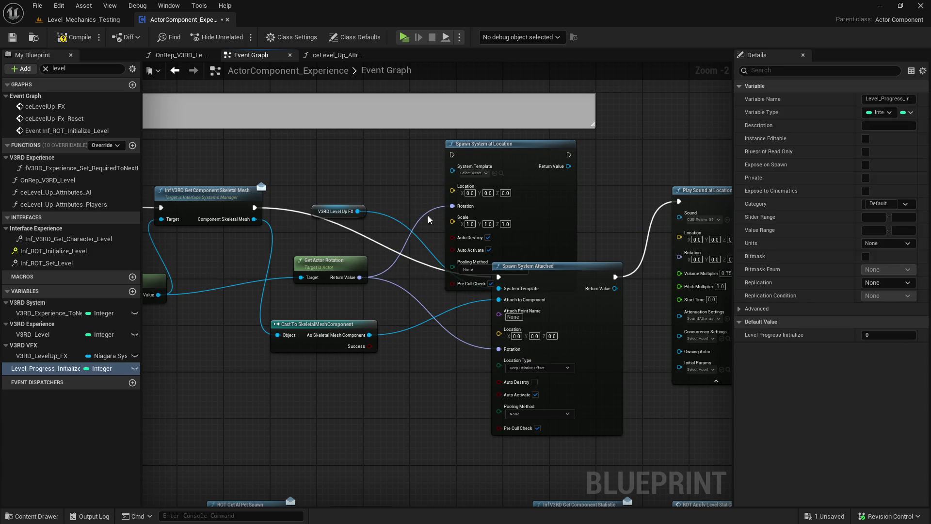
{"action": "left_click", "coordinate": [520, 165]}
{"action": "key", "text": "Delete"}
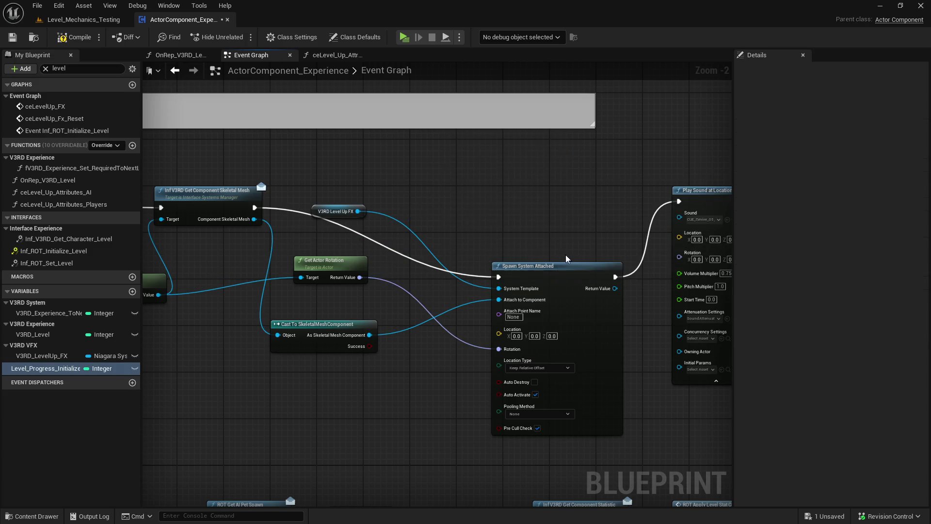
- Tidy the node layout and enable Auto Destroy on Spawn System Attached
{"action": "left_click_drag", "start_coordinate": [559, 276], "coordinate": [528, 205]}
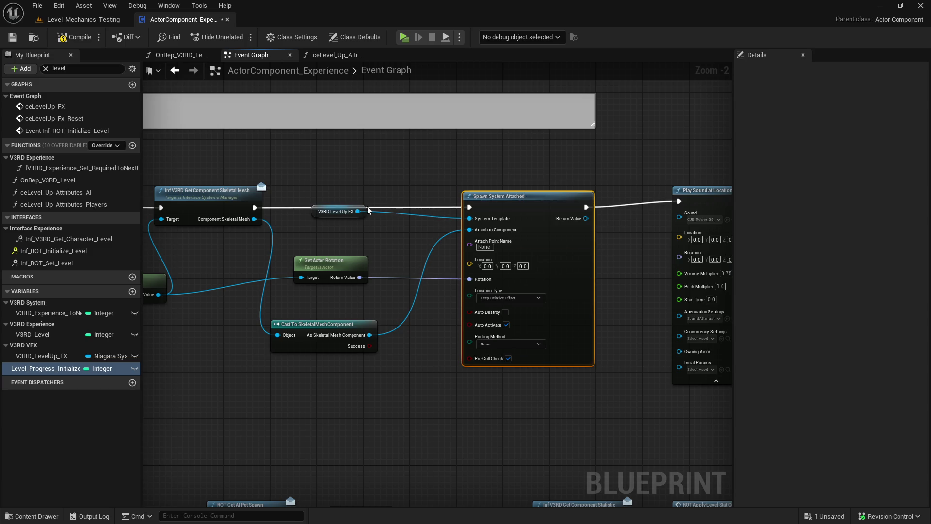
{"action": "left_click_drag", "start_coordinate": [340, 211], "coordinate": [340, 234]}
{"action": "left_click", "coordinate": [373, 256]}
{"action": "left_click_drag", "start_coordinate": [407, 301], "coordinate": [367, 315]}
{"action": "left_click", "coordinate": [467, 327]}
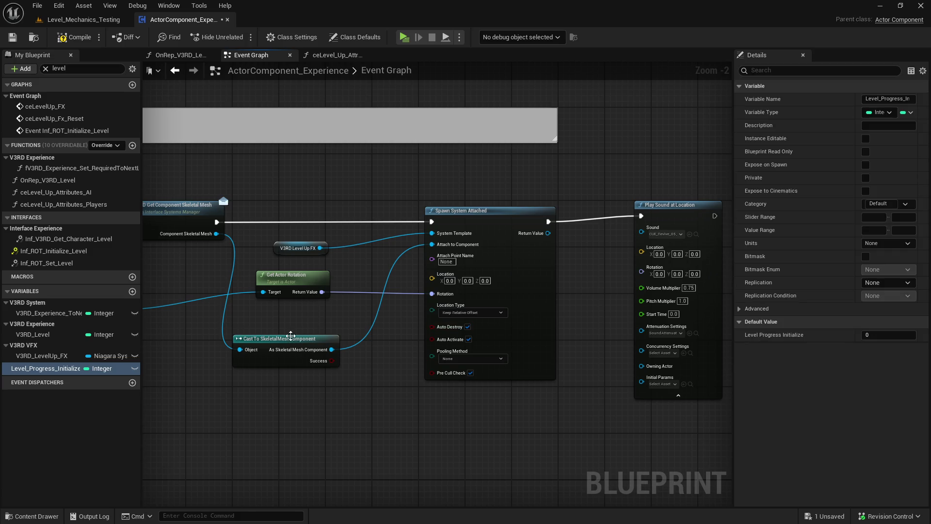
{"action": "left_click_drag", "start_coordinate": [291, 335], "coordinate": [308, 318]}
{"action": "left_click", "coordinate": [366, 313]}
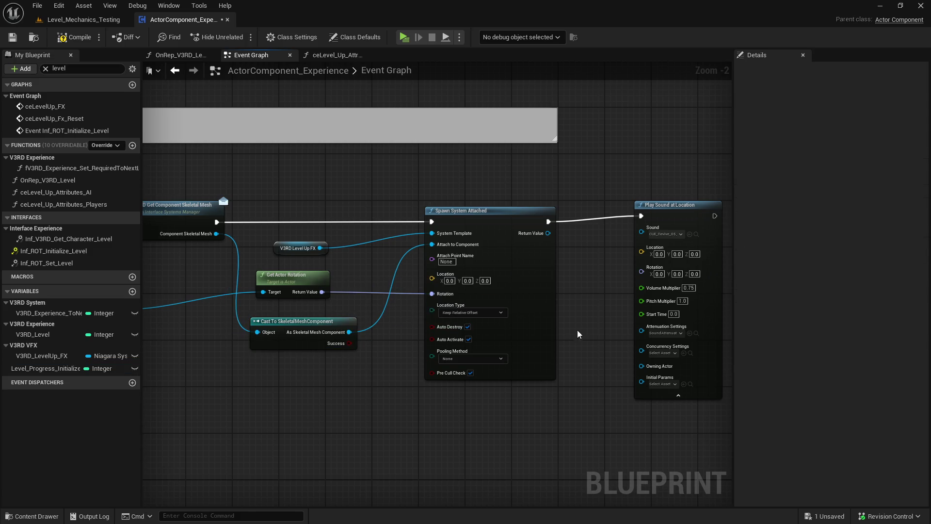
{"action": "left_click_drag", "start_coordinate": [667, 207], "coordinate": [672, 213]}
{"action": "left_click", "coordinate": [552, 187]}
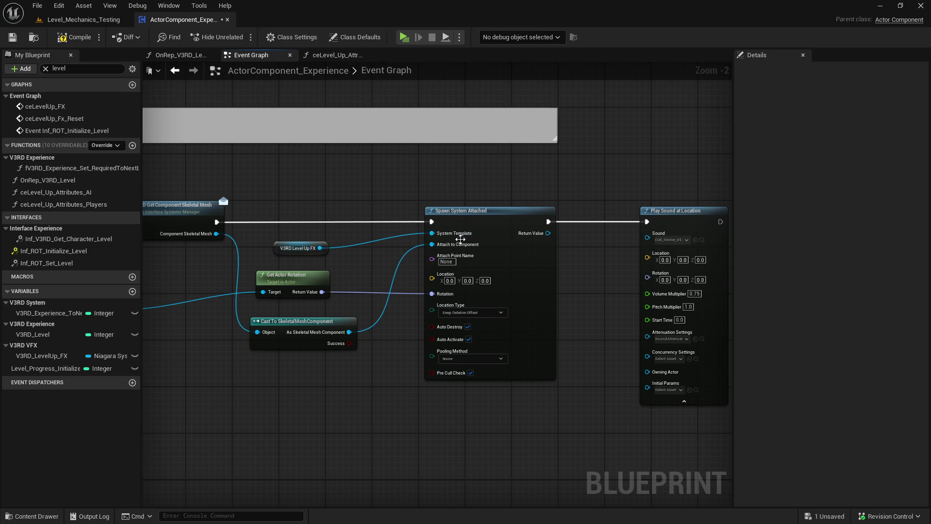
- Feed the owner's Get Actor Location into Play Sound at Location and save
{"action": "left_click_drag", "start_coordinate": [338, 277], "coordinate": [459, 259]}
{"action": "left_click_drag", "start_coordinate": [241, 292], "coordinate": [310, 315]}
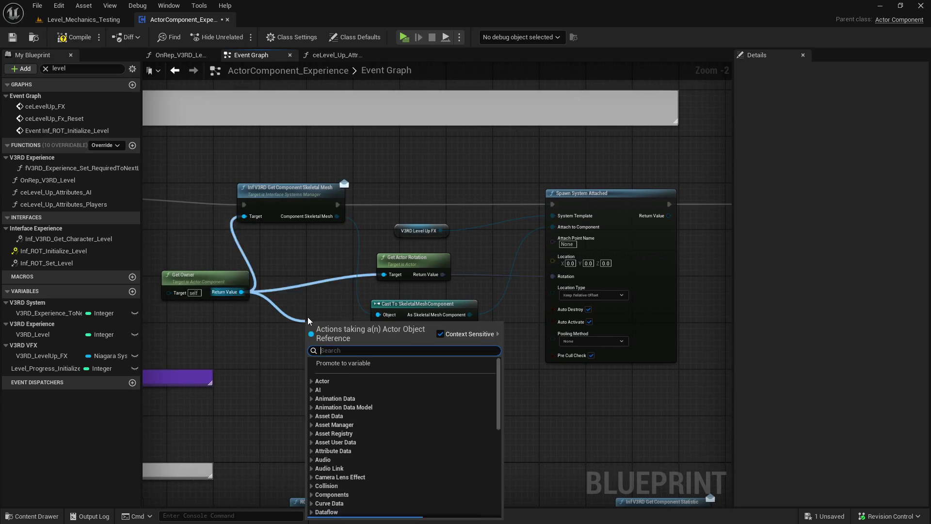
{"action": "type", "text": "get ac"}
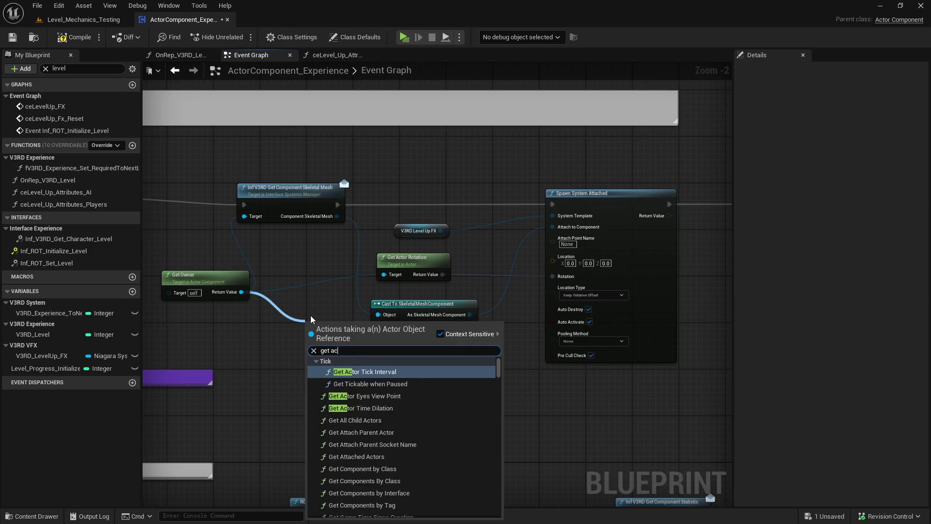
{"action": "type", "text": "tor loca"}
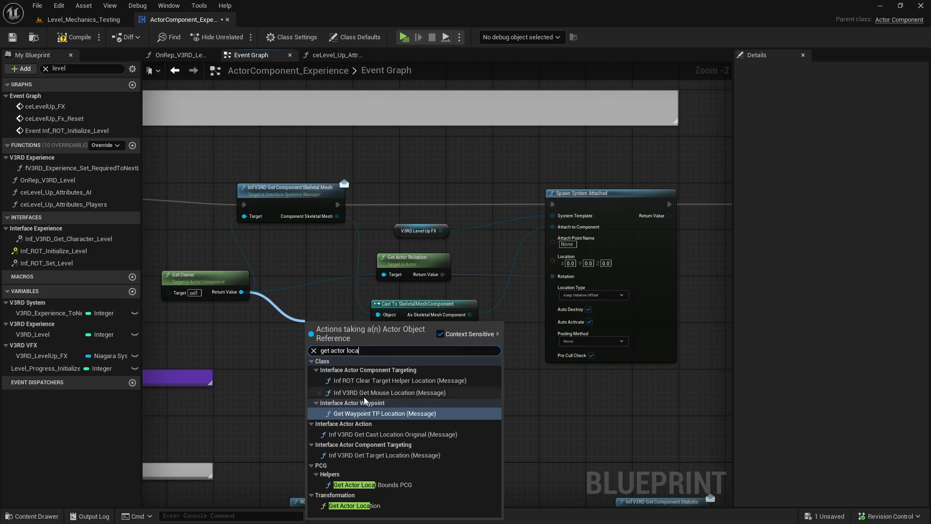
{"action": "left_click", "coordinate": [354, 505]}
{"action": "left_click_drag", "start_coordinate": [445, 381], "coordinate": [304, 399]}
{"action": "mouse_move", "coordinate": [190, 366]}
{"action": "left_mouse_down"}
{"action": "mouse_move", "coordinate": [235, 401]}
{"action": "mouse_move", "coordinate": [594, 265]}
{"action": "mouse_move", "coordinate": [596, 253]}
{"action": "mouse_move", "coordinate": [270, 292]}
{"action": "left_mouse_up"}
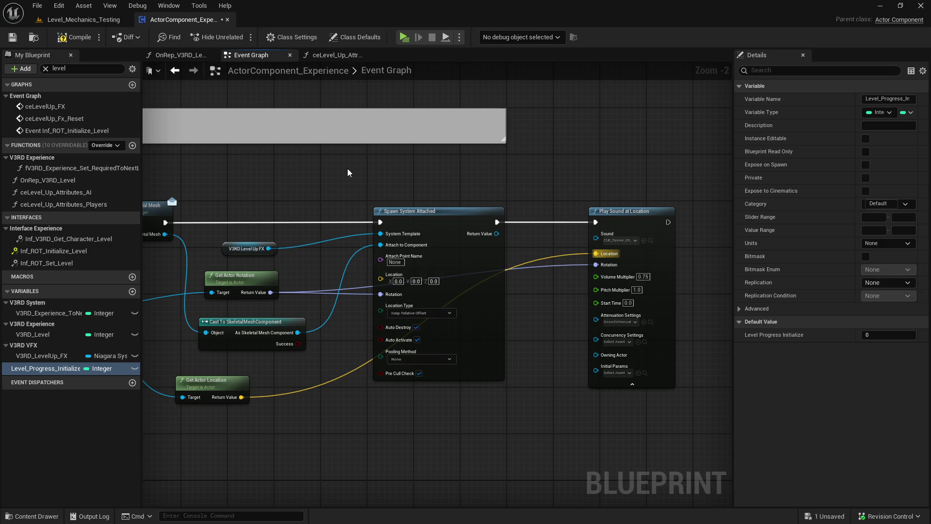
{"action": "left_click", "coordinate": [12, 38]}
- Set the Attach Point Name to Socket_Root and save the blueprint
{"action": "left_click_drag", "start_coordinate": [380, 194], "coordinate": [474, 187]}
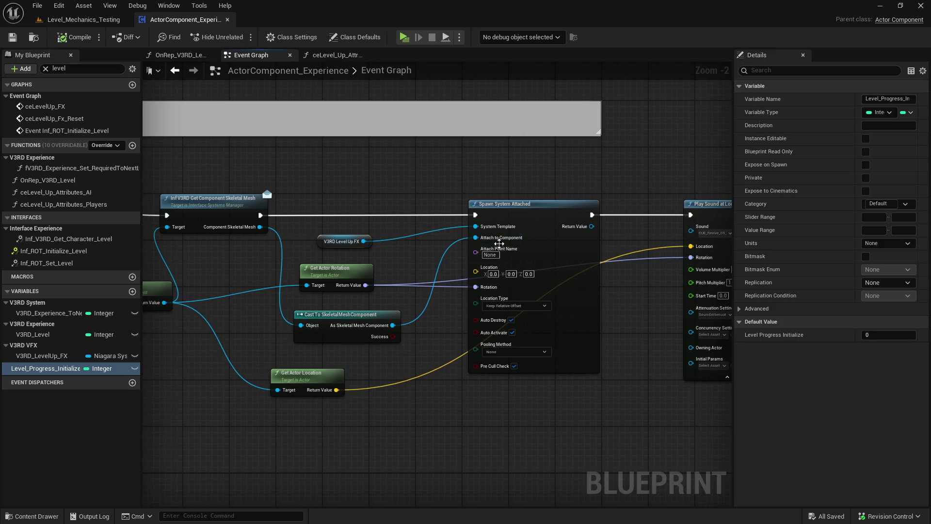
{"action": "left_click", "coordinate": [490, 254]}
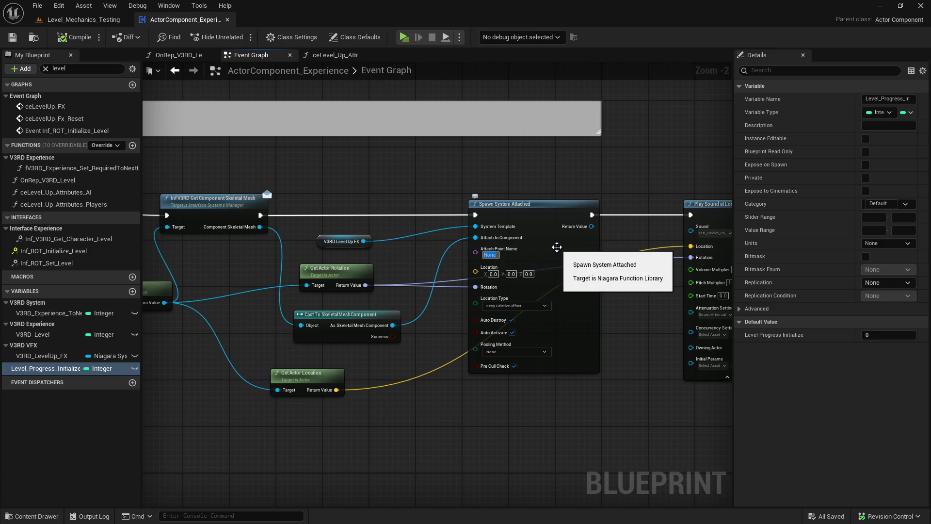
{"action": "type", "text": "Socket_R"}
{"action": "type", "text": "oot"}
{"action": "key", "text": "Return"}
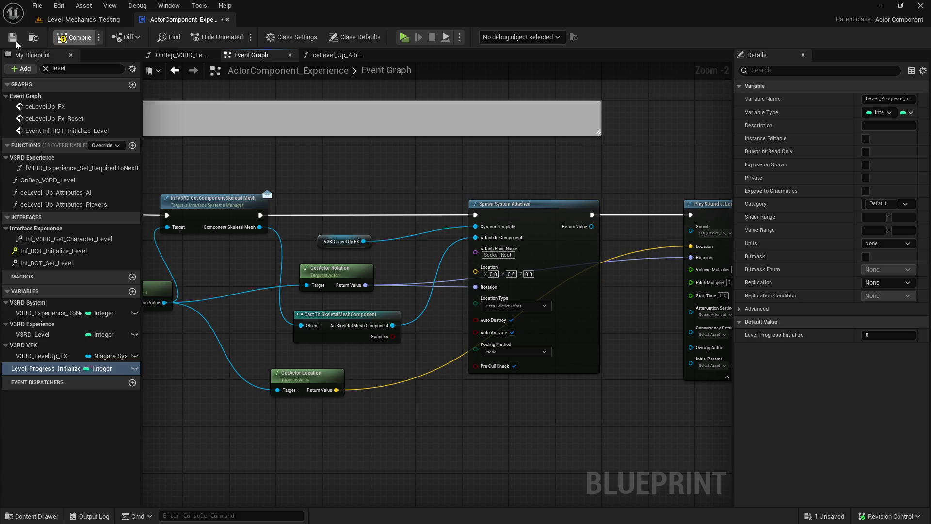
{"action": "left_click", "coordinate": [14, 38]}
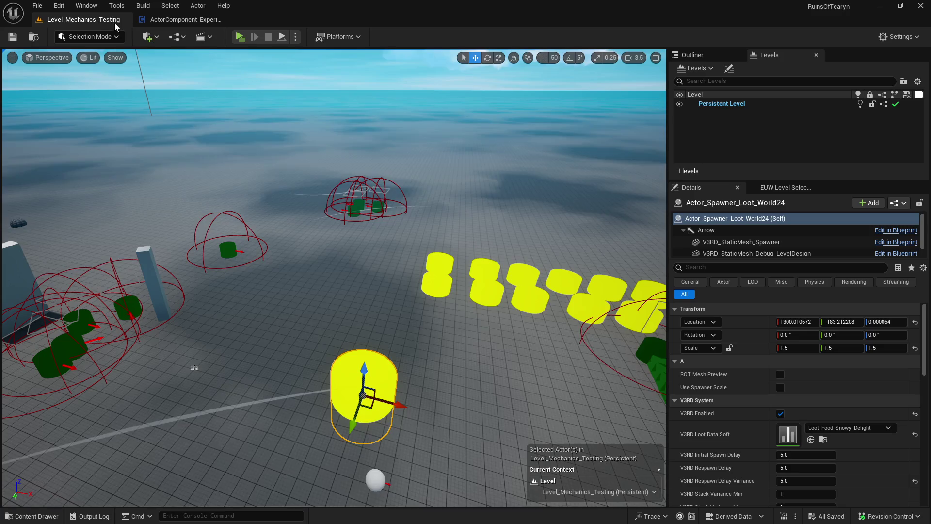
- Play the test level, send the level-up chat command from the inventory, and return to the editor
{"action": "left_click", "coordinate": [83, 20]}
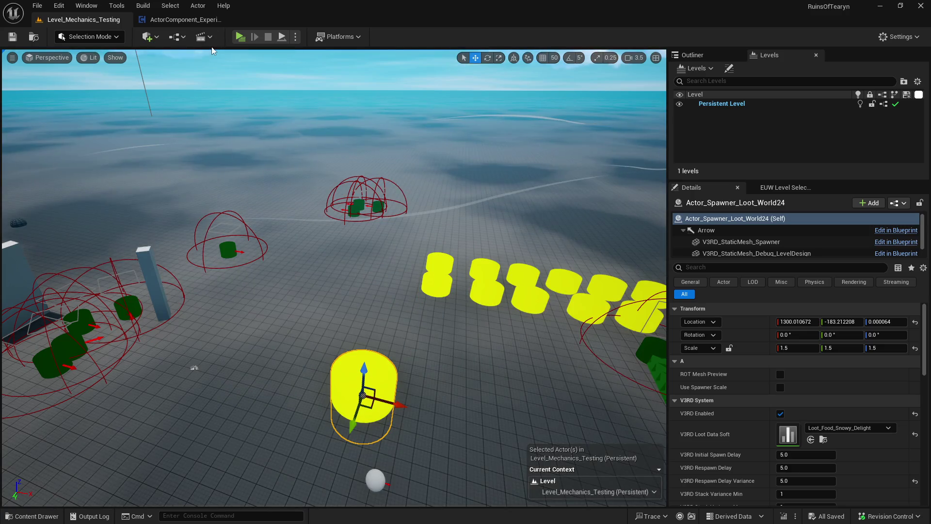
{"action": "left_click", "coordinate": [240, 37]}
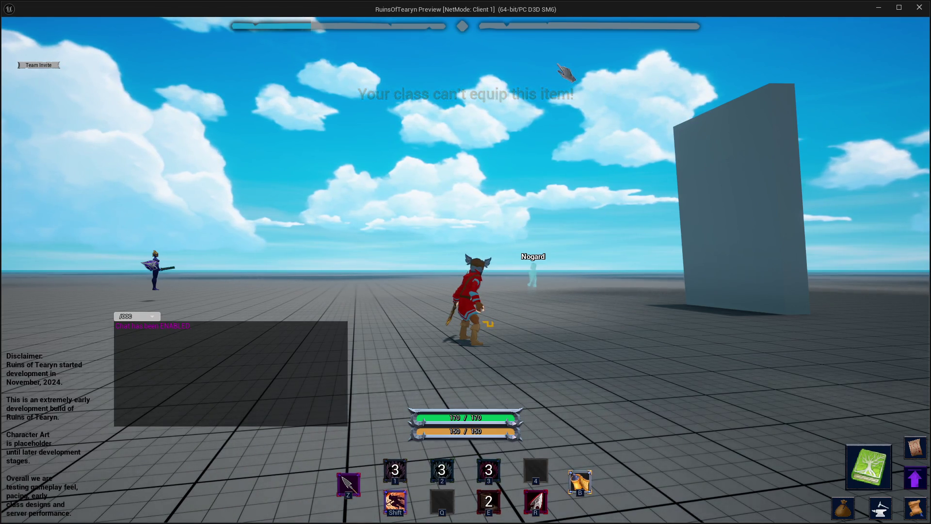
{"action": "mouse_move", "coordinate": [544, 108]}
{"action": "left_mouse_down"}
{"action": "mouse_move", "coordinate": [529, 127]}
{"action": "mouse_move", "coordinate": [516, 119]}
{"action": "mouse_move", "coordinate": [518, 130]}
{"action": "mouse_move", "coordinate": [596, 141]}
{"action": "left_mouse_up"}
{"action": "key", "text": "b"}
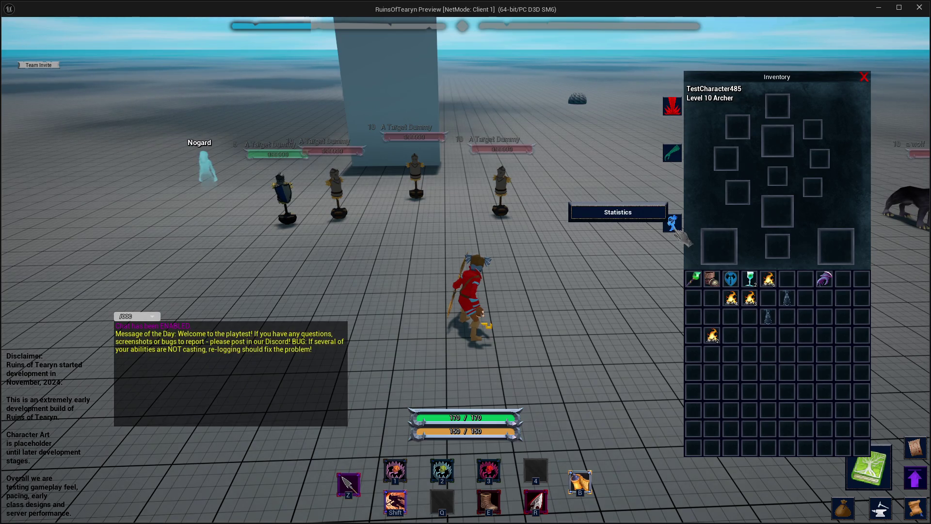
{"action": "mouse_move", "coordinate": [562, 247]}
{"action": "left_mouse_down"}
{"action": "mouse_move", "coordinate": [762, 260]}
{"action": "mouse_move", "coordinate": [679, 257]}
{"action": "mouse_move", "coordinate": [616, 303]}
{"action": "left_mouse_up"}
{"action": "type", "text": "/level"}
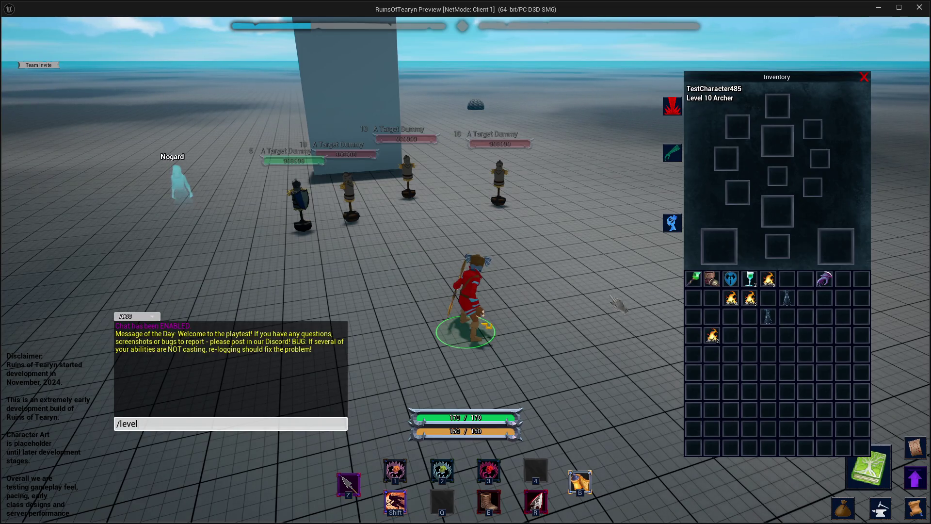
{"action": "type", "text": "up"}
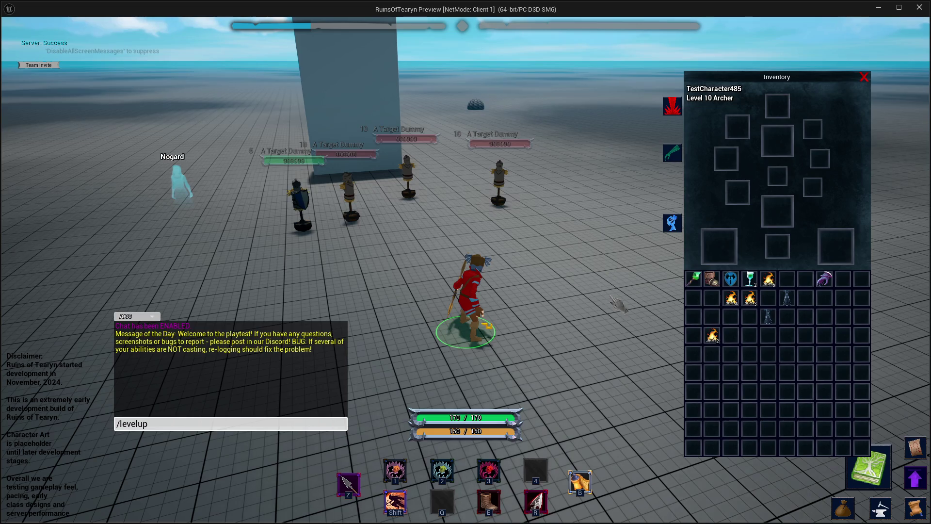
{"action": "type", "text": " TestCharacter485"}
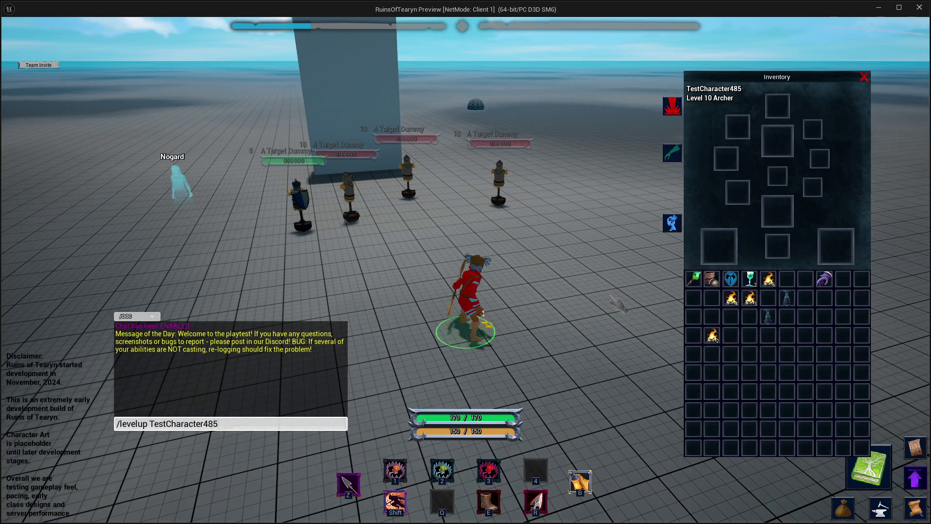
{"action": "key", "text": "Return"}
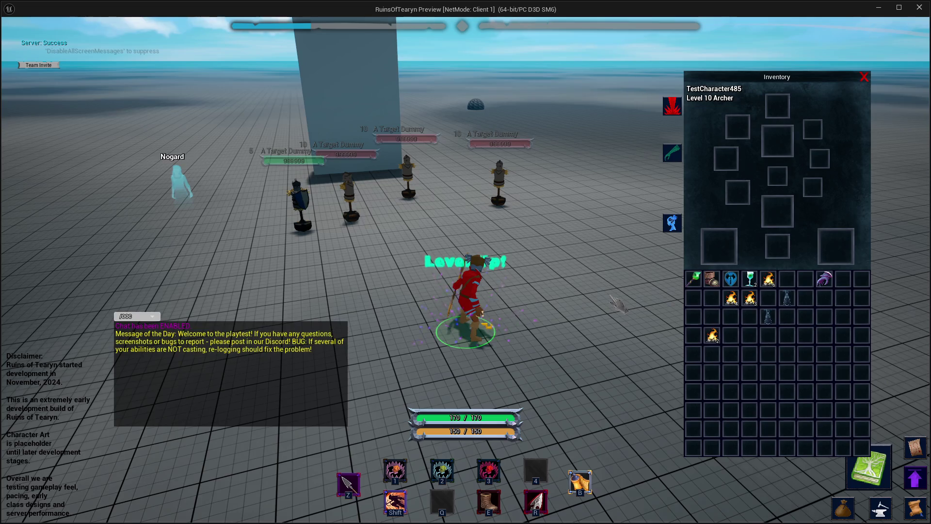
{"action": "mouse_move", "coordinate": [618, 305]}
{"action": "left_mouse_down"}
{"action": "mouse_move", "coordinate": [558, 304]}
{"action": "mouse_move", "coordinate": [535, 286]}
{"action": "left_mouse_up"}
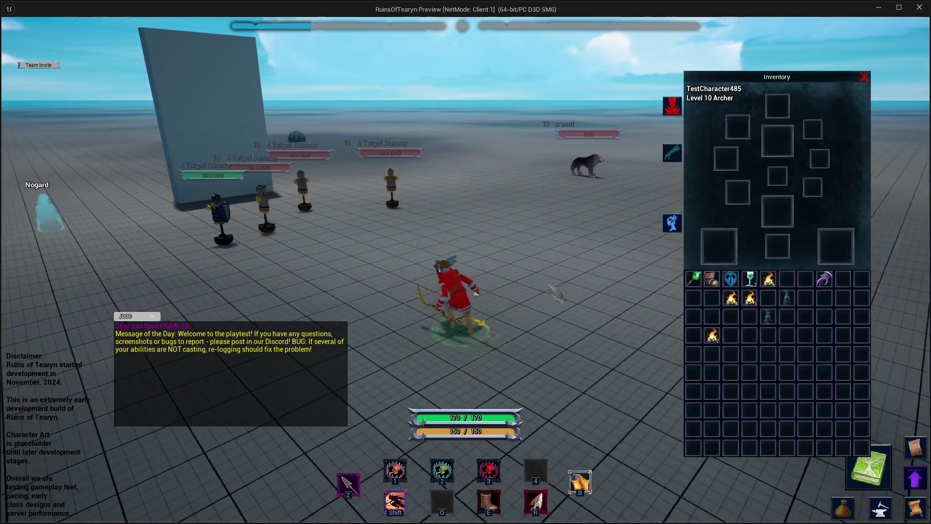
{"action": "key", "text": "alt+Tab"}
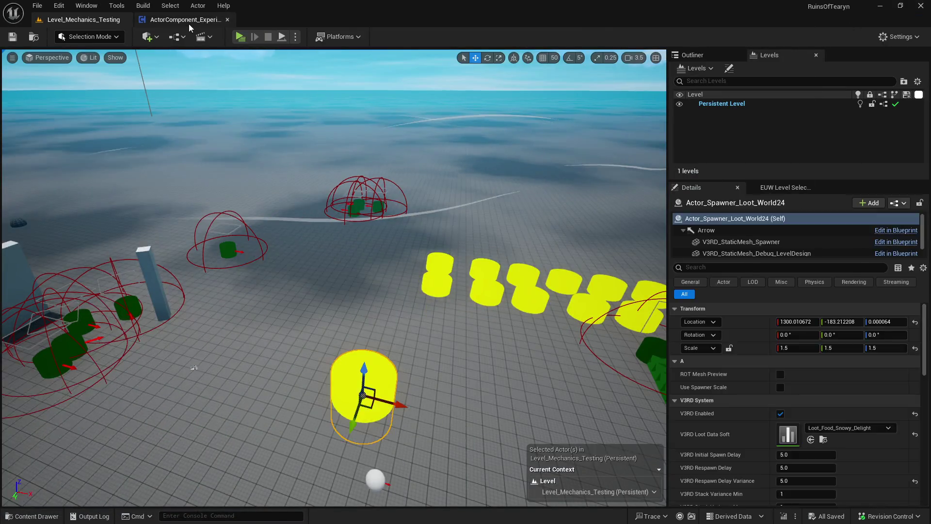
- Clear the effect's Attach Point Name to None and start a new play session from the level
{"action": "left_click", "coordinate": [189, 24]}
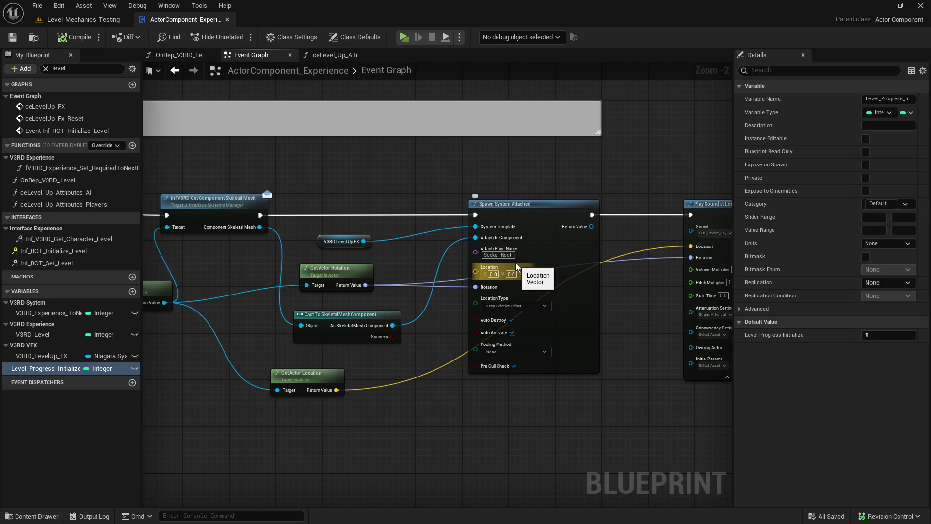
{"action": "left_click", "coordinate": [507, 256]}
{"action": "type", "text": "none"}
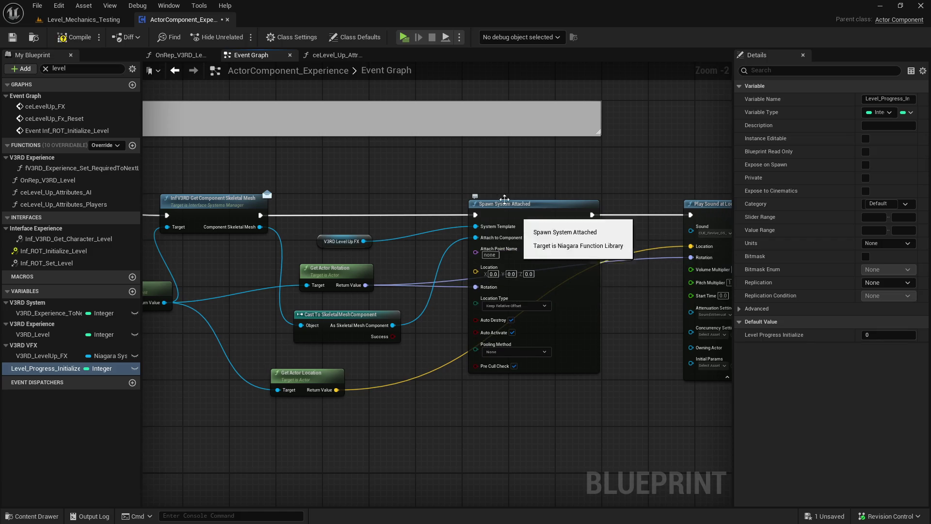
{"action": "key", "text": "alt+Tab"}
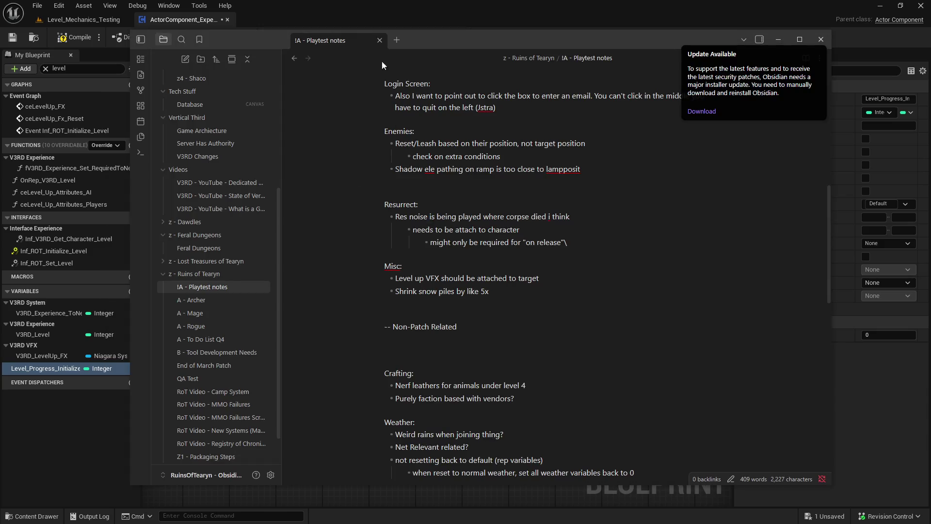
{"action": "left_click", "coordinate": [80, 19]}
{"action": "key", "text": "alt+p"}
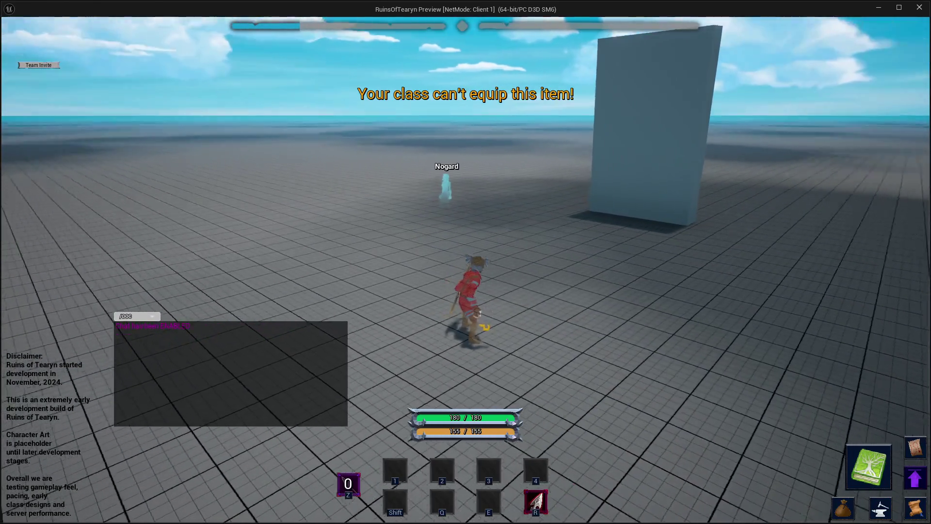
- Send the /levelup chat command for the test character from the inventory screen
{"action": "key", "text": "i"}
{"action": "key", "text": "Return"}
{"action": "type", "text": "/"}
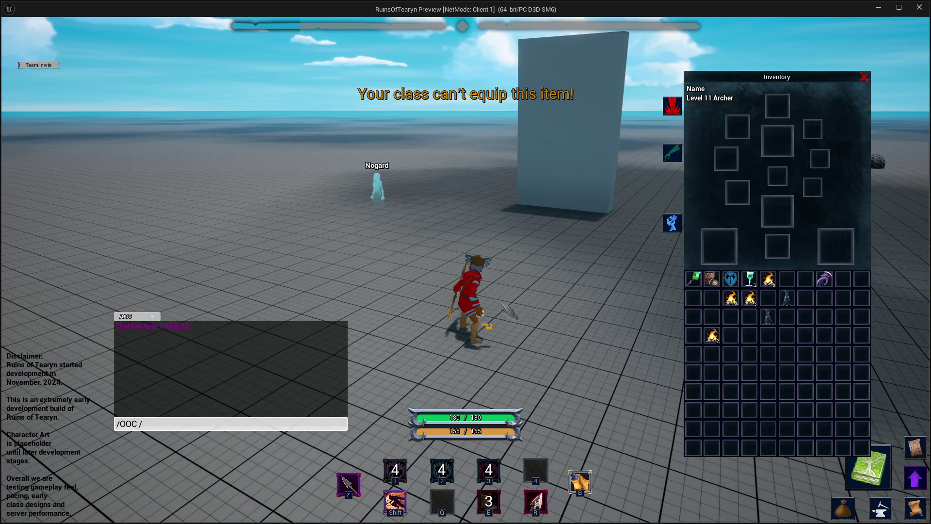
{"action": "type", "text": "levelup Test"}
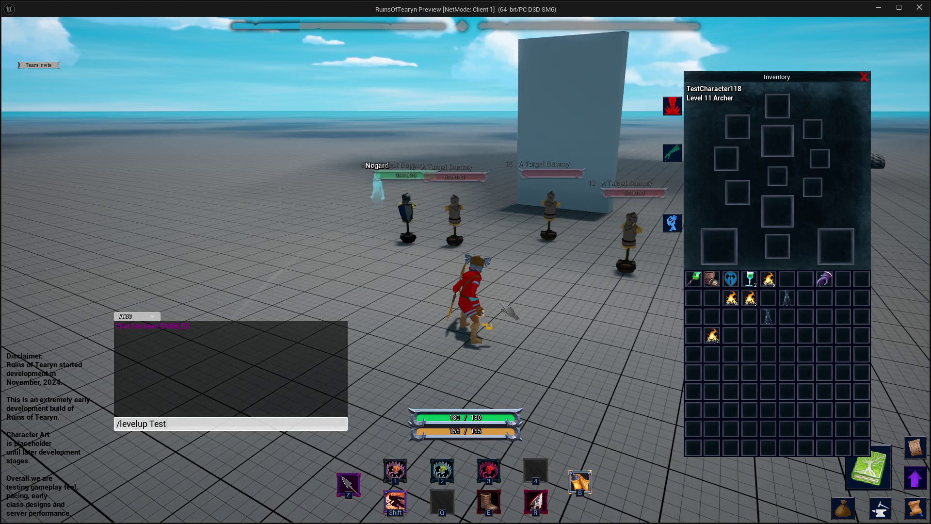
{"action": "type", "text": "Character118"}
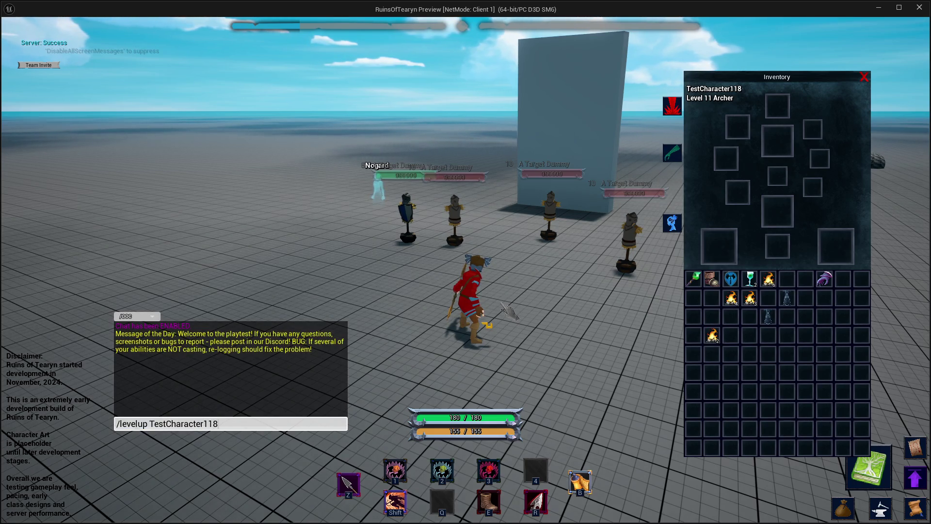
{"action": "key", "text": "Return"}
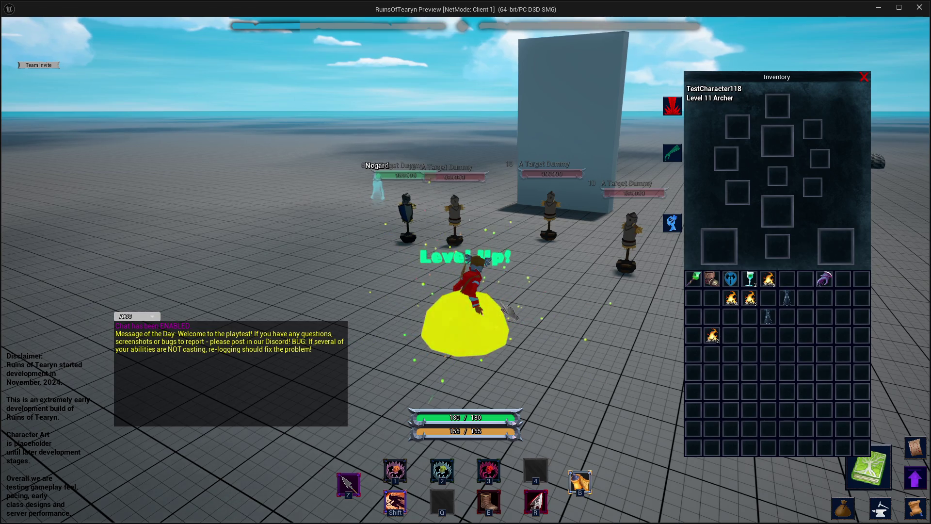
- Enter Socket_Core as the Attach Point Name and start a play session in Level_Mechanics_Testing
{"action": "left_click", "coordinate": [878, 10]}
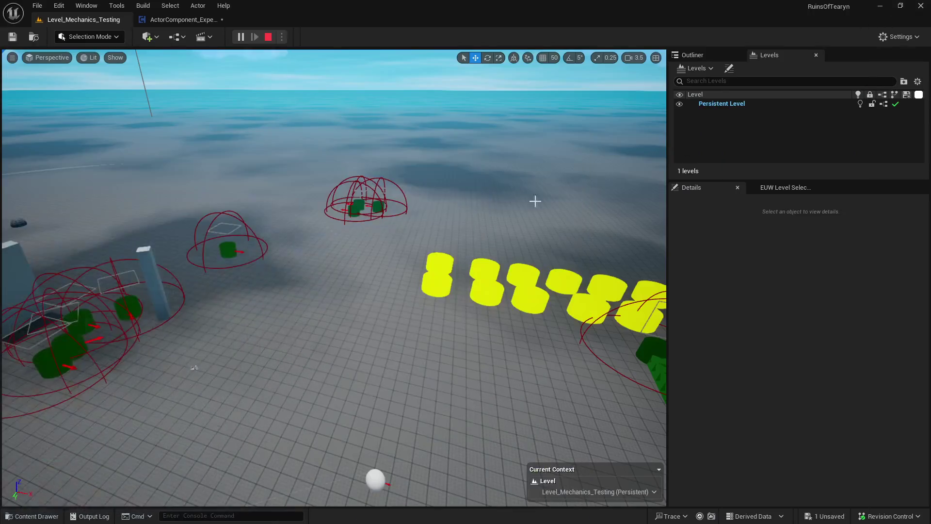
{"action": "left_click", "coordinate": [196, 22]}
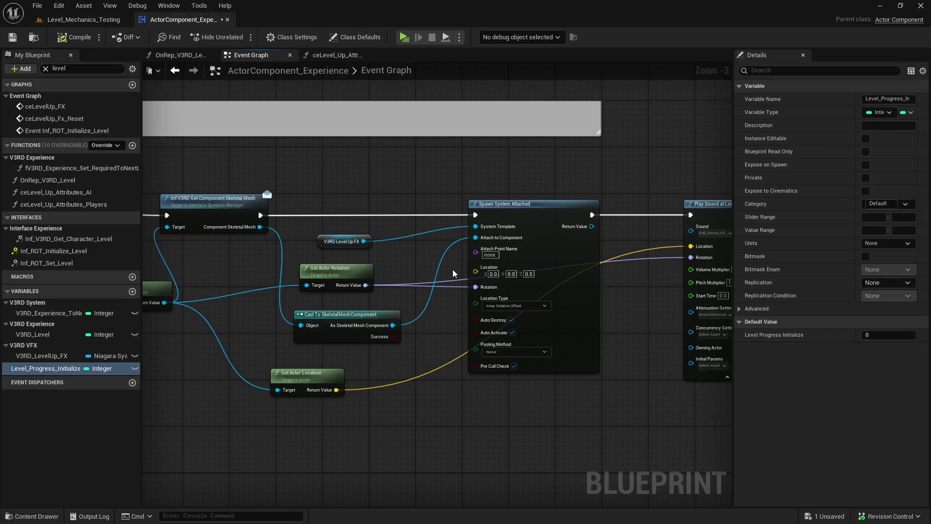
{"action": "type", "text": "Socket_Core"}
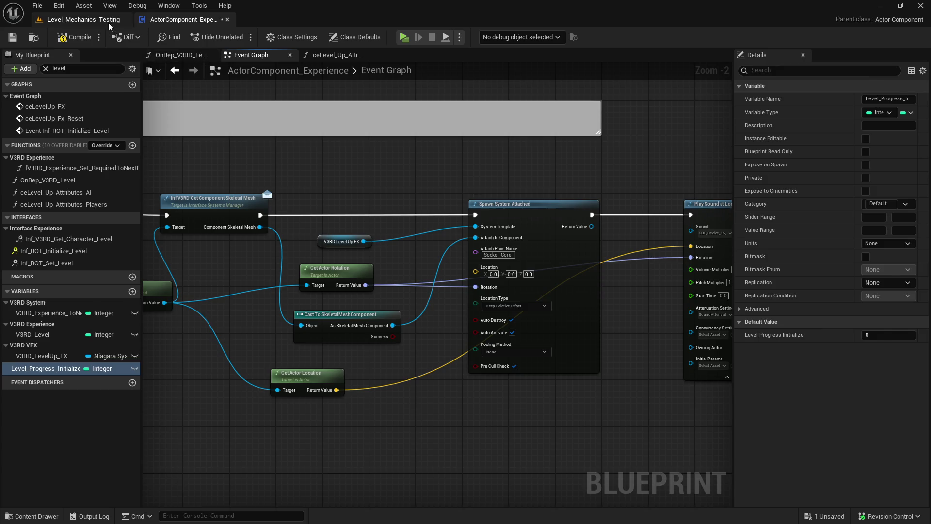
{"action": "left_click", "coordinate": [83, 19]}
{"action": "key", "text": "alt+p"}
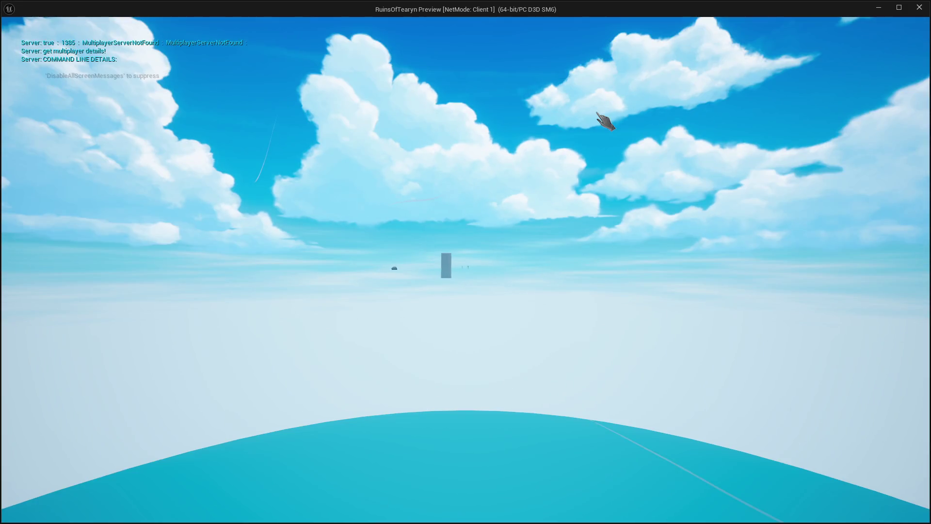
- Send '/levelup TestCharacter' in chat twice, facing the target dummies
{"action": "key", "text": "i"}
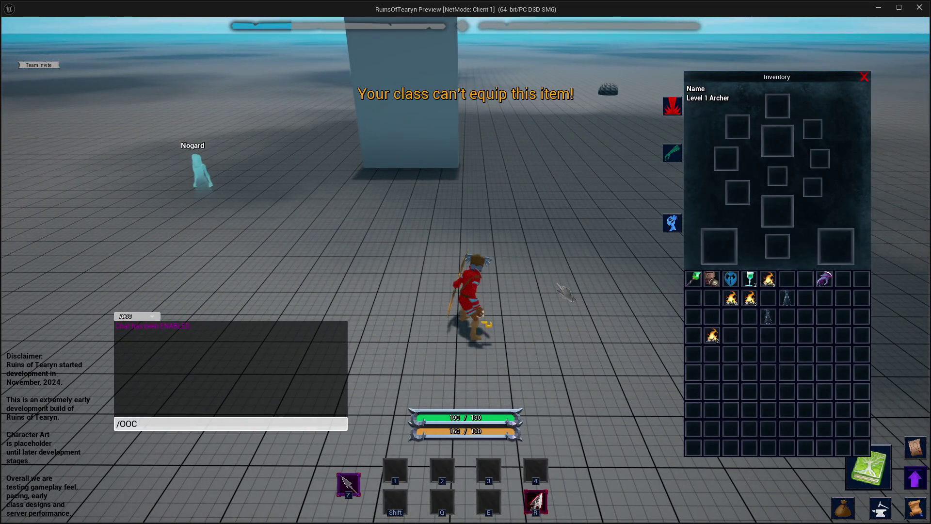
{"action": "type", "text": "/levelup TestCharacter498"}
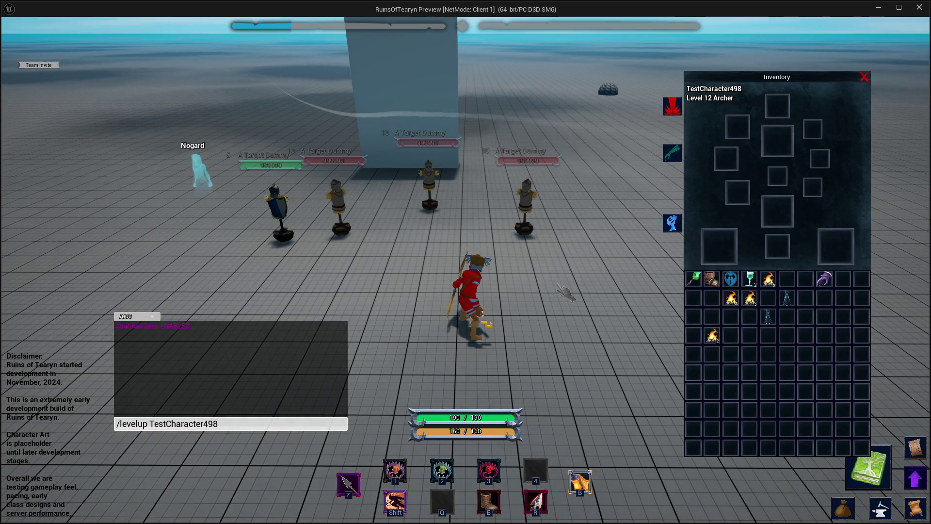
{"action": "key", "text": "Return"}
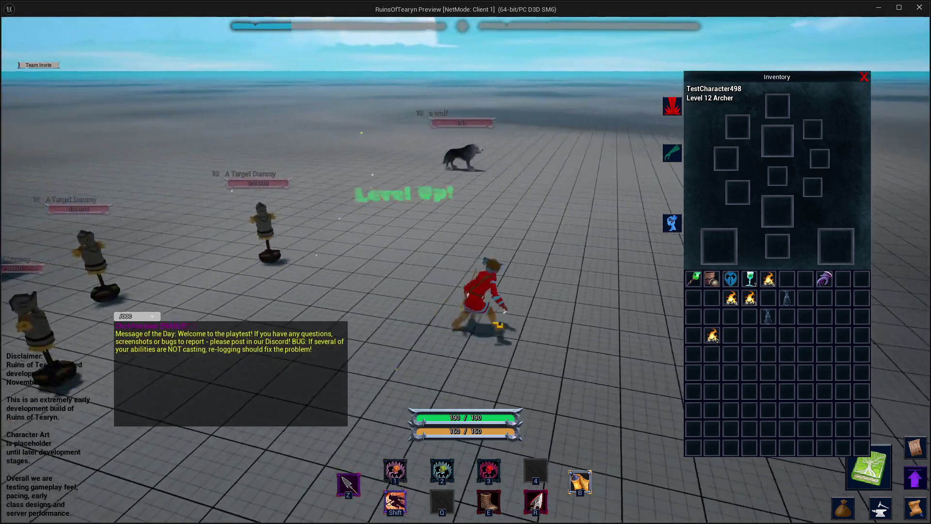
{"action": "key", "text": "a"}
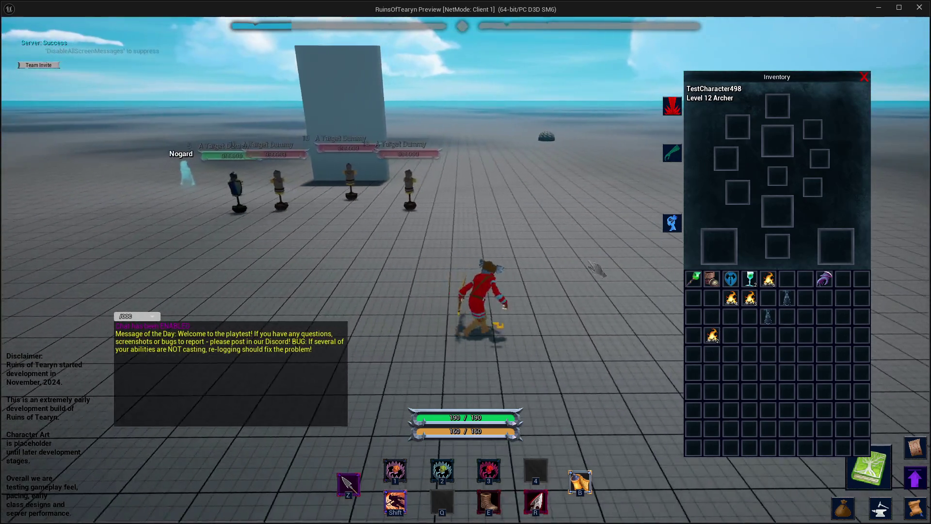
{"action": "key", "text": "Return"}
{"action": "key", "text": "Up"}
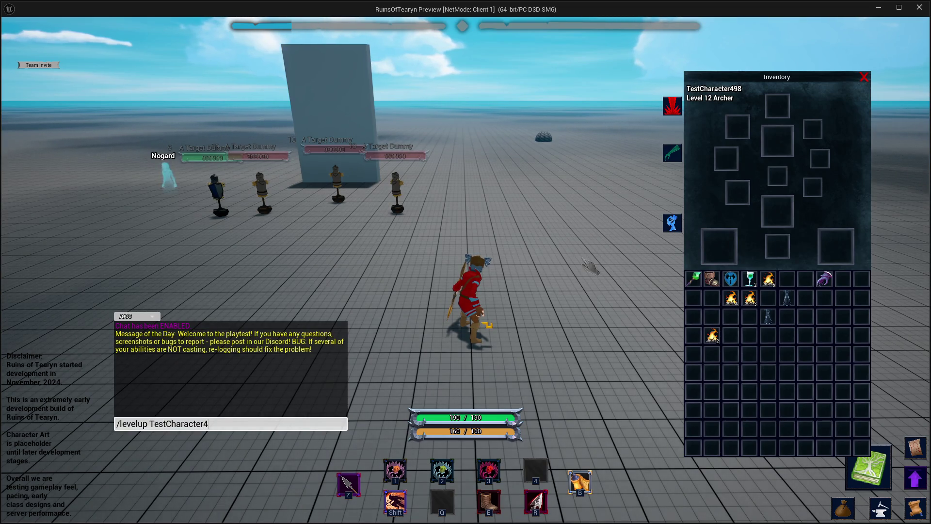
{"action": "key", "text": "Return"}
{"action": "key", "text": "d"}
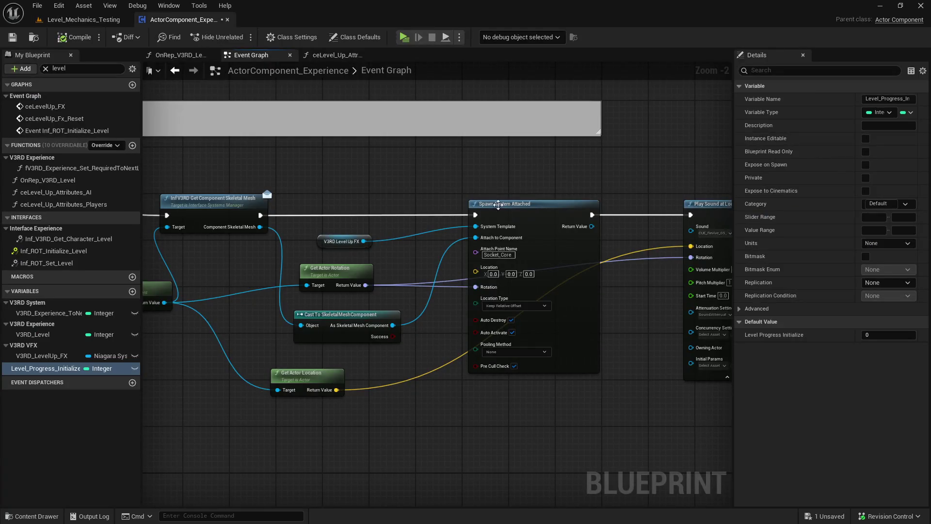
- Clear the attach socket, set Location Z to 50, and start a play session
{"action": "key", "text": "BackSpace"}
{"action": "type", "text": "50"}
{"action": "left_click", "coordinate": [433, 125]}
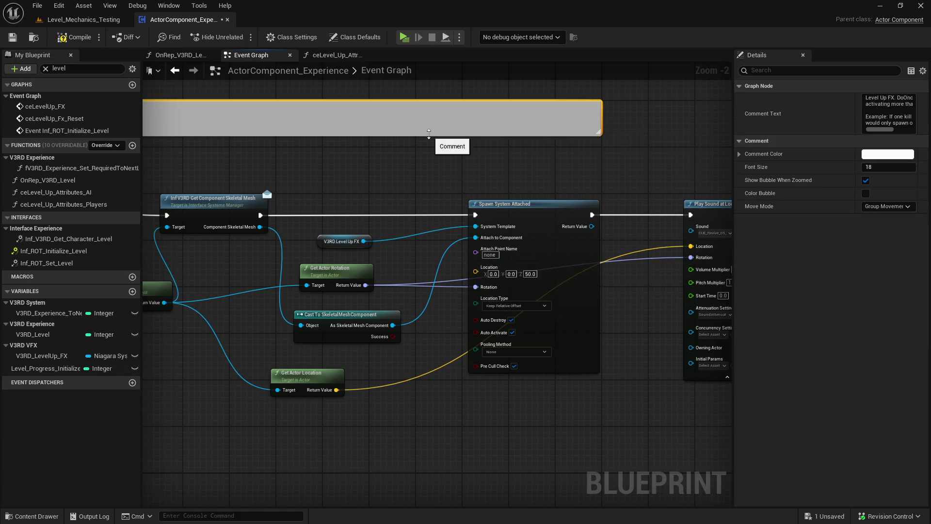
{"action": "key", "text": "alt+Tab"}
{"action": "left_click", "coordinate": [211, 28]}
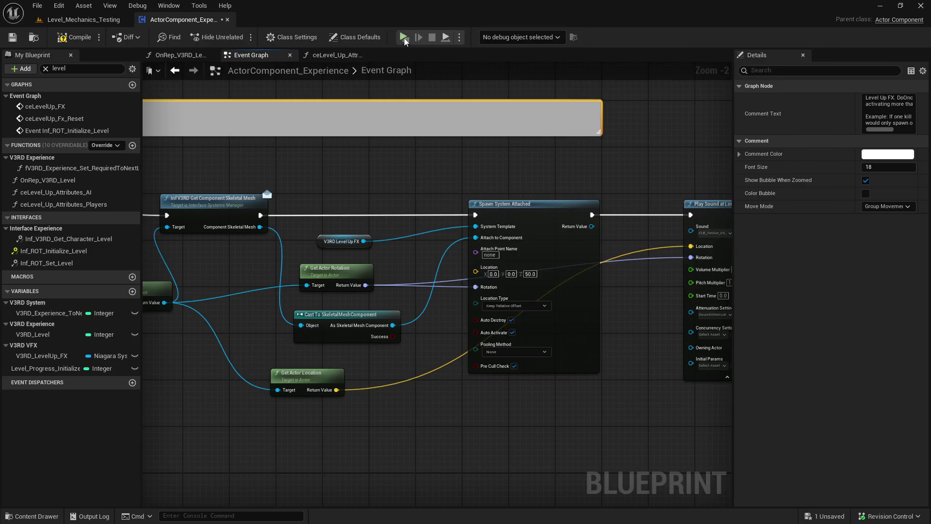
{"action": "key", "text": "alt+p"}
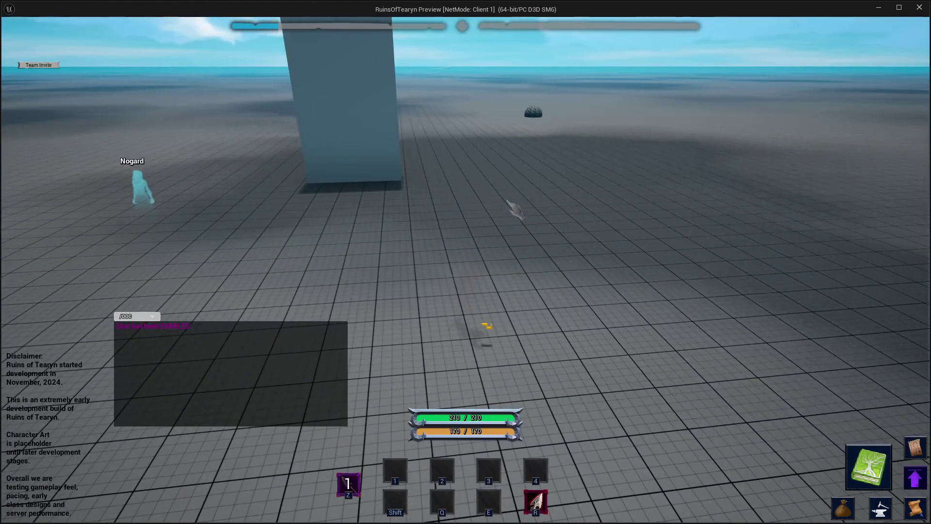
- Test '/levelup TestCharacter' in chat, stop playing, and set Location Z to 100
{"action": "key", "text": "i"}
{"action": "key", "text": "Return"}
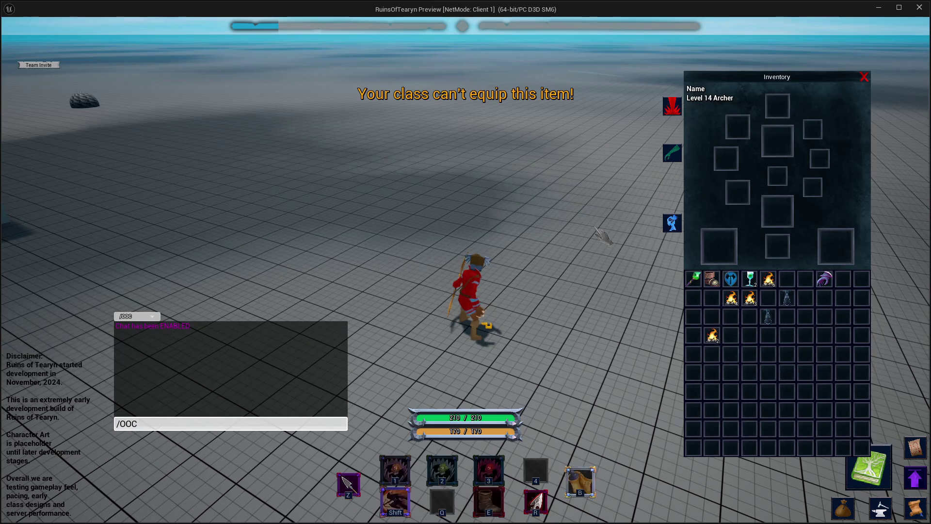
{"action": "type", "text": "/levelup TestCharacter403"}
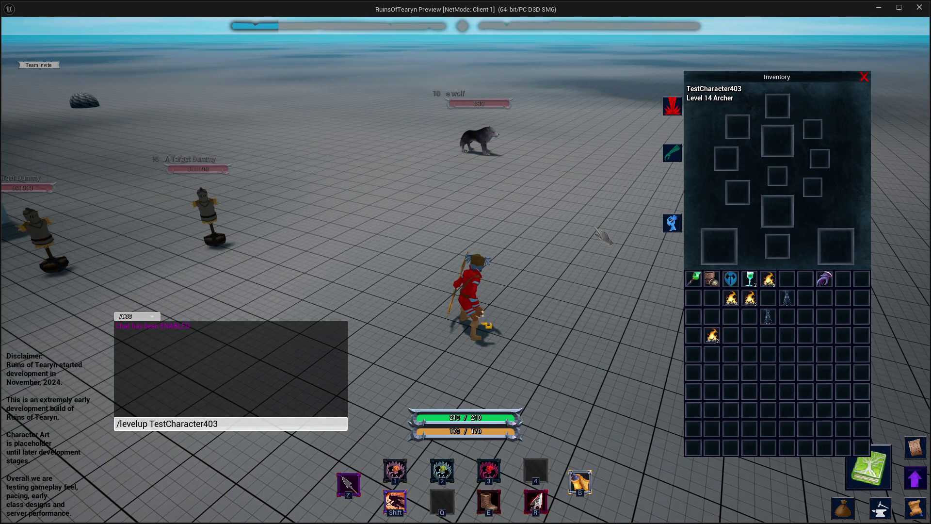
{"action": "key", "text": "Return"}
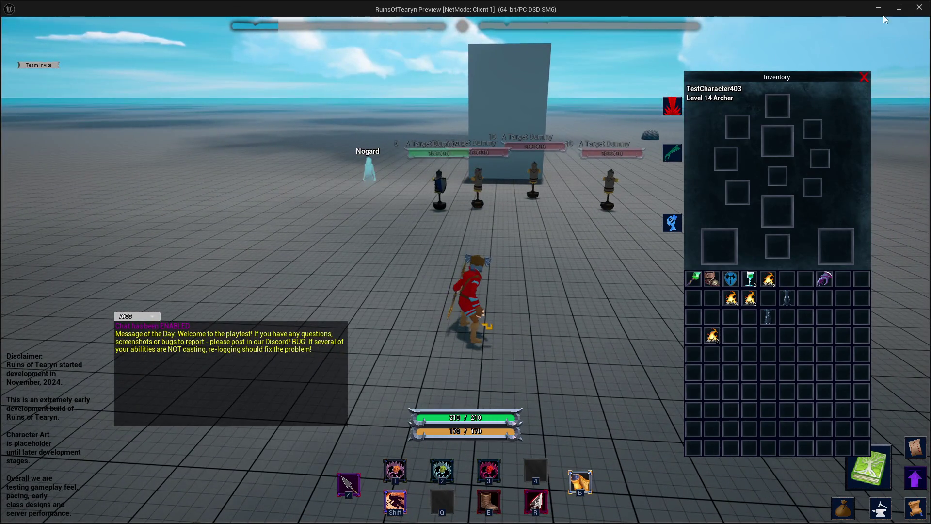
{"action": "key", "text": "Escape"}
{"action": "left_click", "coordinate": [530, 274]}
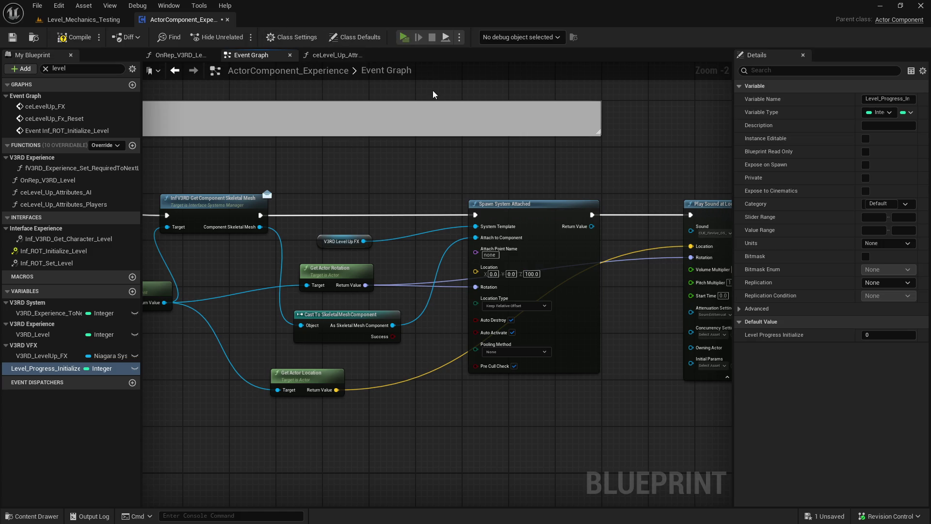
- Set Snap to Target, Including Scale, Location Z 0 and attach point Socket_Core, then play
{"action": "key", "text": "alt+p"}
{"action": "left_click", "coordinate": [919, 6]}
{"action": "left_click", "coordinate": [515, 305]}
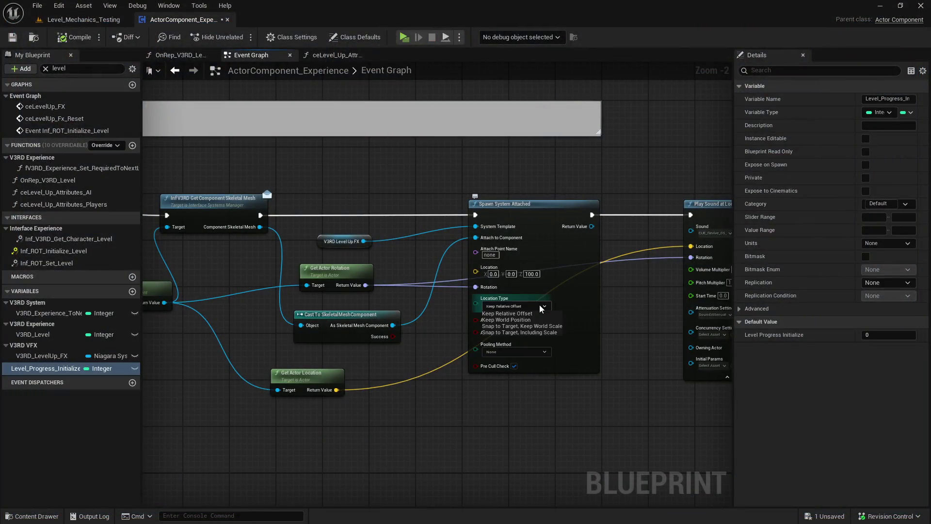
{"action": "left_click", "coordinate": [542, 334]}
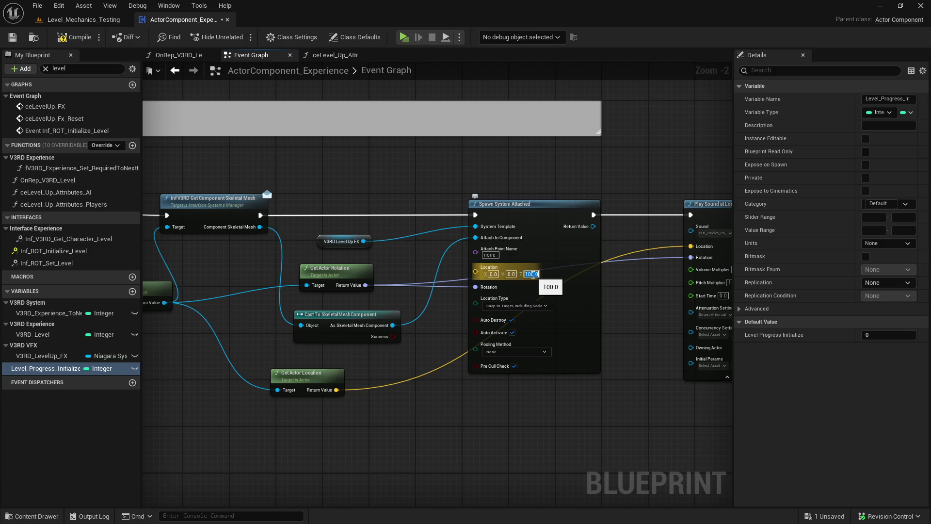
{"action": "type", "text": "0"}
{"action": "key", "text": "Return"}
{"action": "type", "text": "S"}
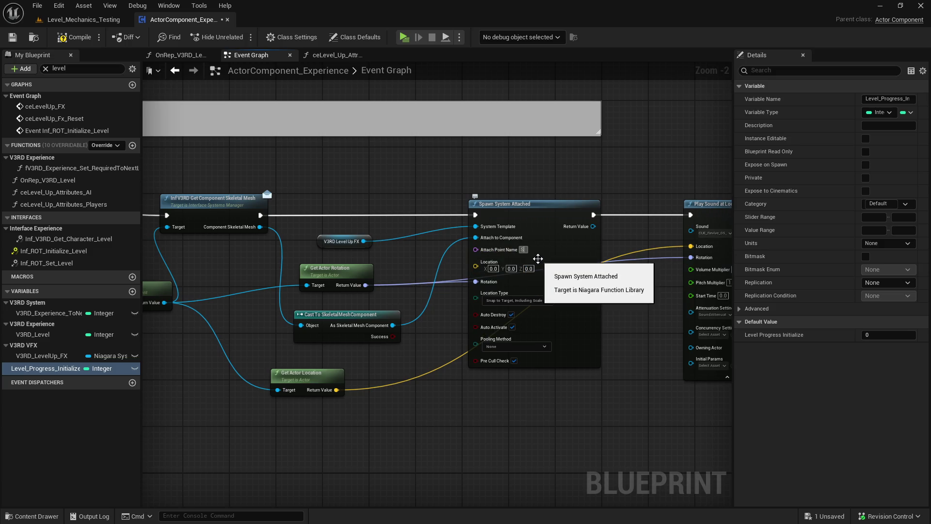
{"action": "type", "text": "cocket_Core"}
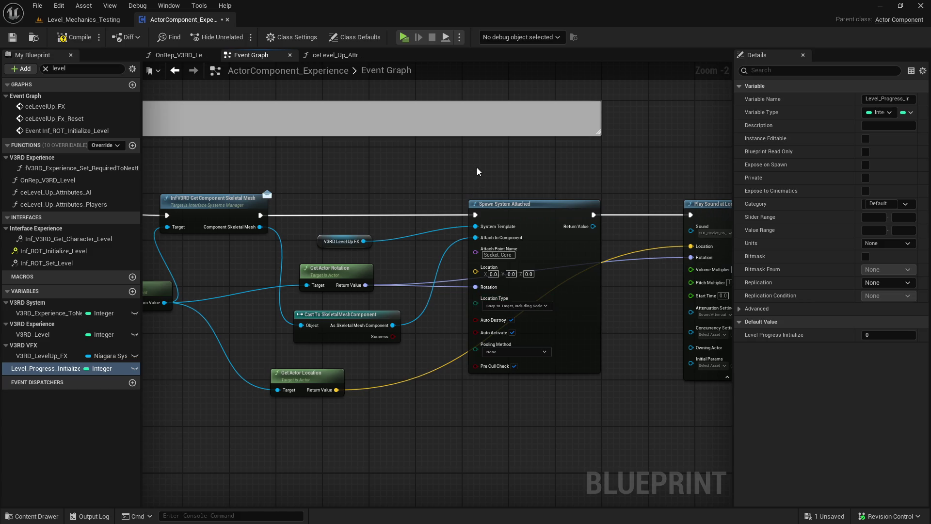
{"action": "key", "text": "alt+p"}
{"action": "type", "text": "/levelup TestCharacter208"}
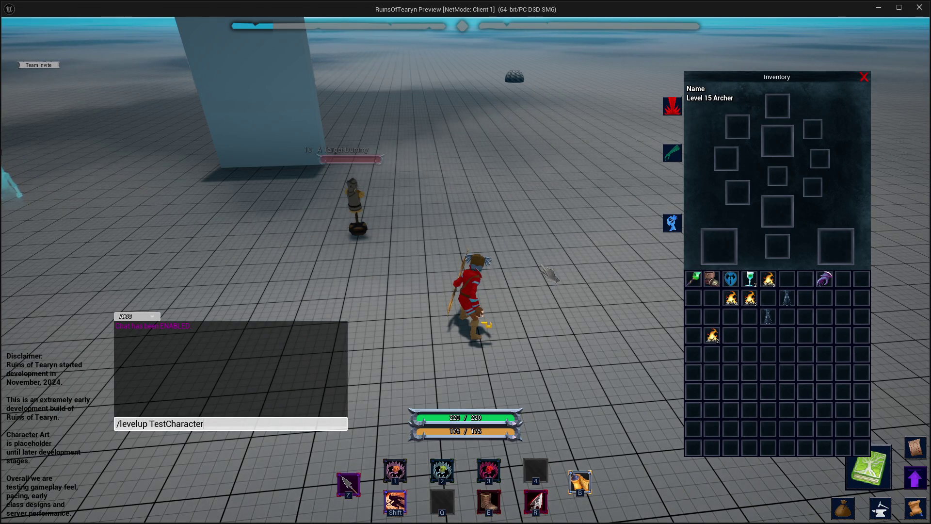
- Stop the play session and revert the FX to no attach socket with a Z offset of 100
{"action": "key", "text": "Return"}
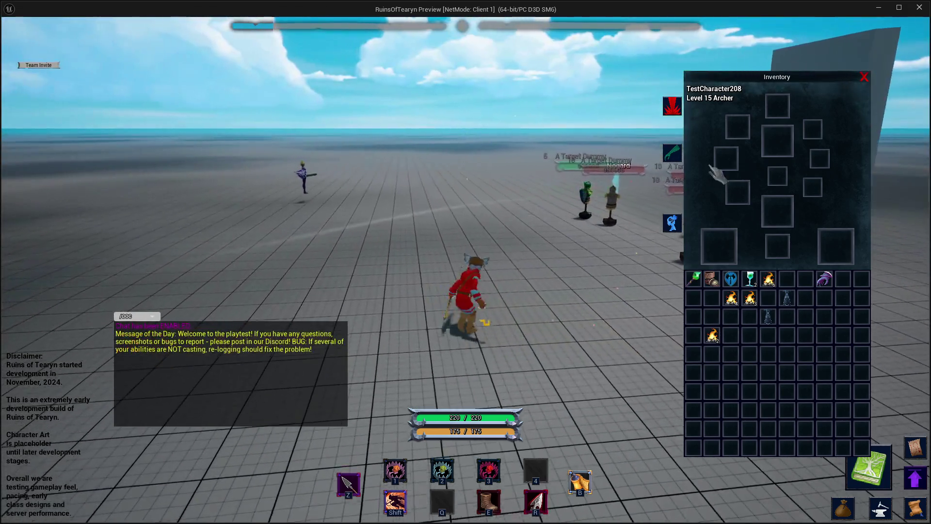
{"action": "key", "text": "Escape"}
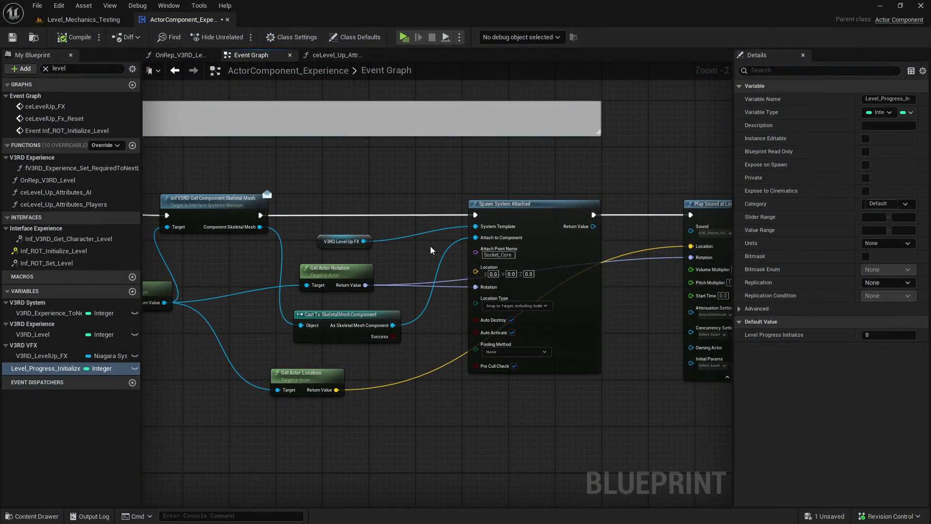
{"action": "key", "text": "Return"}
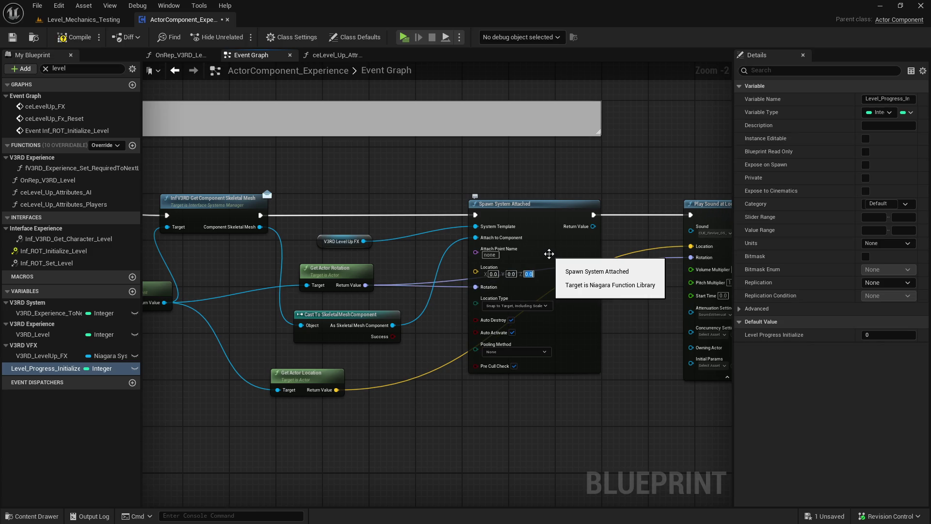
{"action": "type", "text": "100"}
{"action": "key", "text": "alt+Tab"}
{"action": "key", "text": "alt+Tab"}
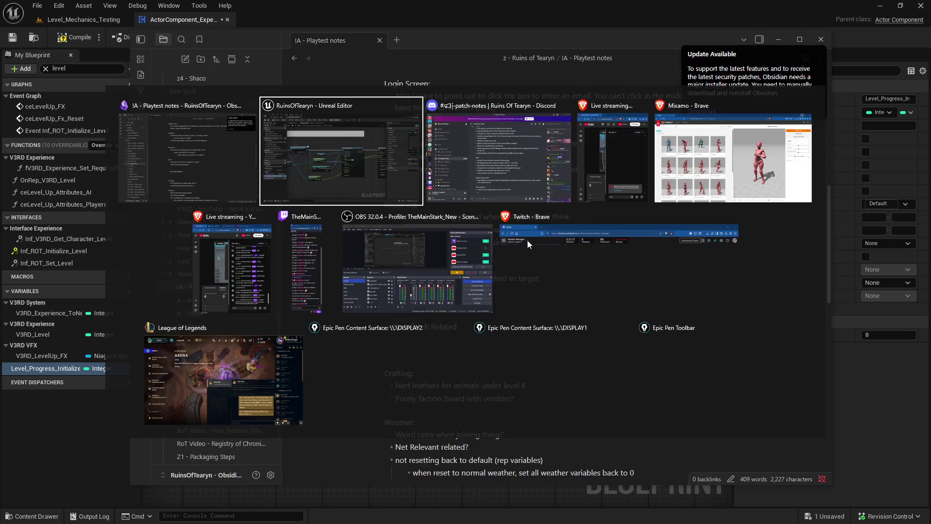
- Play the level again and send '/levelup TestCharacter' in chat to re-test the effect
{"action": "left_click", "coordinate": [403, 41]}
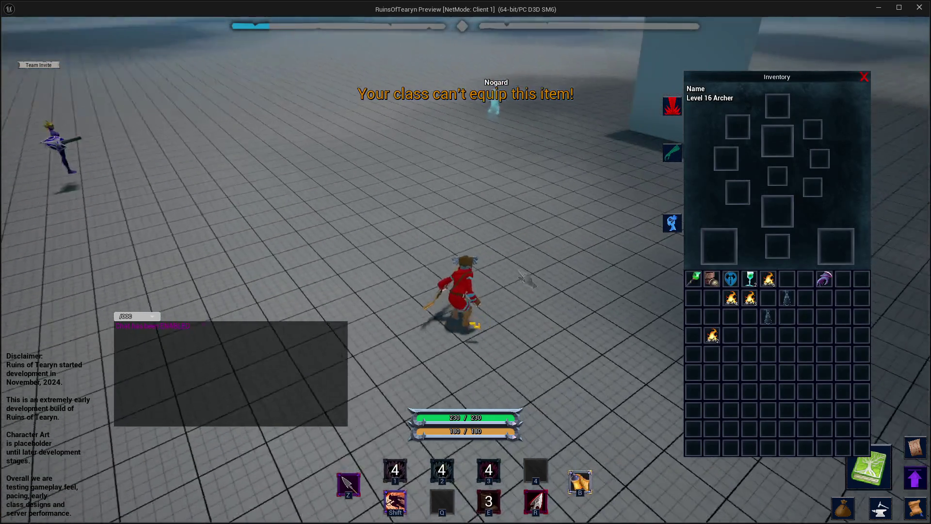
{"action": "type", "text": "/levelup TestCharacter"}
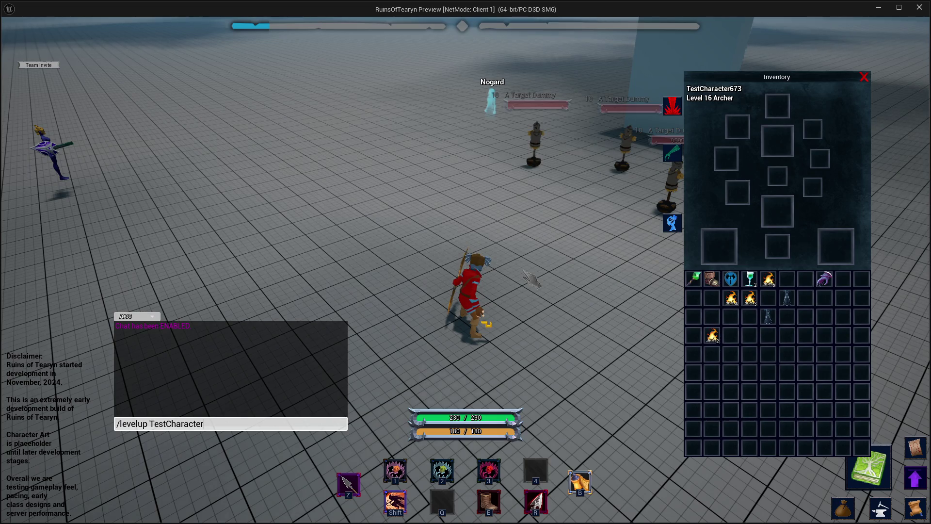
{"action": "type", "text": "73"}
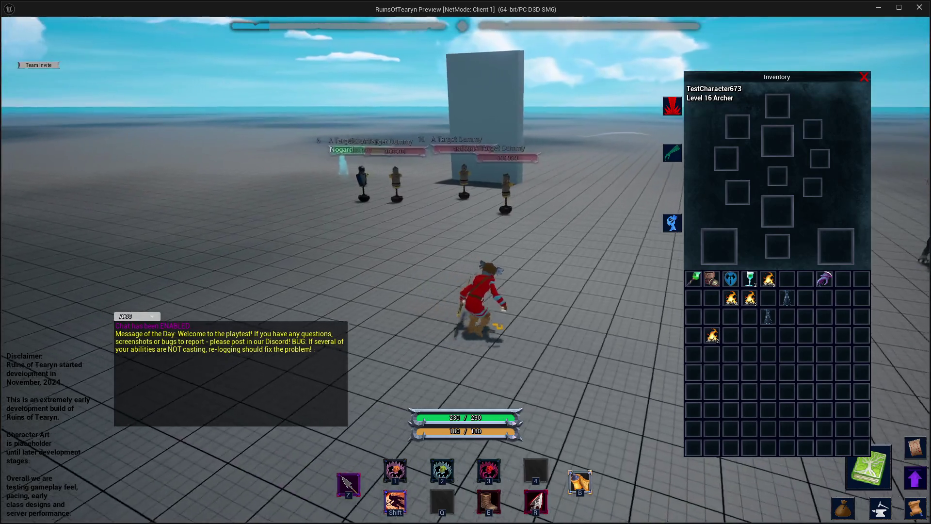
{"action": "key", "text": "Return"}
{"action": "type", "text": "/levelup TestCharacter67"}
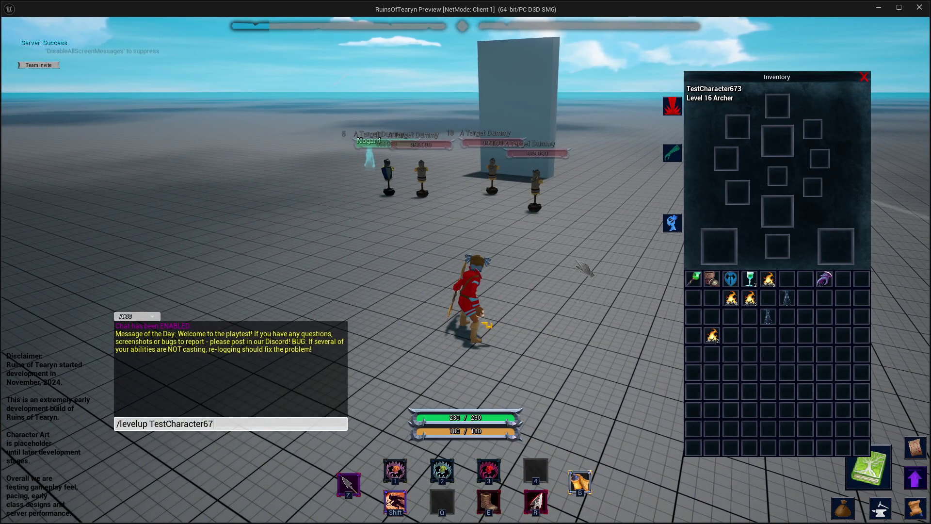
{"action": "type", "text": "3"}
{"action": "key", "text": "Return"}
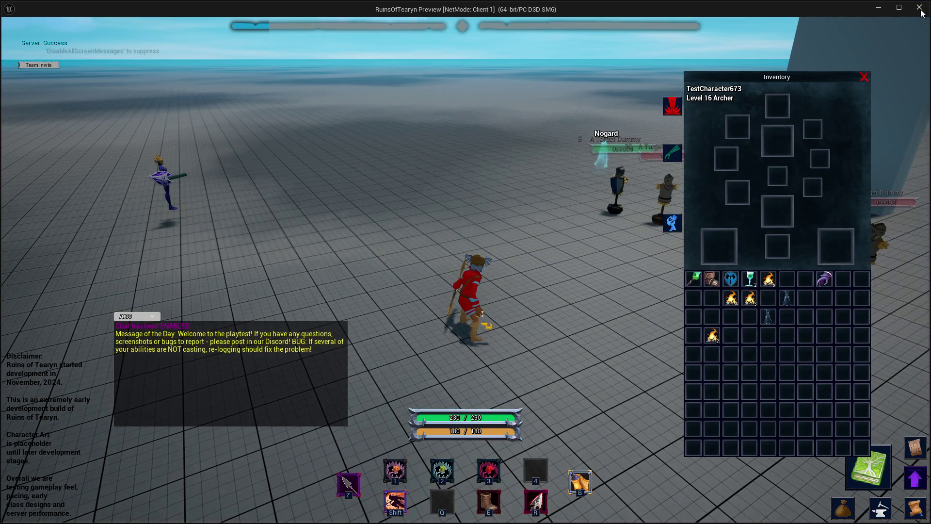
- Close the preview and browse to the V3RD Level Up FX's Niagara asset
{"action": "left_click", "coordinate": [922, 12]}
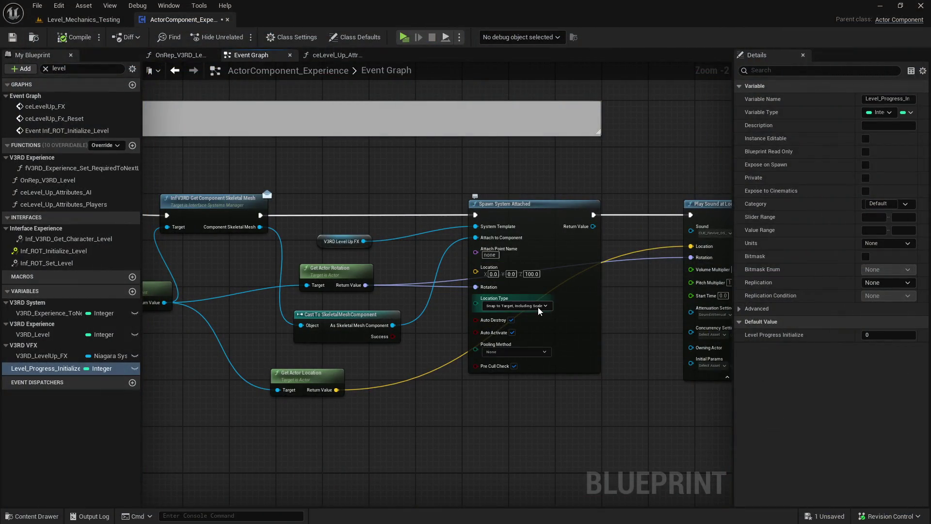
{"action": "left_click", "coordinate": [367, 242]}
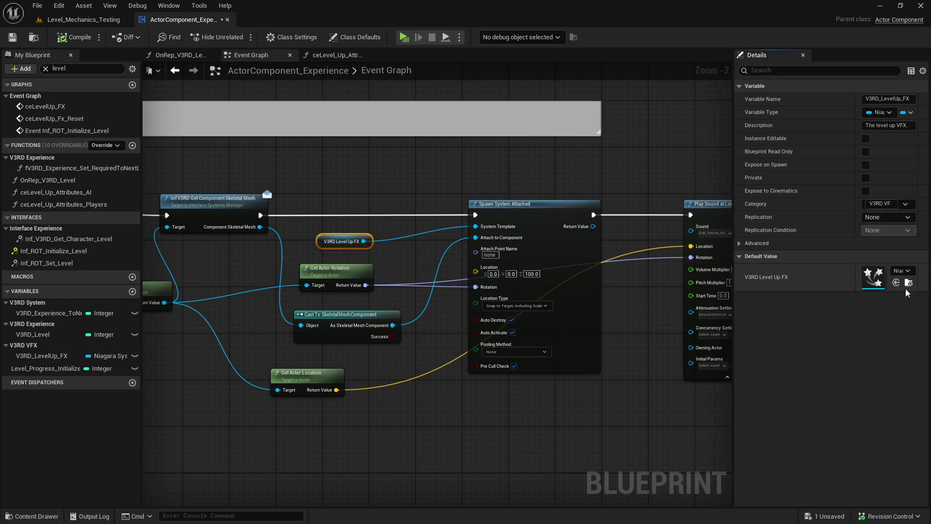
{"action": "left_click", "coordinate": [909, 283]}
- Turn off Local Space simulation on the UpwardMeshBurst emitter of NiagaraSystem_LevelUp
{"action": "double_click", "coordinate": [394, 248]}
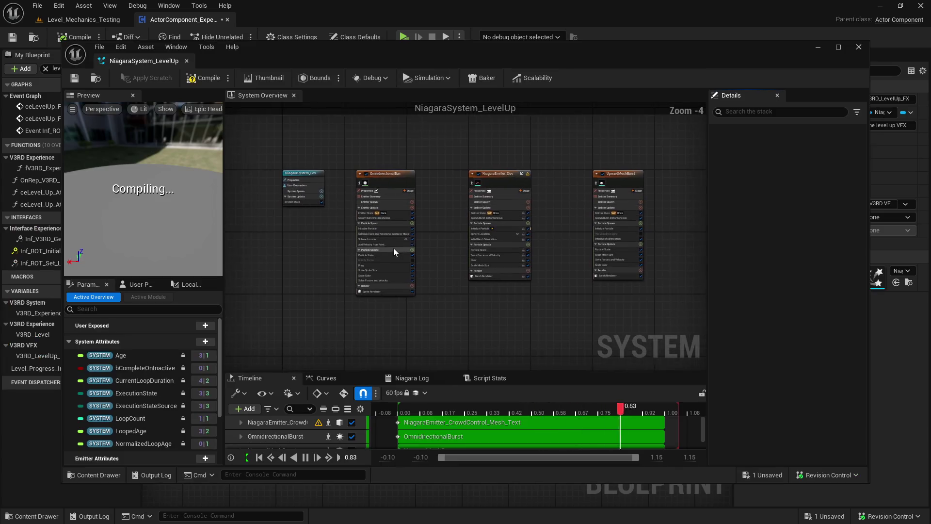
{"action": "left_click", "coordinate": [621, 180]}
{"action": "left_click", "coordinate": [505, 183]}
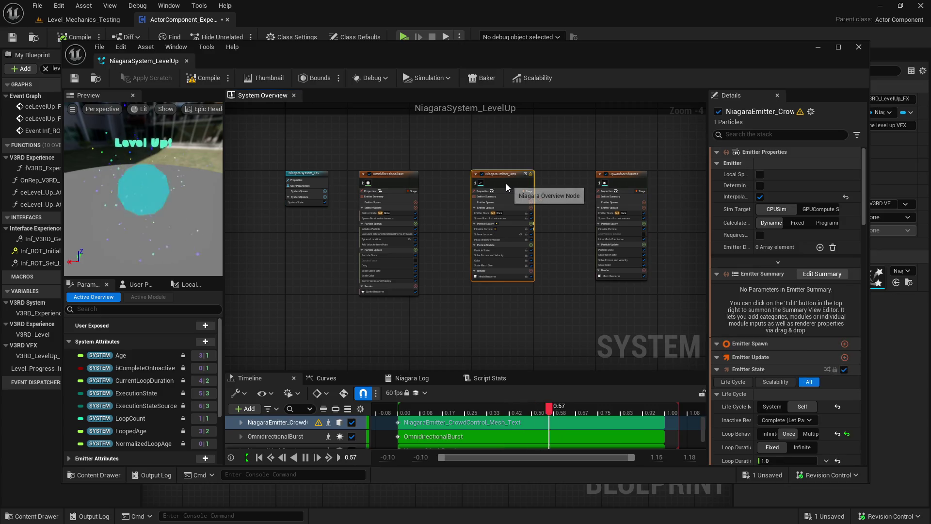
{"action": "left_click", "coordinate": [394, 187]}
{"action": "left_click", "coordinate": [623, 181]}
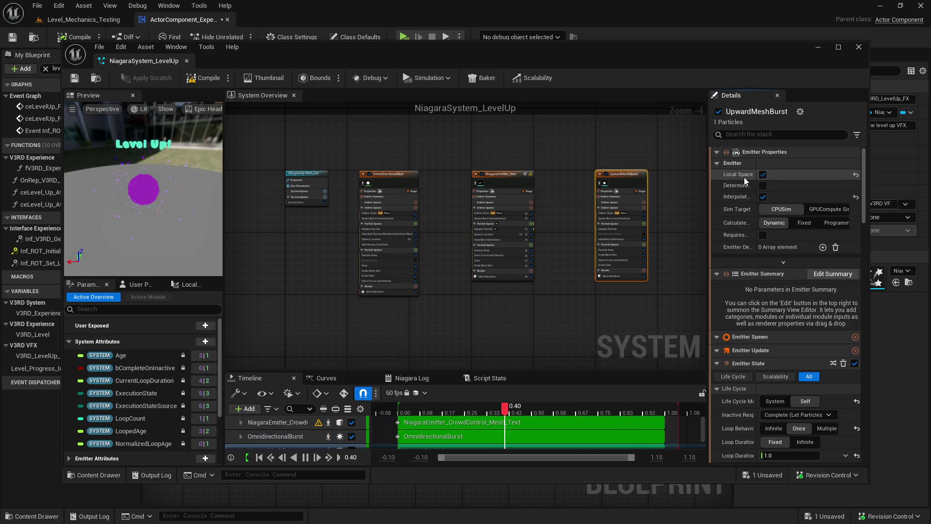
{"action": "left_click", "coordinate": [763, 175]}
- Save the effect and the experience component Blueprint, then play Level_Mechanics_Testing
{"action": "left_click", "coordinate": [75, 78]}
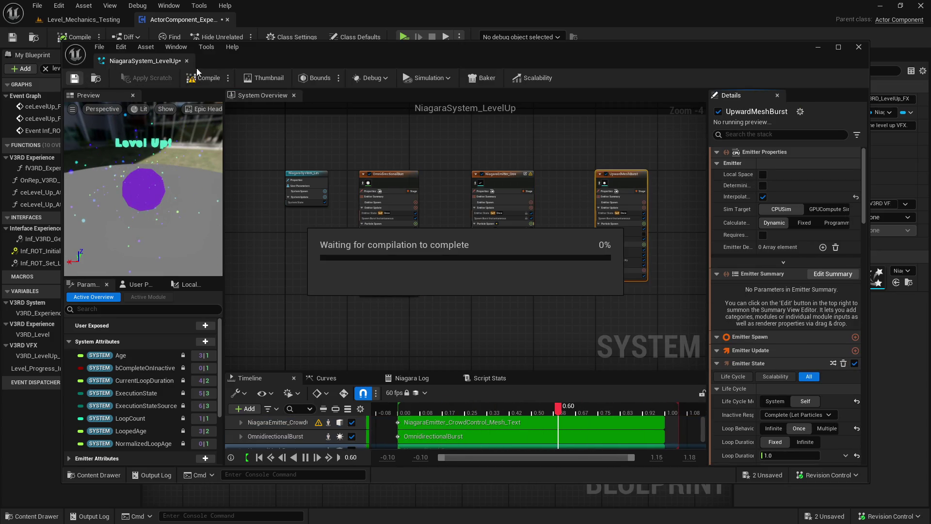
{"action": "left_click", "coordinate": [488, 382]}
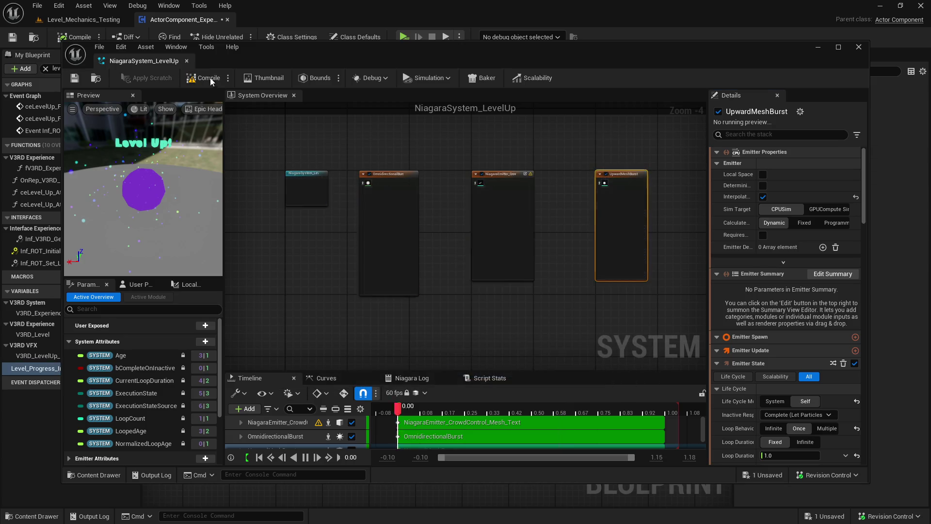
{"action": "left_click", "coordinate": [186, 61]}
{"action": "left_click", "coordinate": [12, 37]}
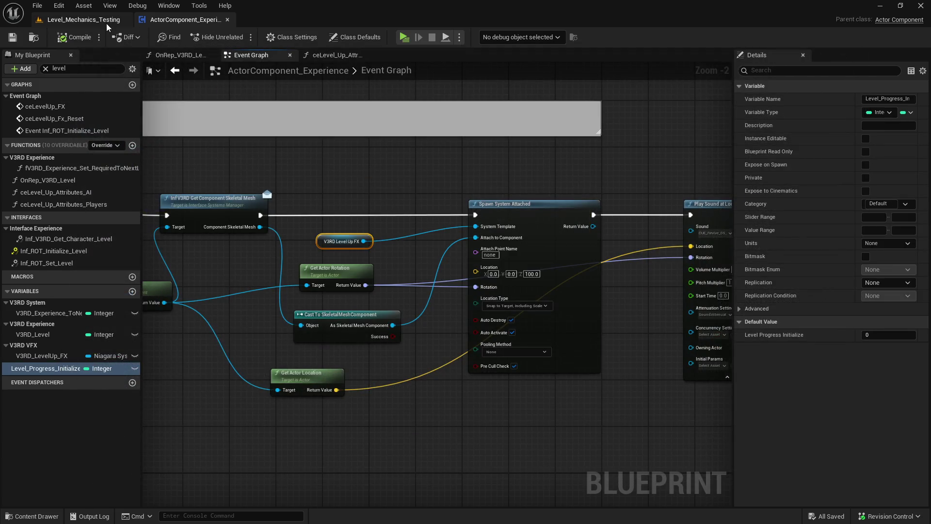
{"action": "left_click", "coordinate": [84, 19]}
{"action": "left_click", "coordinate": [240, 37]}
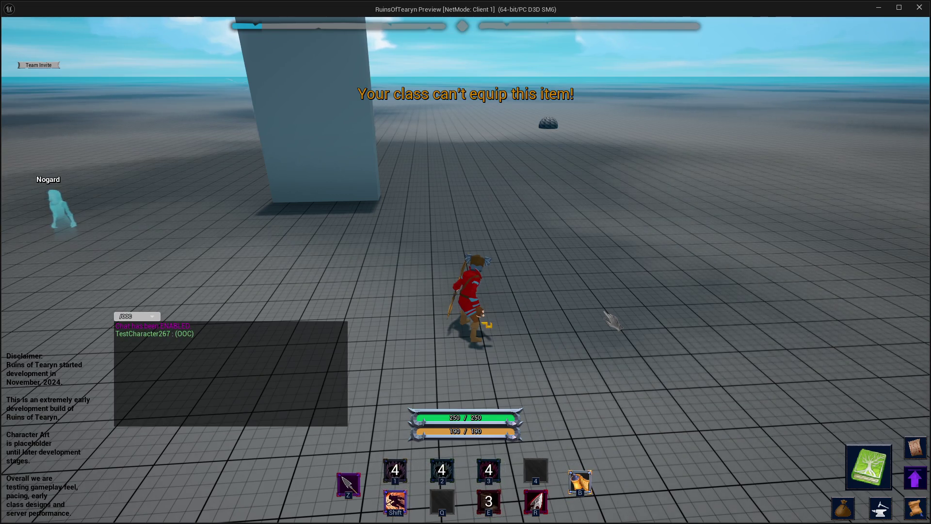
- Send '/levelup TestCharacter' in chat, move around to watch the burst, then stop playing
{"action": "key", "text": "Return"}
{"action": "type", "text": "/levelup TestCharacter267"}
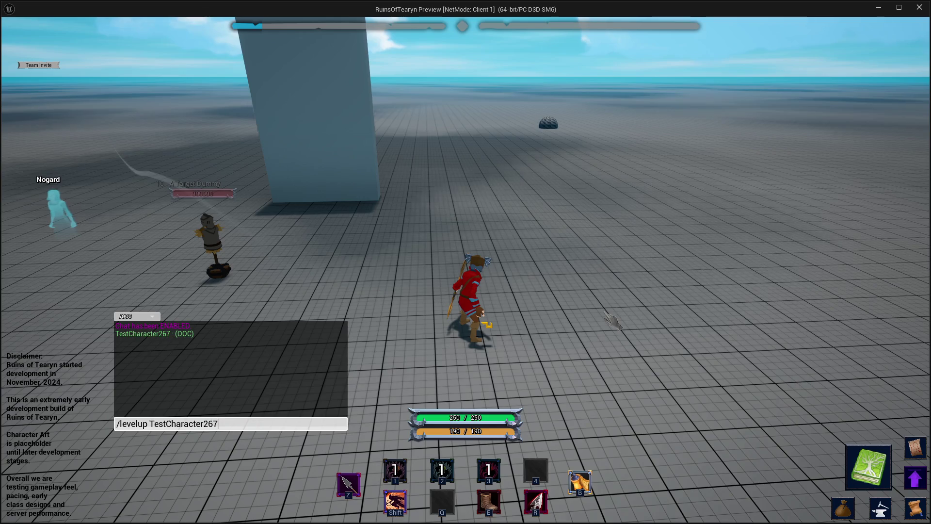
{"action": "key", "text": "Return"}
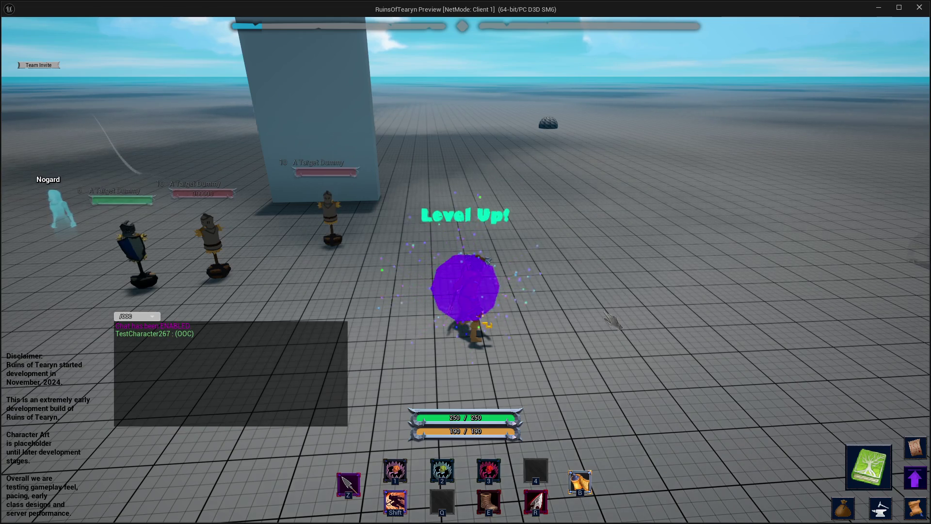
{"action": "key", "text": "d"}
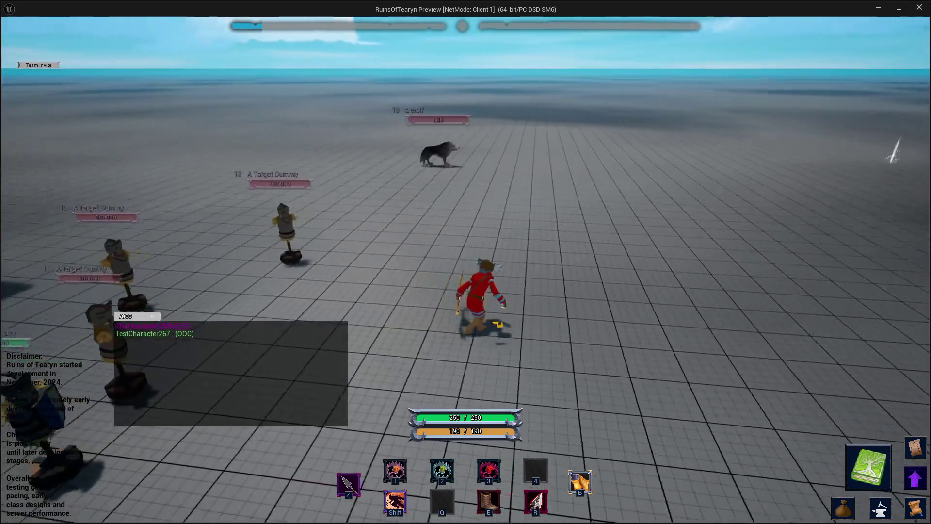
{"action": "key", "text": "d"}
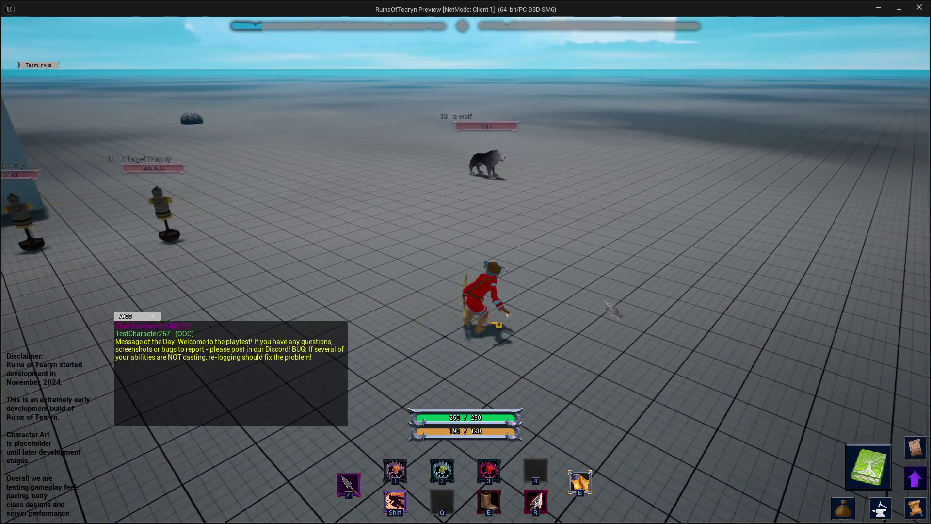
{"action": "key", "text": "a"}
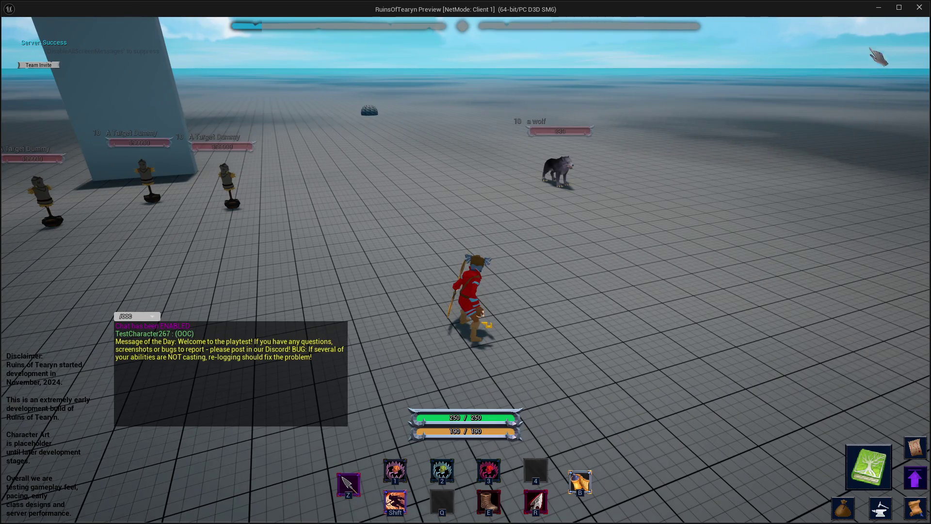
{"action": "left_click", "coordinate": [917, 13]}
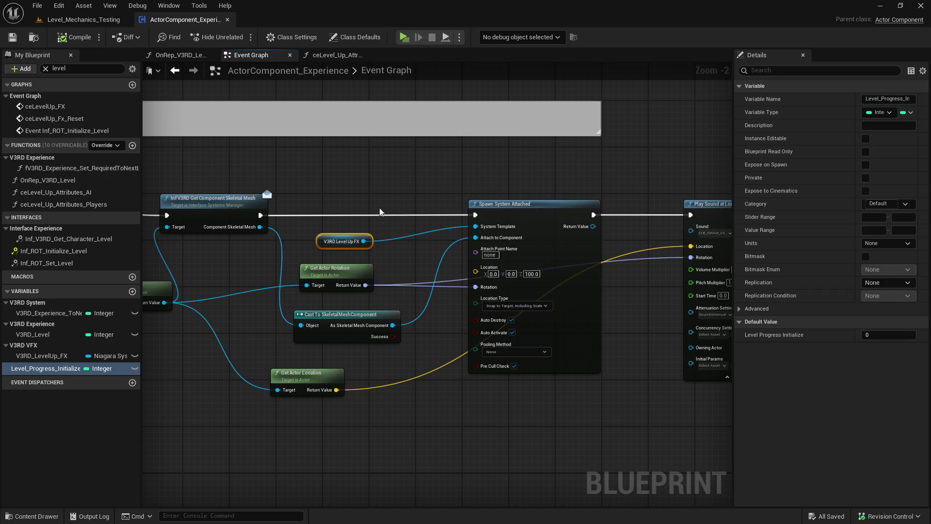
- Open NiagaraSystem_LevelUp from the V3RD Level Up FX node and re-enable Local Space
{"action": "left_click", "coordinate": [403, 241]}
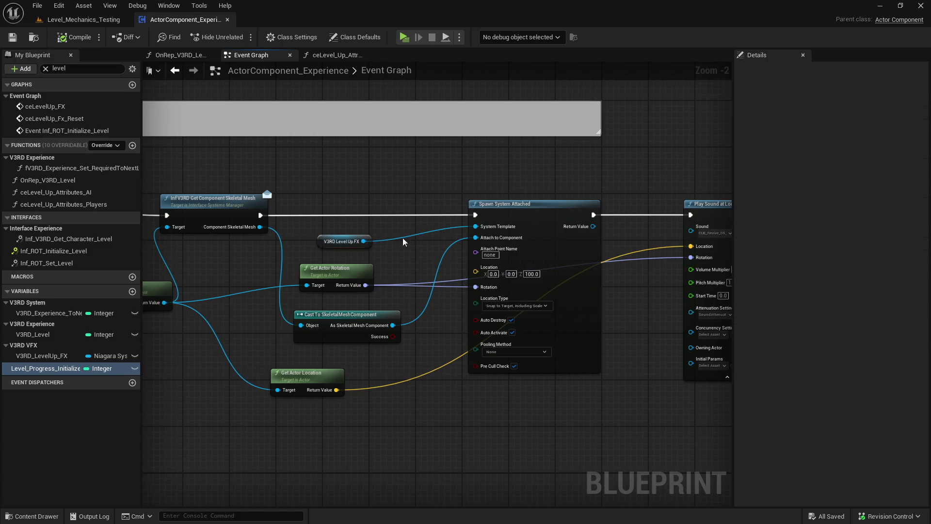
{"action": "left_click", "coordinate": [350, 242]}
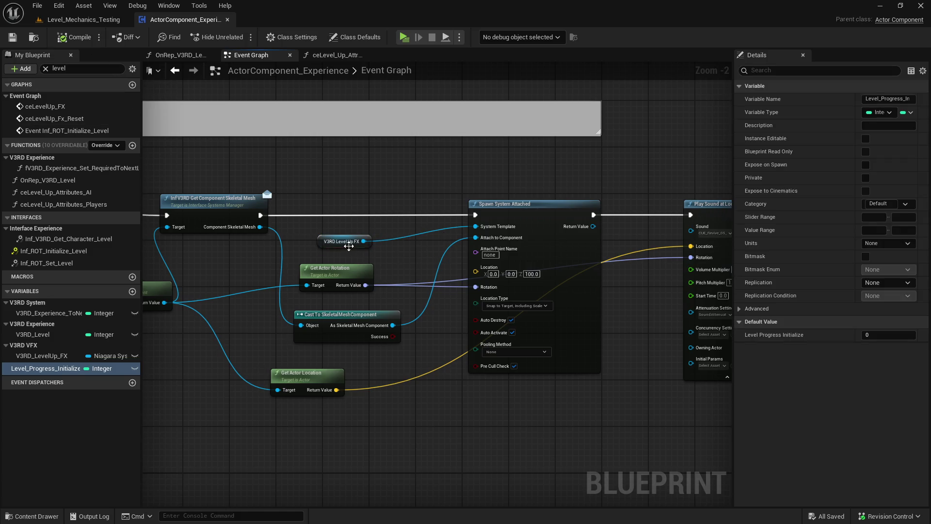
{"action": "left_click", "coordinate": [909, 284]}
{"action": "double_click", "coordinate": [340, 243]}
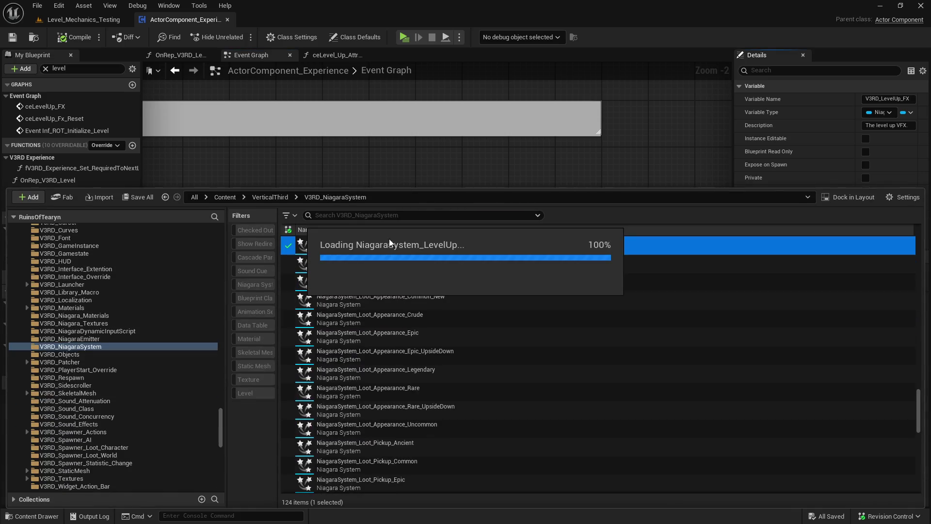
{"action": "left_click", "coordinate": [639, 175]}
{"action": "left_click", "coordinate": [760, 175]}
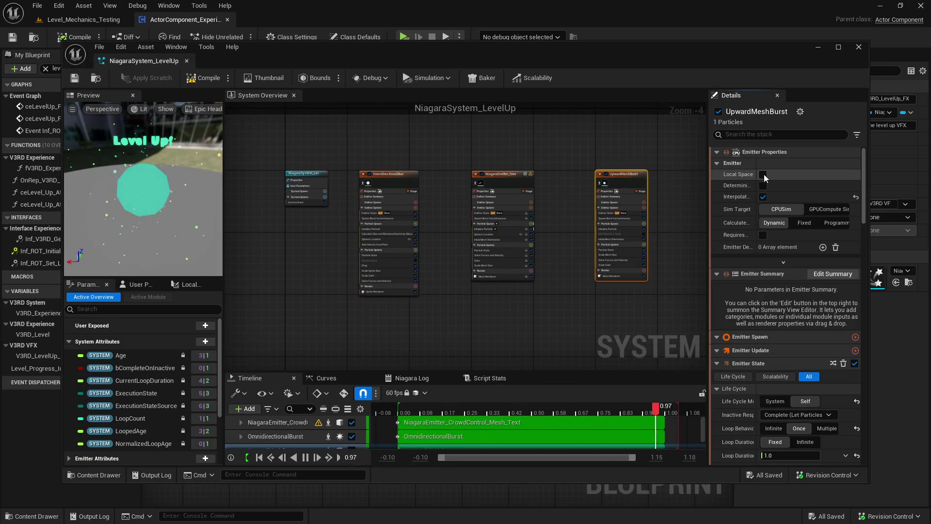
{"action": "left_click", "coordinate": [490, 188]}
{"action": "left_click", "coordinate": [760, 174]}
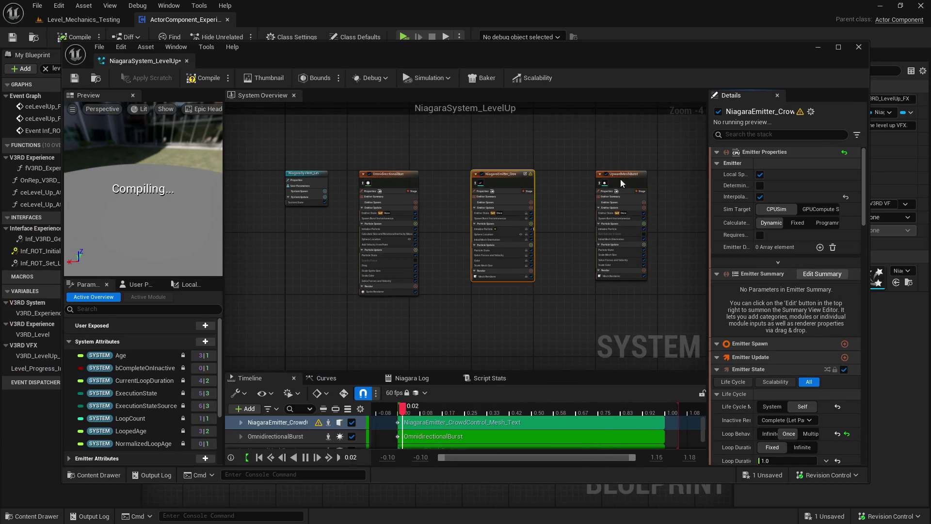
{"action": "left_click", "coordinate": [402, 188]}
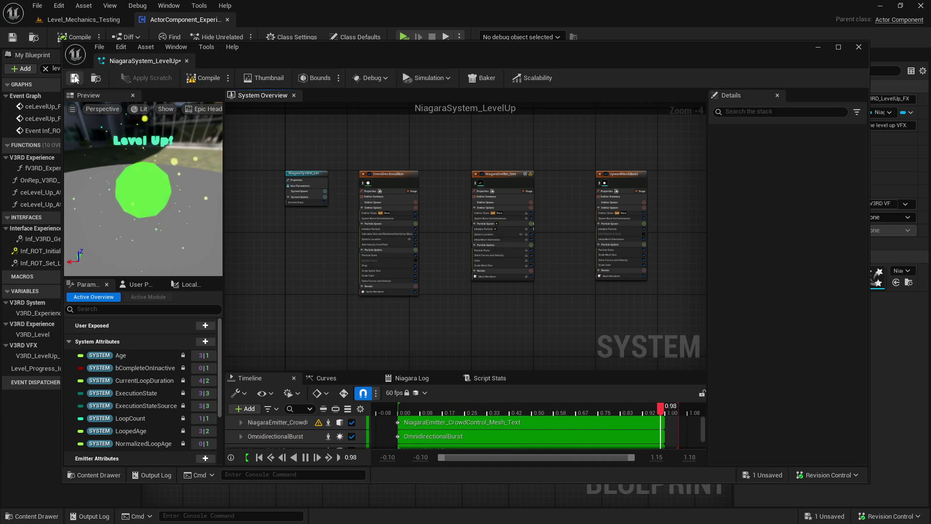
- Save the effect, dock its editor, and start a play session in the level
{"action": "left_click", "coordinate": [75, 79]}
{"action": "mouse_move", "coordinate": [155, 63]}
{"action": "left_mouse_down"}
{"action": "mouse_move", "coordinate": [303, 27]}
{"action": "mouse_move", "coordinate": [77, 24]}
{"action": "left_mouse_up"}
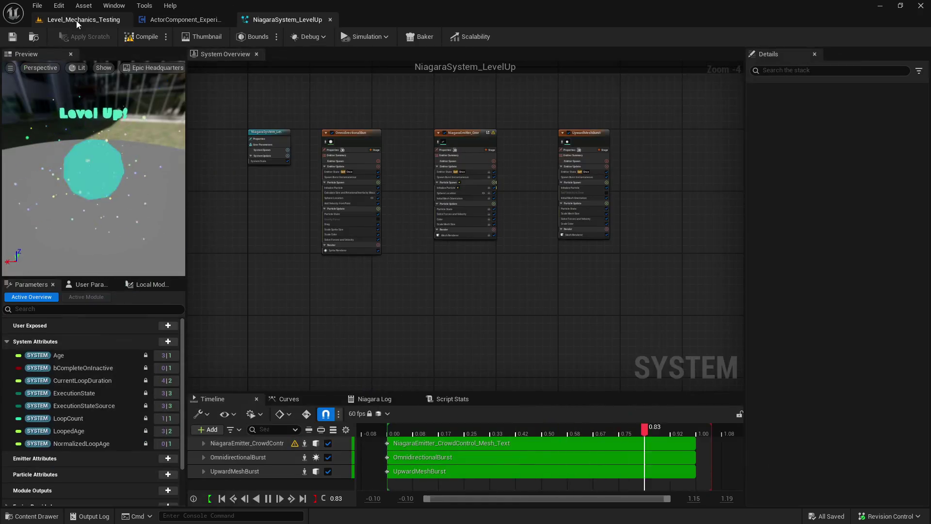
{"action": "left_click", "coordinate": [78, 24]}
{"action": "left_click", "coordinate": [258, 38]}
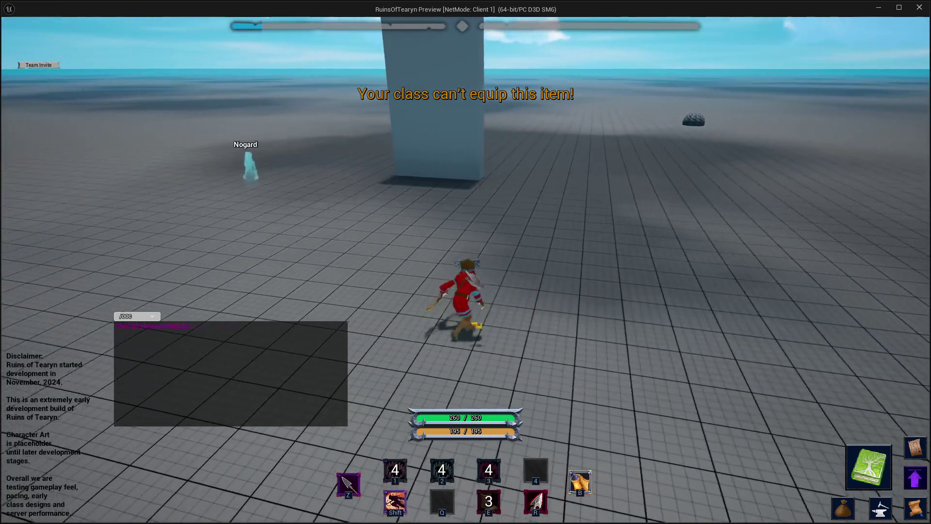
- Send '/levelup TestCharacteri2', resend the corrected recalled command, then end the play session
{"action": "key", "text": "Return"}
{"action": "type", "text": "/levelup TestCharacter"}
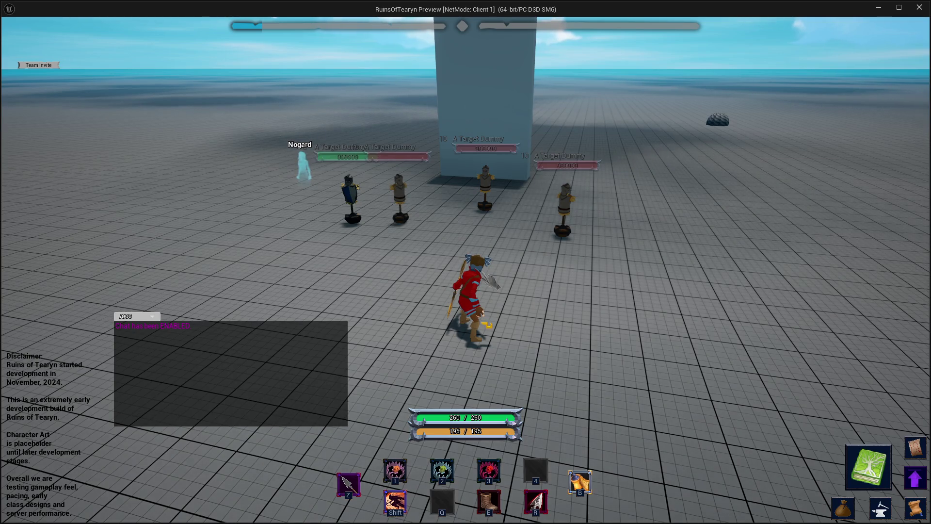
{"action": "type", "text": "i"}
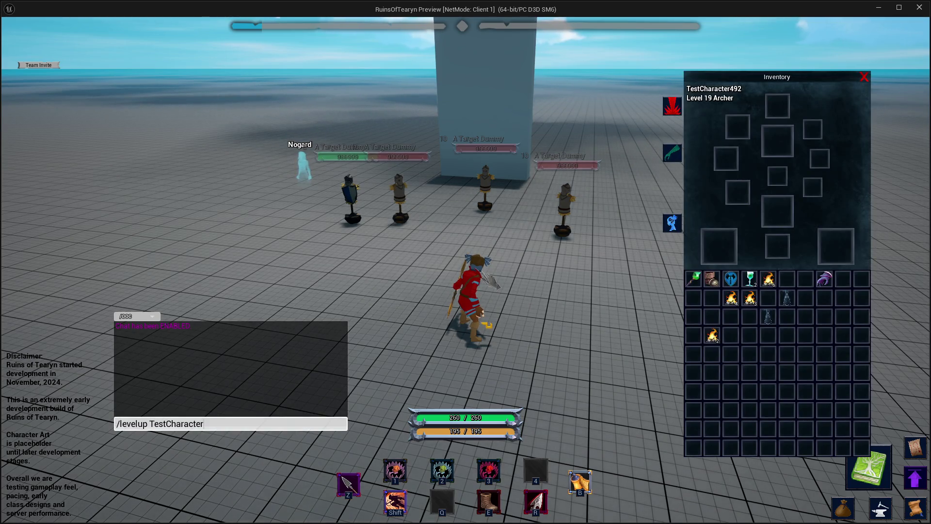
{"action": "type", "text": "2"}
{"action": "key", "text": "Return"}
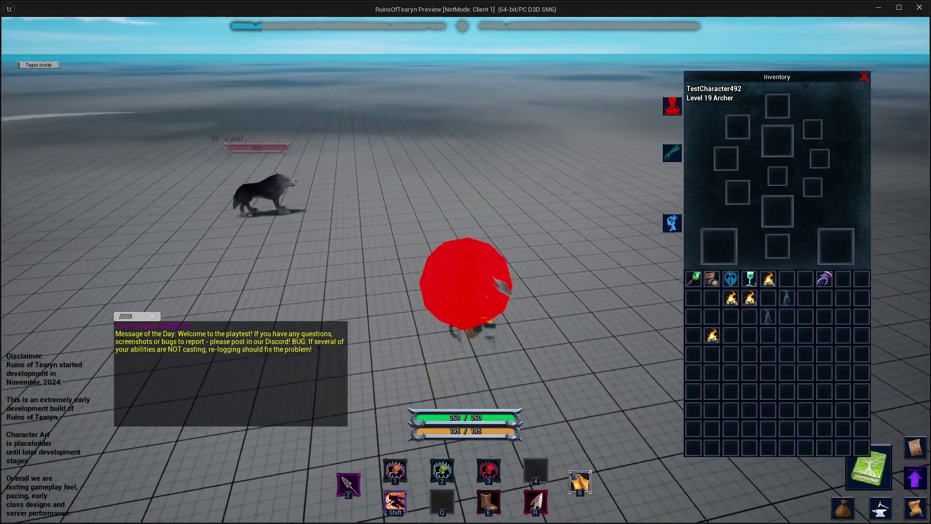
{"action": "key", "text": "Return"}
{"action": "key", "text": "Up"}
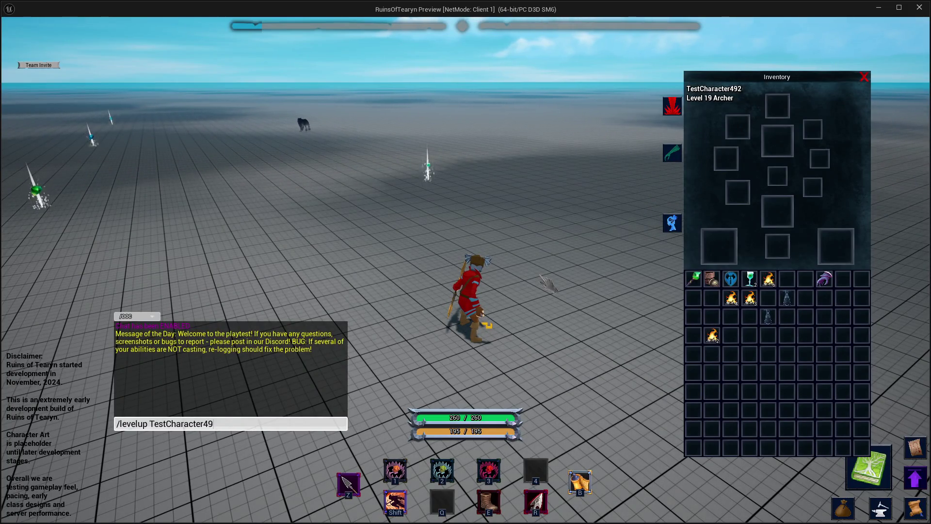
{"action": "type", "text": "2"}
{"action": "key", "text": "Return"}
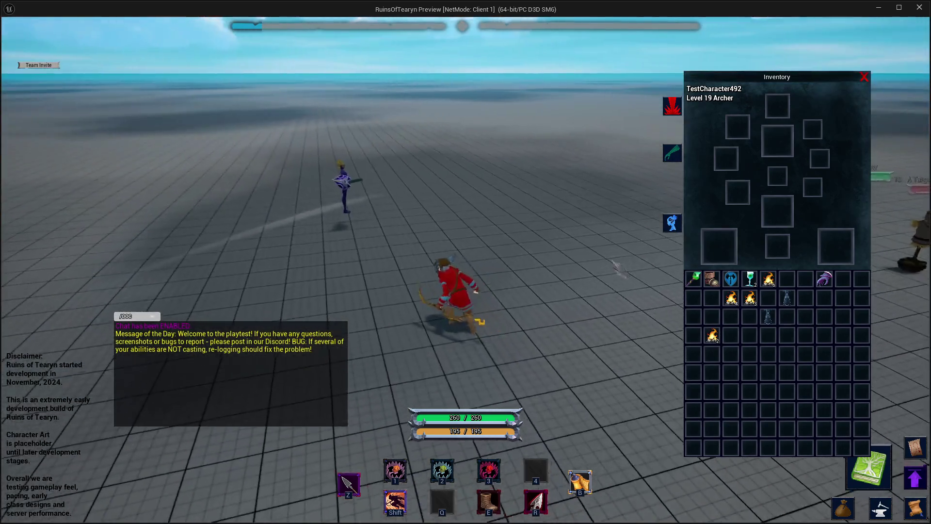
{"action": "key", "text": "Escape"}
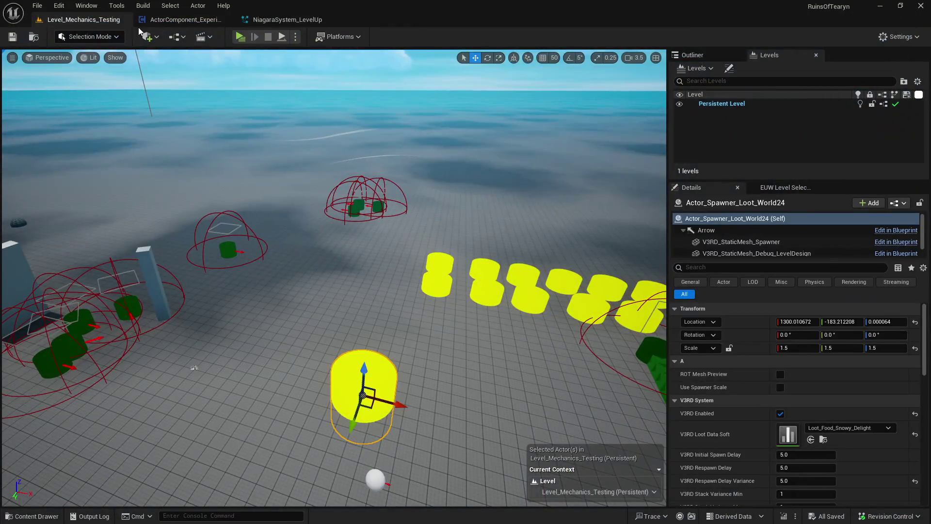
- Add 'Level up VFX attaches to the character' under Data in the #patch-notes message
{"action": "key", "text": "alt+Tab"}
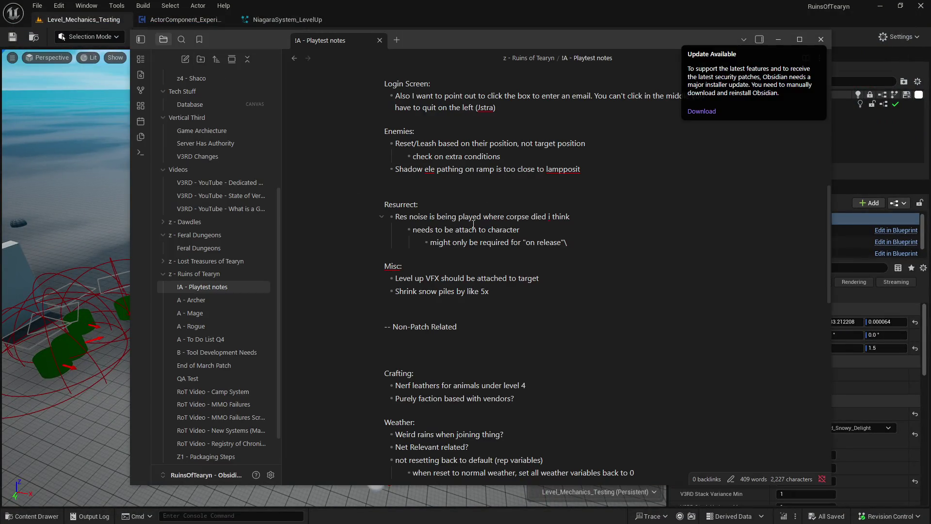
{"action": "key", "text": "alt+Tab"}
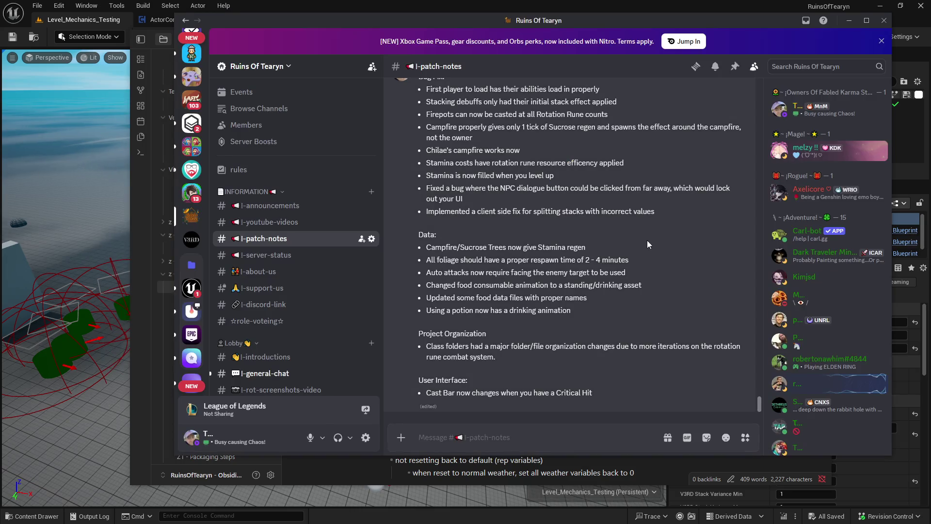
{"action": "scroll", "coordinate": [647, 244], "scroll_direction": "up", "scroll_amount": 3}
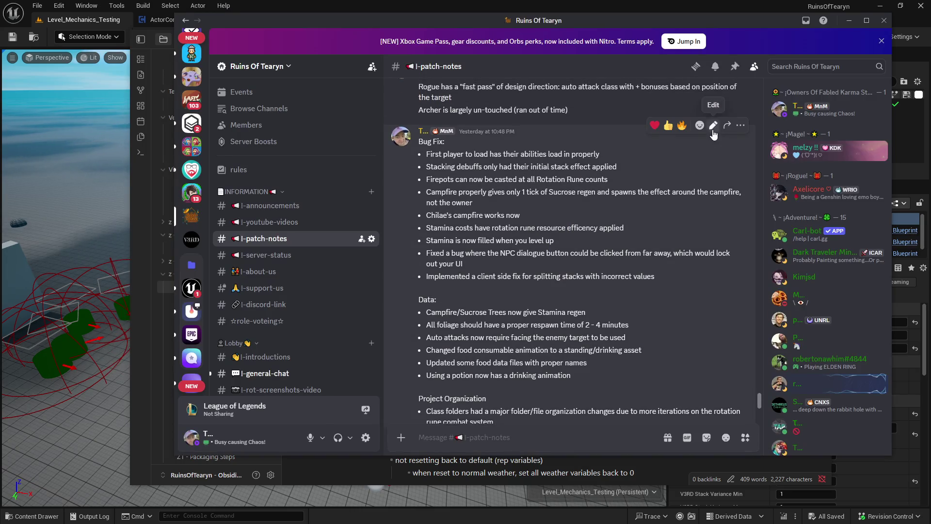
{"action": "left_click", "coordinate": [713, 127]}
{"action": "key", "text": "shift+Return"}
{"action": "type", "text": "- Level up VFX attaches to the character"}
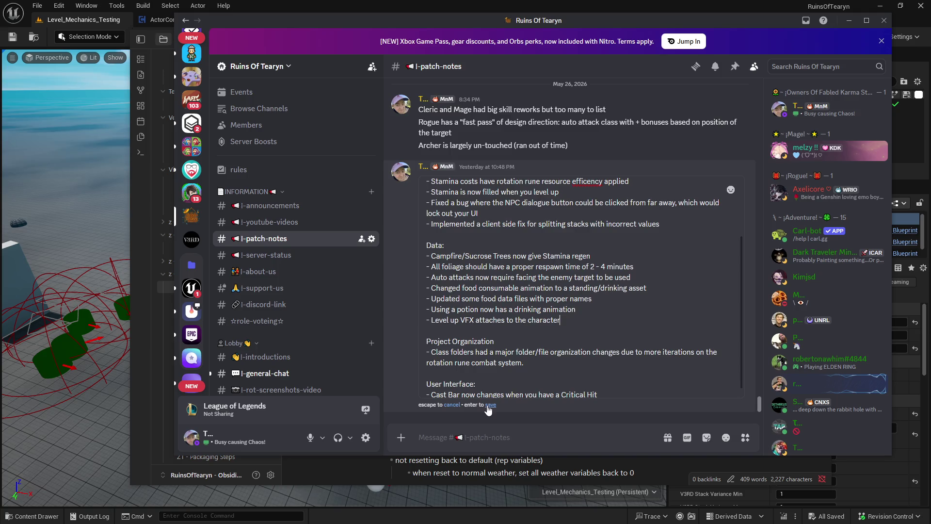
{"action": "left_click", "coordinate": [489, 407]}
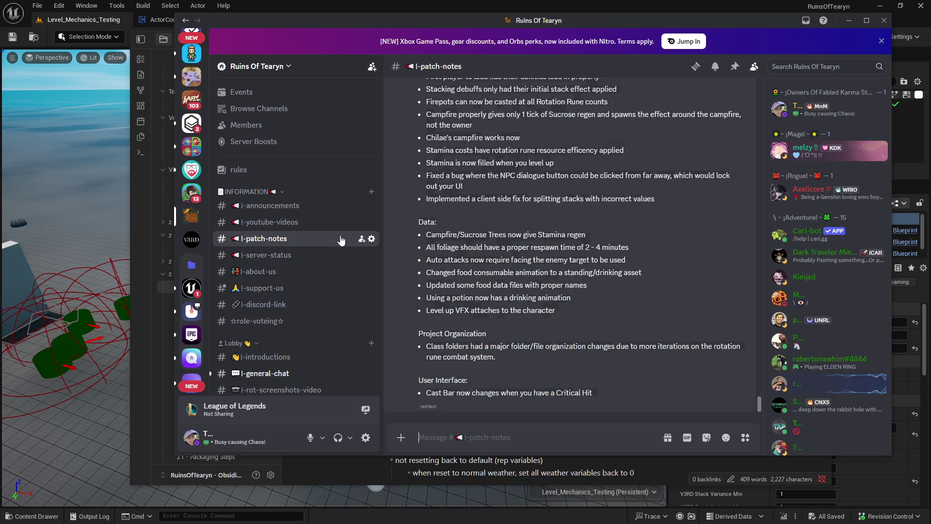
{"action": "left_click", "coordinate": [866, 21]}
- Delete the 'Level up VFX should be attached to target' bullet from Obsidian's Misc list
{"action": "left_click", "coordinate": [889, 10]}
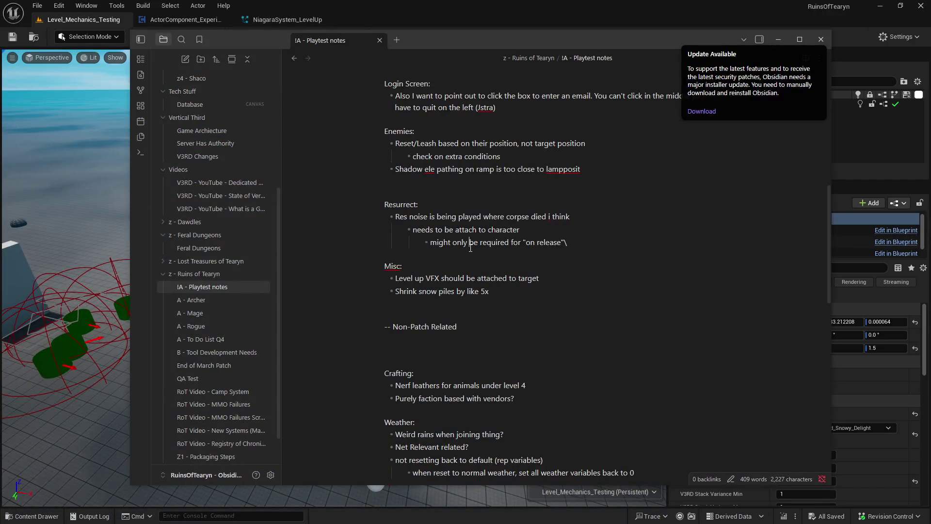
{"action": "left_click_drag", "start_coordinate": [577, 280], "coordinate": [345, 286]}
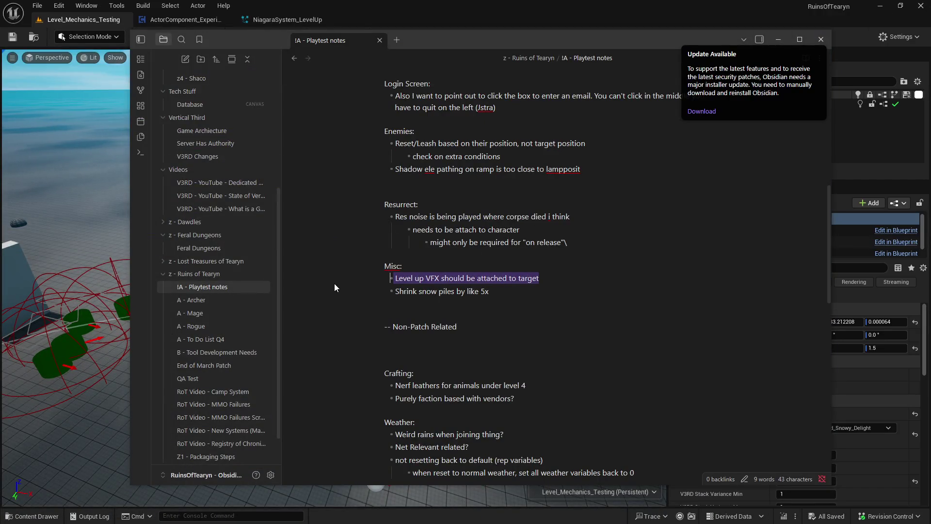
{"action": "key", "text": "BackSpace"}
{"action": "key", "text": "BackSpace"}
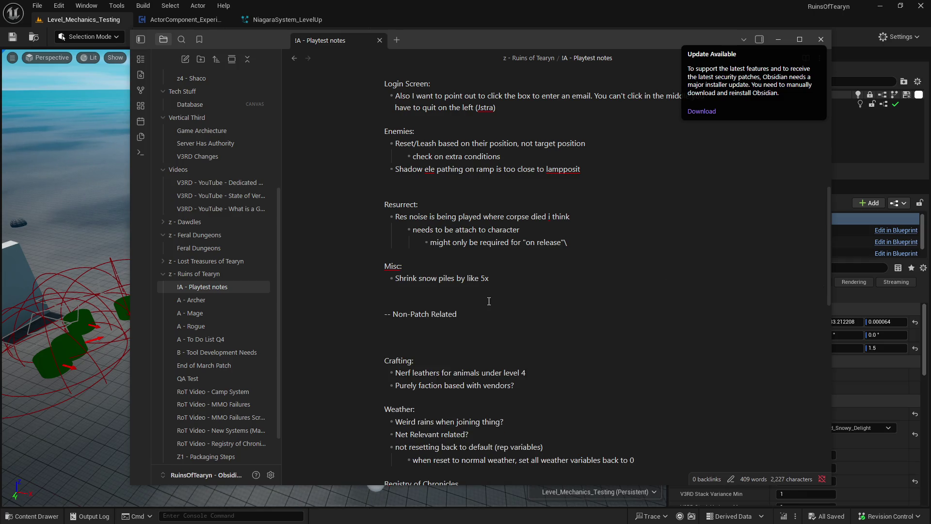
{"action": "left_click", "coordinate": [94, 48]}
{"action": "key", "text": "ctrl+space"}
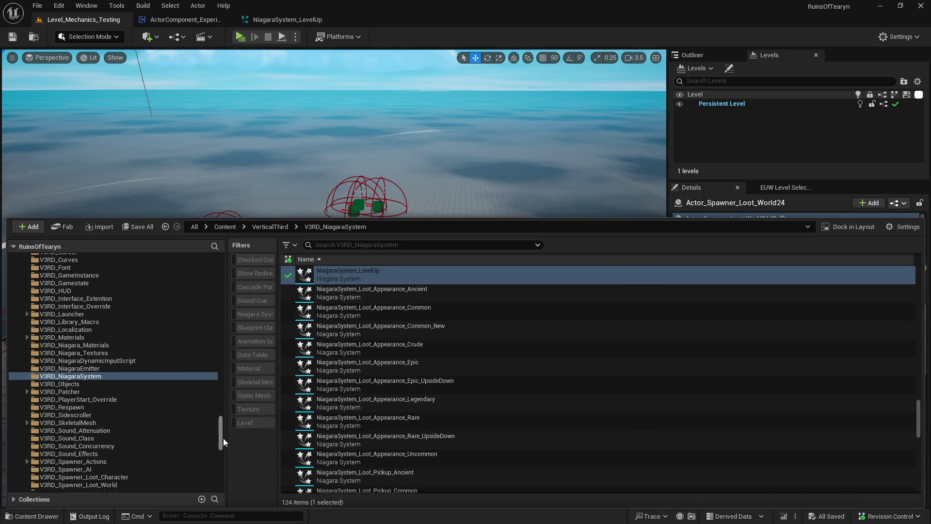
- Browse to MMO > Levels > Level_001 and load Level_001_Newbie_Yard
{"action": "mouse_move", "coordinate": [222, 438]}
{"action": "left_mouse_down"}
{"action": "mouse_move", "coordinate": [229, 333]}
{"action": "mouse_move", "coordinate": [210, 365]}
{"action": "mouse_move", "coordinate": [211, 344]}
{"action": "left_mouse_up"}
{"action": "left_click", "coordinate": [32, 38]}
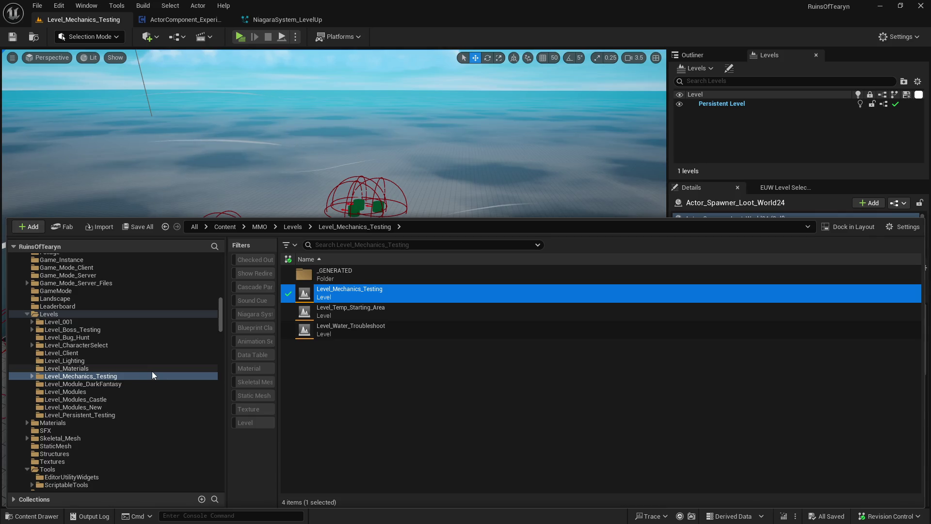
{"action": "left_click", "coordinate": [32, 322]}
{"action": "left_click", "coordinate": [58, 322]}
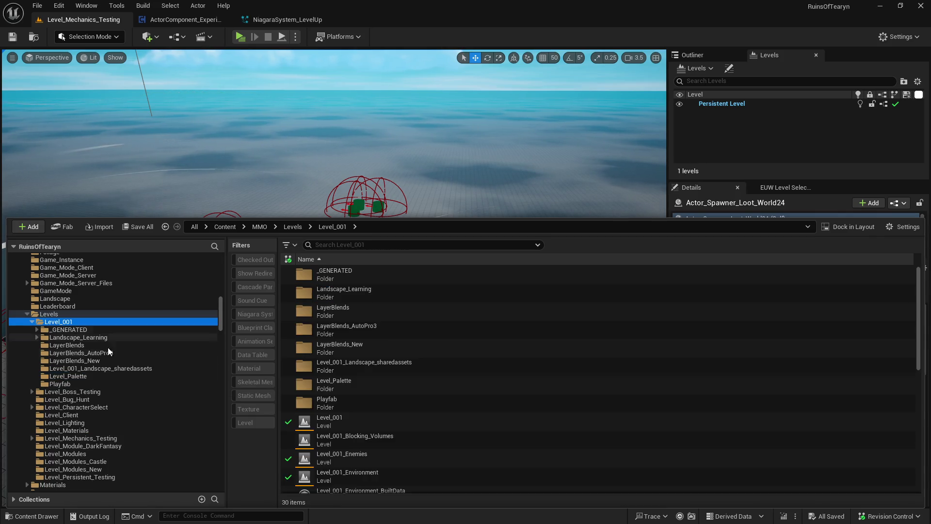
{"action": "scroll", "coordinate": [436, 412], "scroll_direction": "down", "scroll_amount": 5}
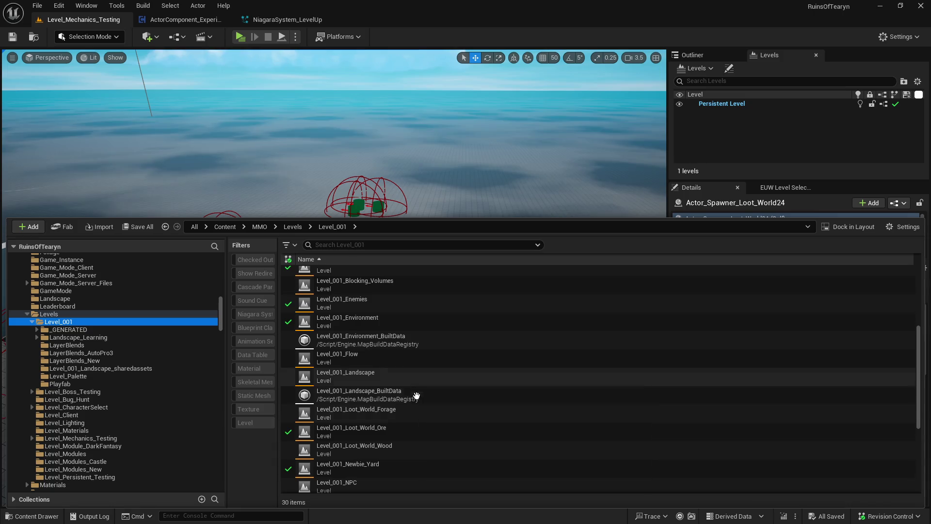
{"action": "scroll", "coordinate": [417, 412], "scroll_direction": "down", "scroll_amount": 1}
{"action": "left_click", "coordinate": [412, 433]}
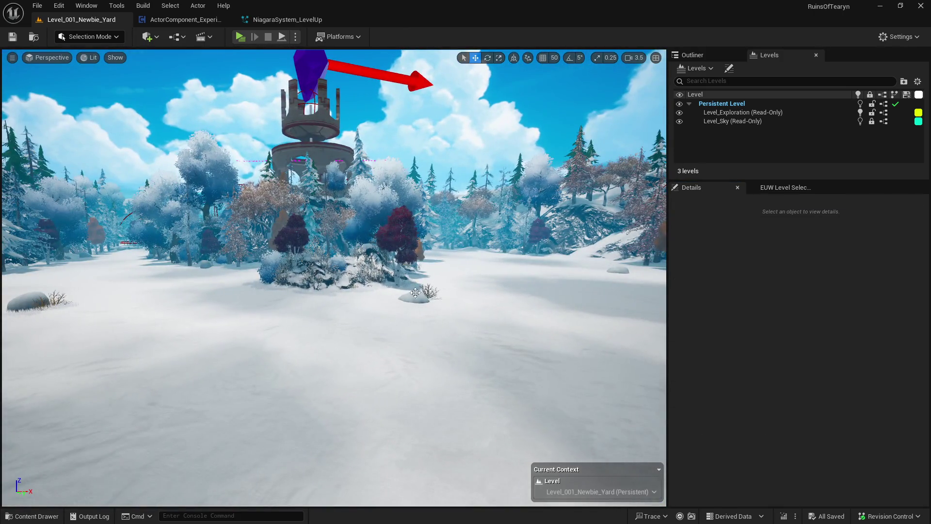
- Select the snow pile loot actor and frame the view on it
{"action": "left_click", "coordinate": [416, 292]}
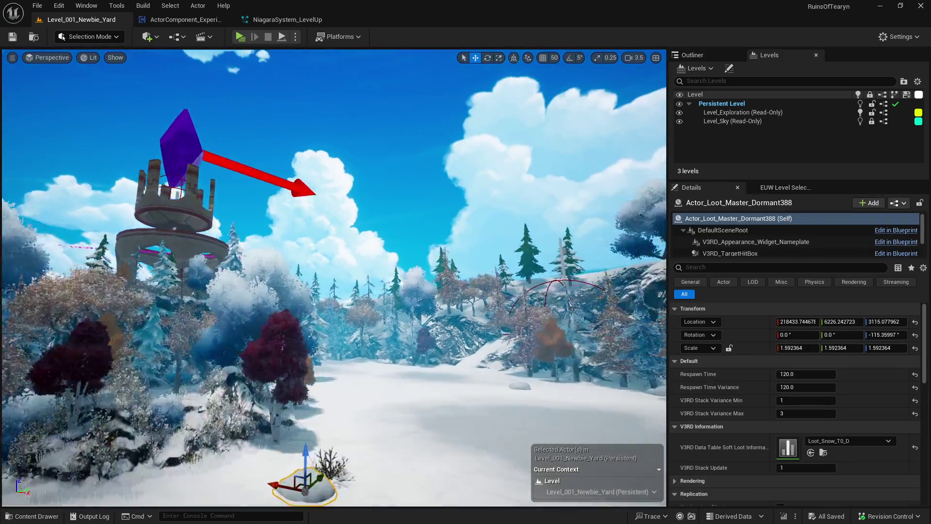
{"action": "scroll", "coordinate": [334, 277], "scroll_direction": "down", "scroll_amount": 2}
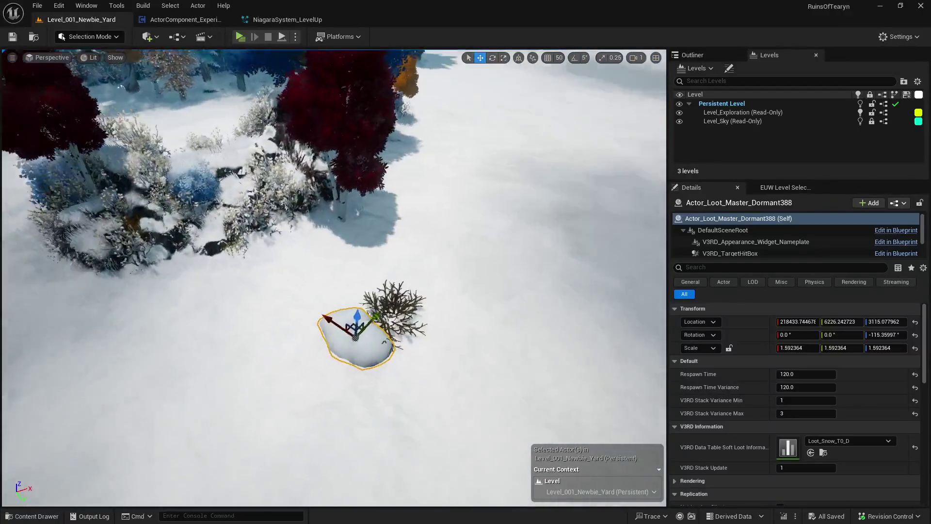
{"action": "key", "text": "f"}
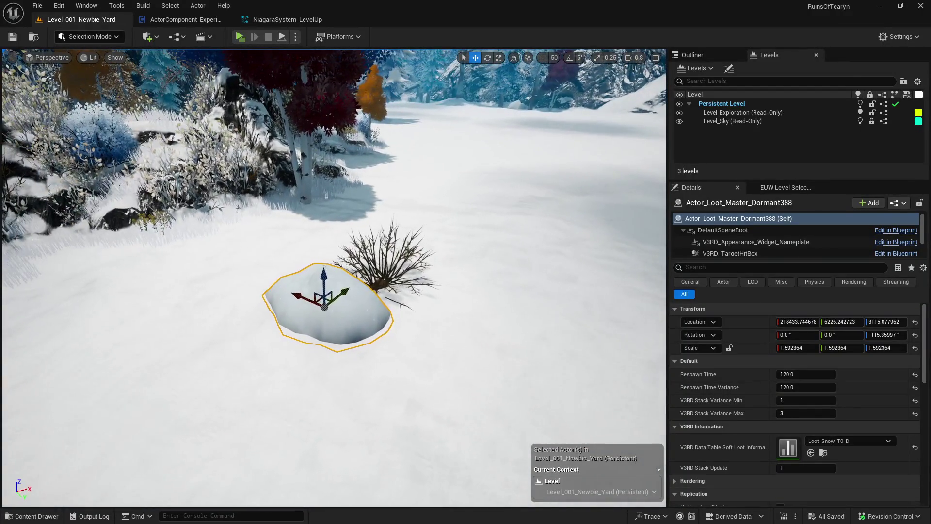
{"action": "left_click", "coordinate": [707, 57]}
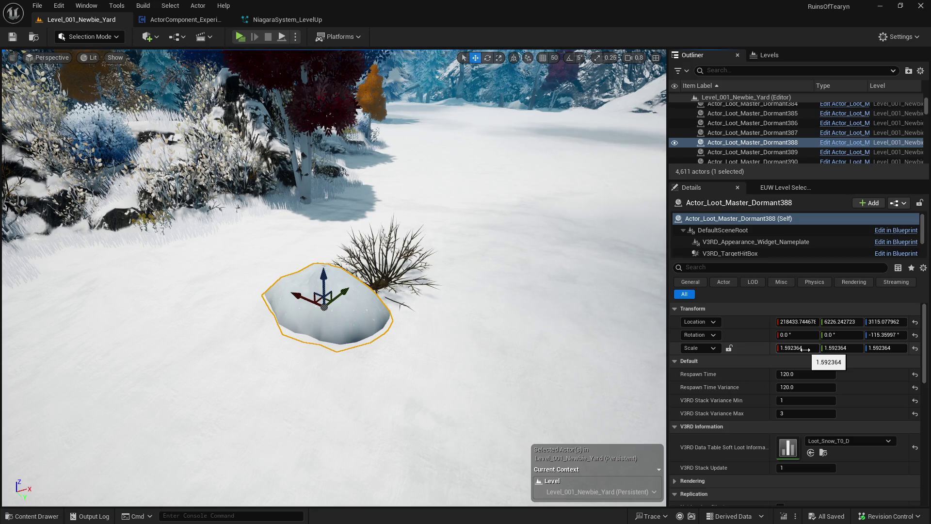
- Search 'override' across Content and drop Actor_PlayerStart_Override beside the snow pile
{"action": "key", "text": "ctrl+space"}
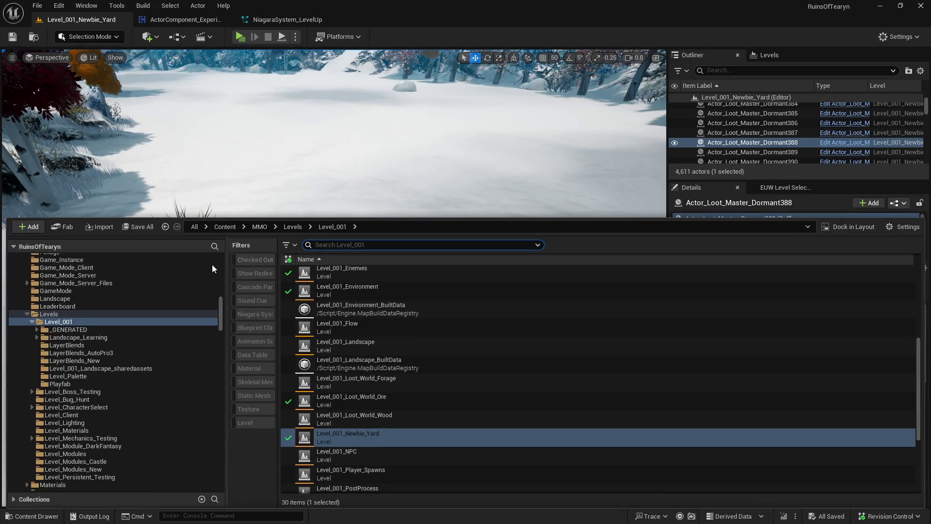
{"action": "left_click", "coordinate": [73, 322]}
{"action": "scroll", "coordinate": [135, 277], "scroll_direction": "up", "scroll_amount": 3}
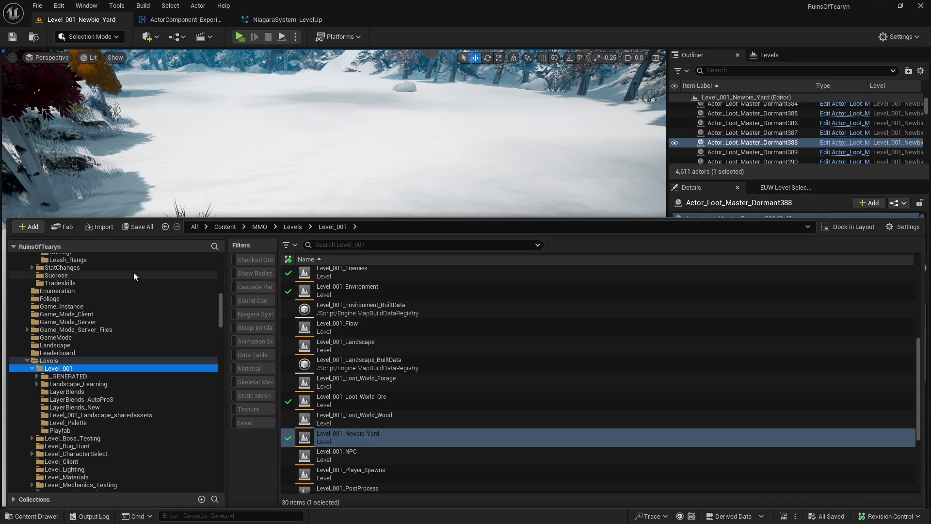
{"action": "scroll", "coordinate": [133, 272], "scroll_direction": "up", "scroll_amount": 10}
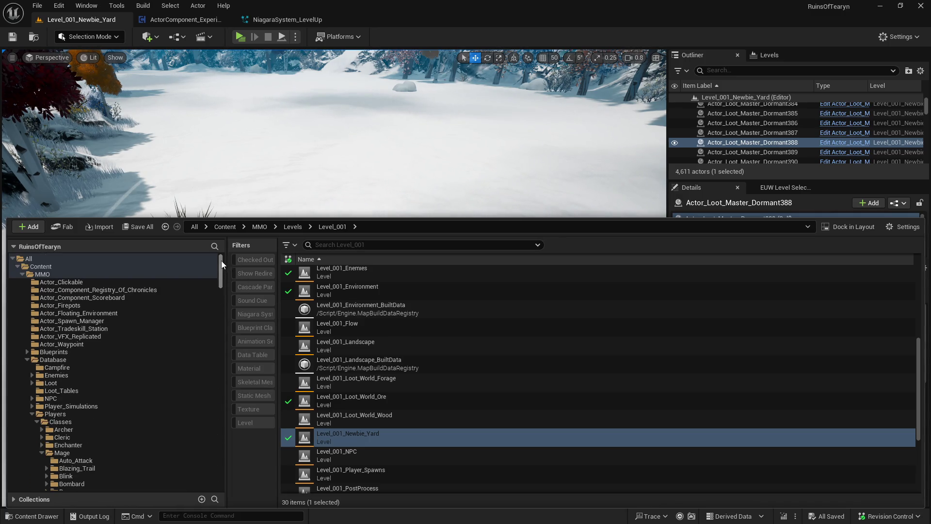
{"action": "left_click", "coordinate": [107, 273]}
{"action": "left_click", "coordinate": [368, 245]}
{"action": "type", "text": "override"}
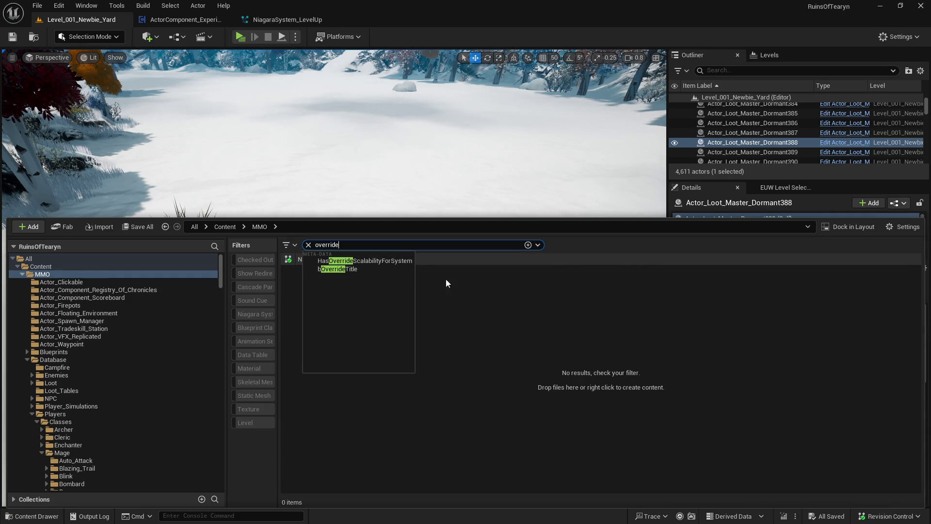
{"action": "left_click", "coordinate": [109, 267]}
{"action": "left_click_drag", "start_coordinate": [302, 270], "coordinate": [307, 249]}
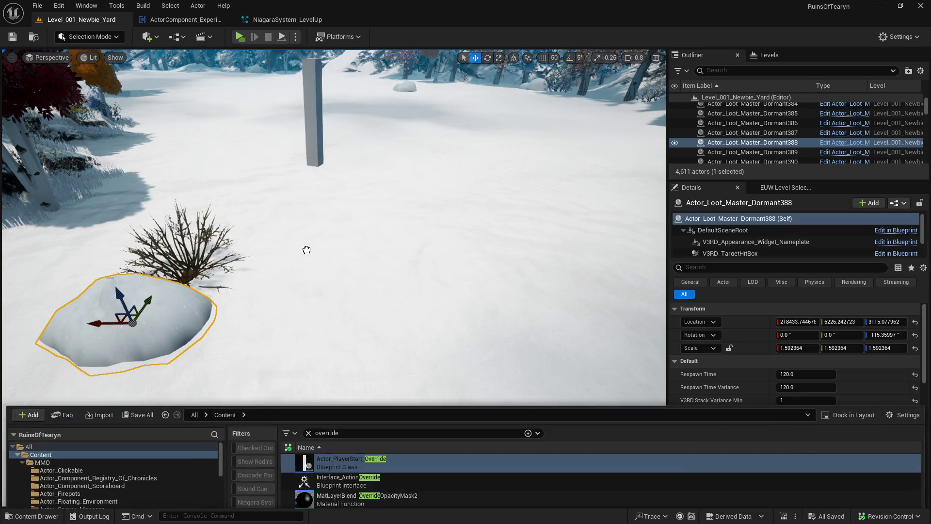
- Open World Settings, play-test the level from the new start, then close the preview
{"action": "left_click", "coordinate": [785, 187]}
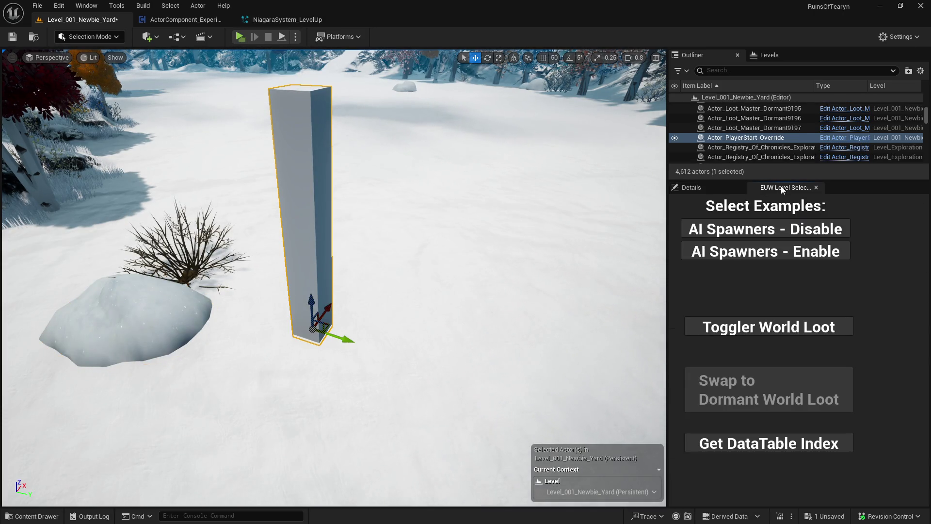
{"action": "left_click", "coordinate": [692, 187]}
{"action": "left_click", "coordinate": [112, 8]}
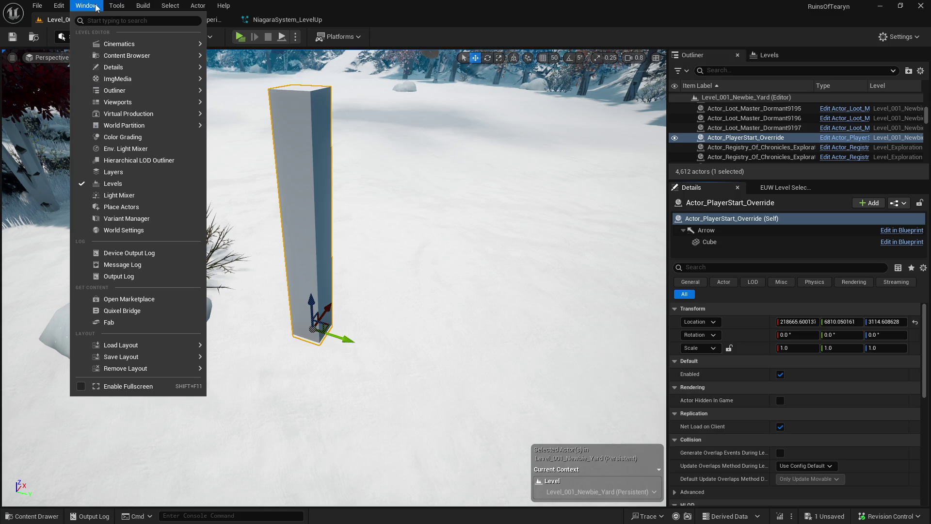
{"action": "left_click", "coordinate": [126, 226]}
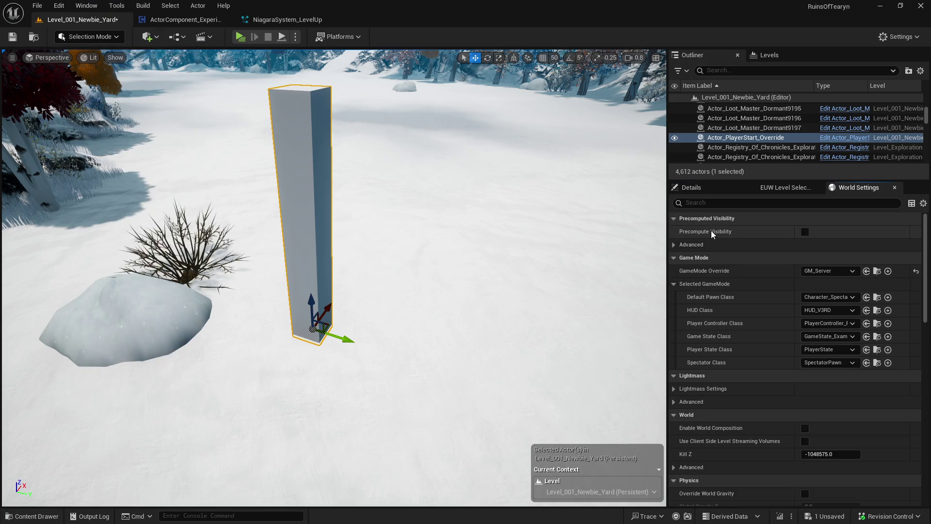
{"action": "left_click", "coordinate": [239, 37]}
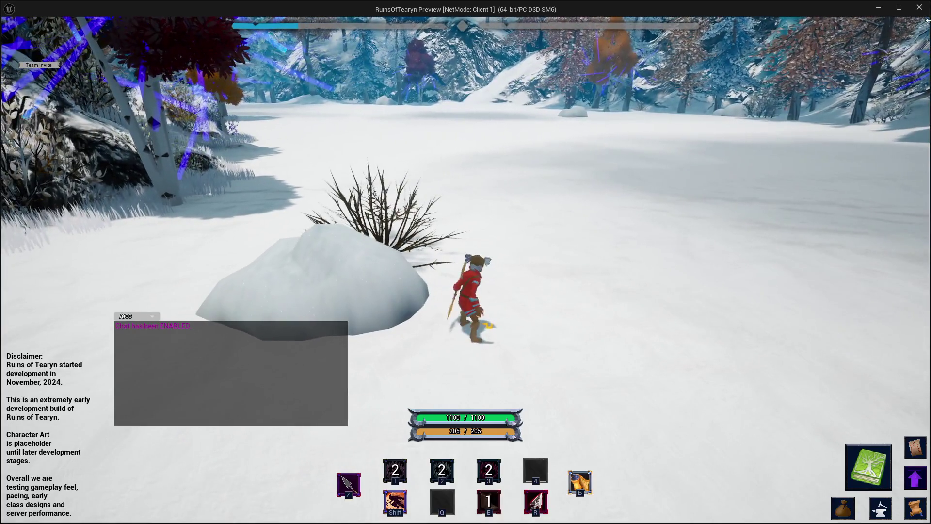
{"action": "left_click", "coordinate": [920, 7]}
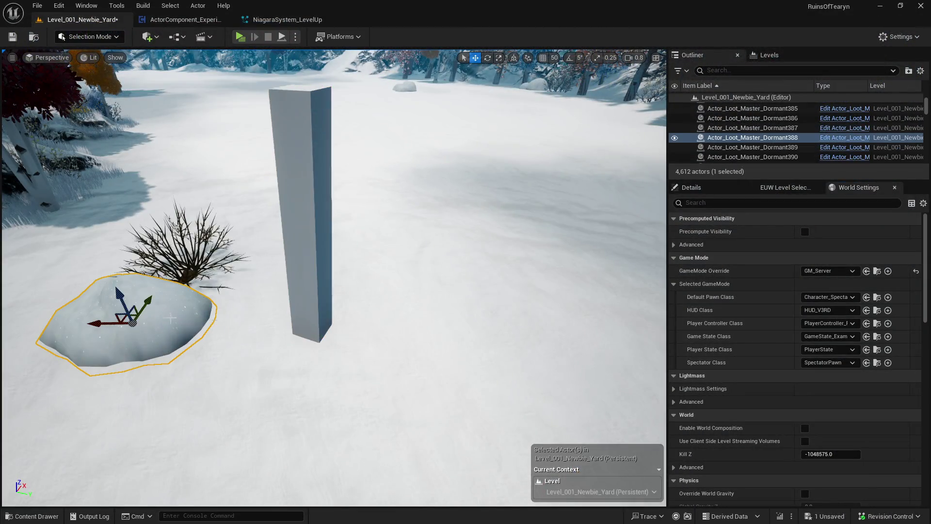
- Scale the snow pile to 0.5 on X, Y and Z, then play-test it
{"action": "left_click", "coordinate": [702, 190]}
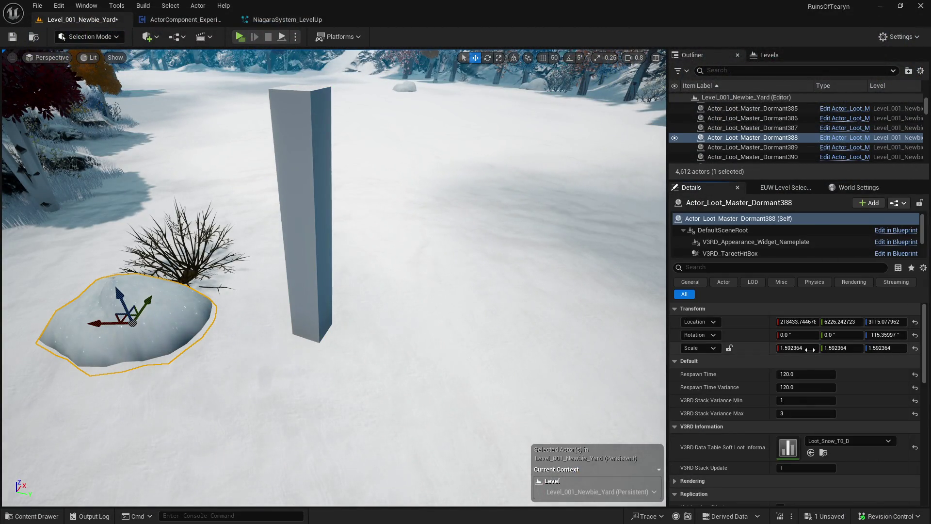
{"action": "type", "text": "5"}
{"action": "key", "text": "Tab"}
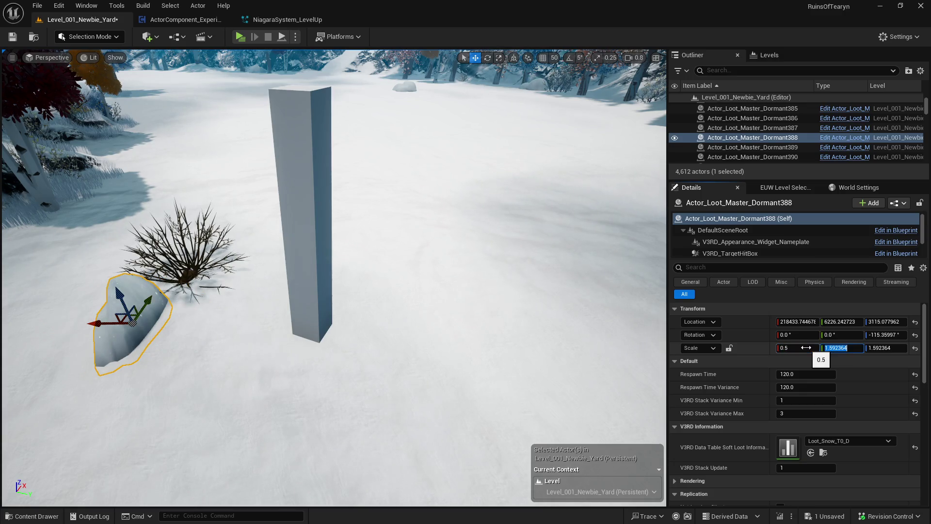
{"action": "key", "text": "Tab"}
{"action": "type", "text": ".5"}
{"action": "key", "text": "Return"}
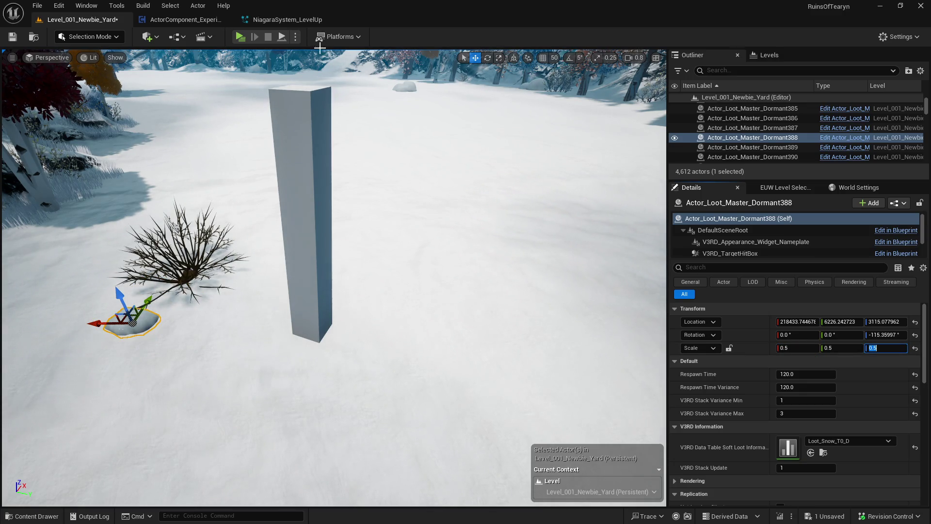
{"action": "key", "text": "alt+p"}
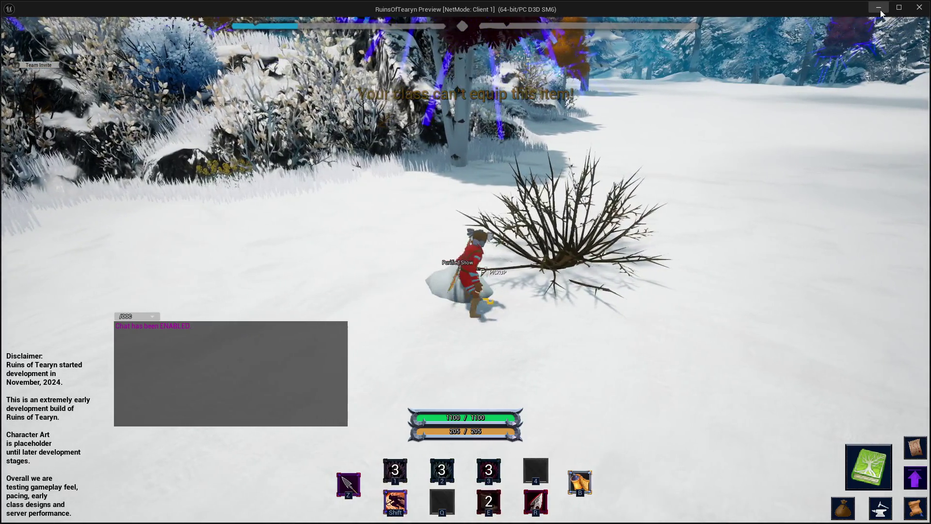
{"action": "left_click", "coordinate": [881, 11]}
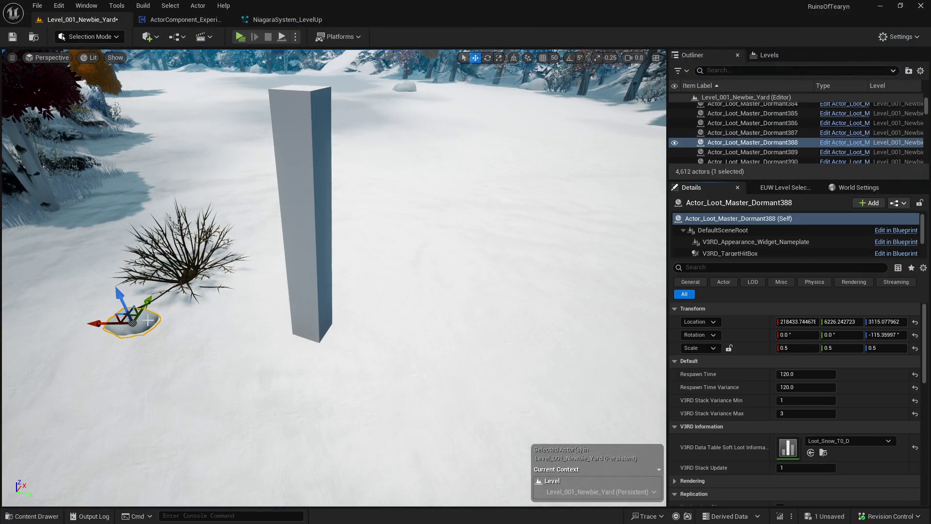
- Drag the shrunken snow pile next to the bush
{"action": "left_click_drag", "start_coordinate": [146, 308], "coordinate": [144, 293]}
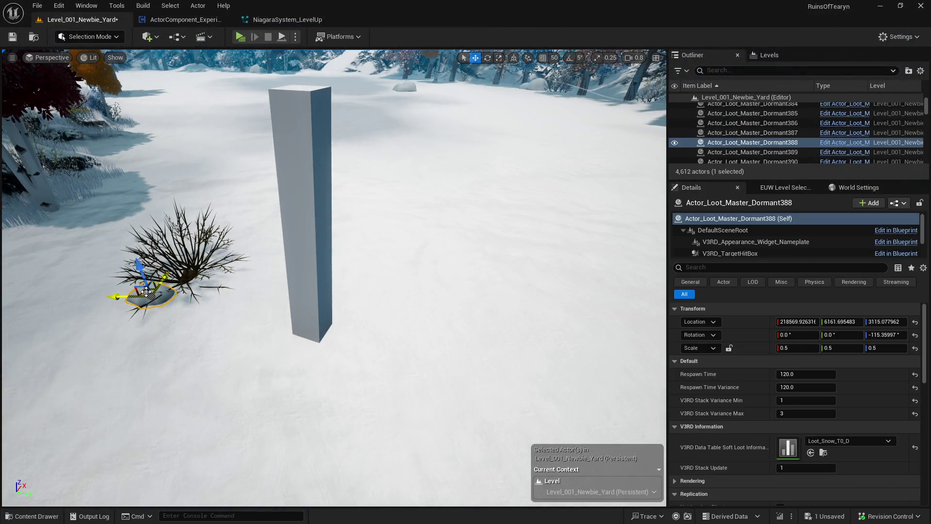
{"action": "scroll", "coordinate": [152, 292], "scroll_direction": "up", "scroll_amount": 3}
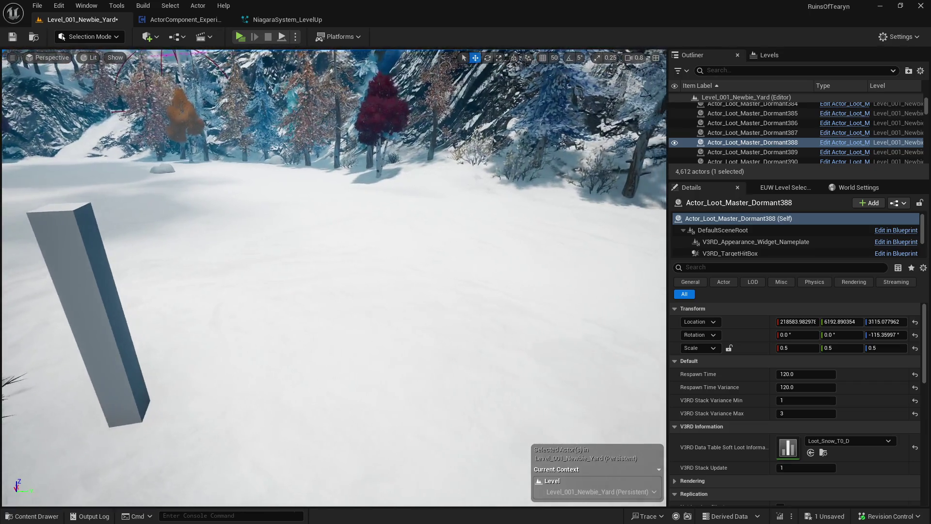
{"action": "scroll", "coordinate": [334, 278], "scroll_direction": "up", "scroll_amount": 2}
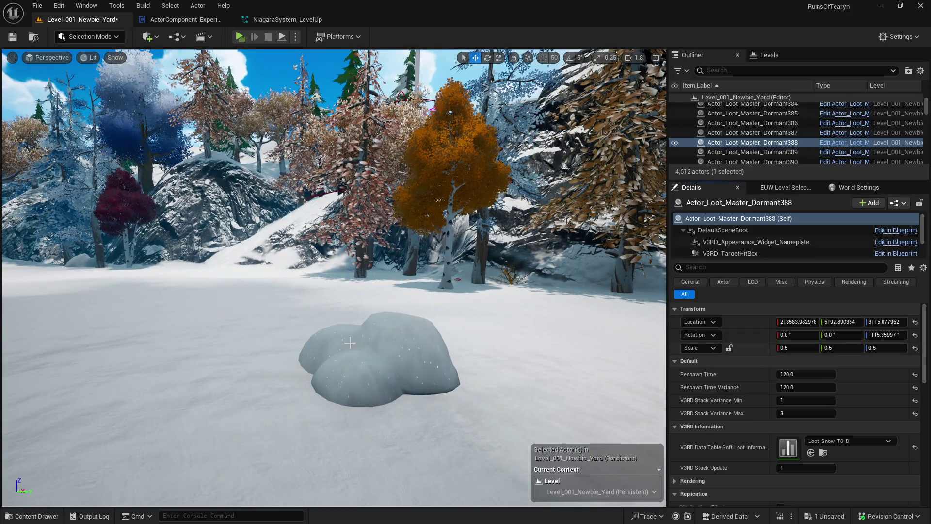
- Scale another snow pile loot mound to 0.6, 0.5 and 0.4
{"action": "left_click", "coordinate": [373, 361]}
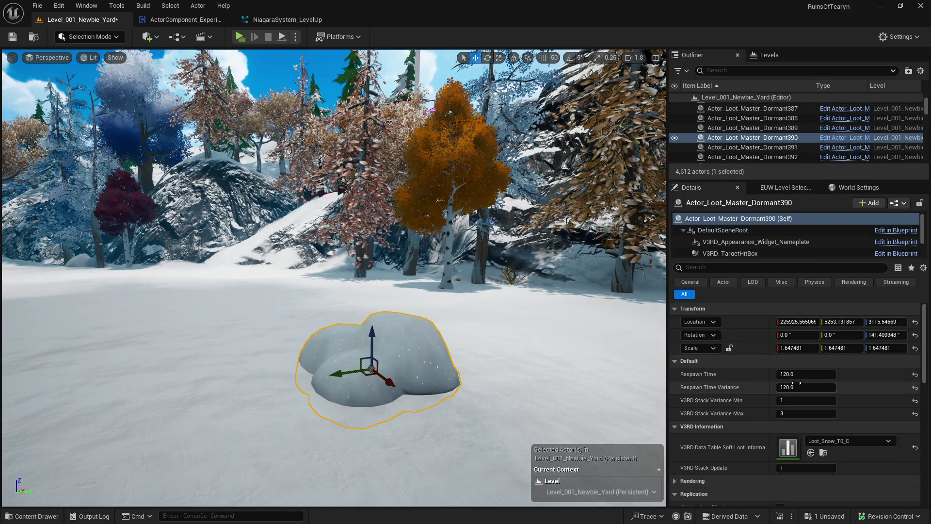
{"action": "left_click", "coordinate": [796, 347]}
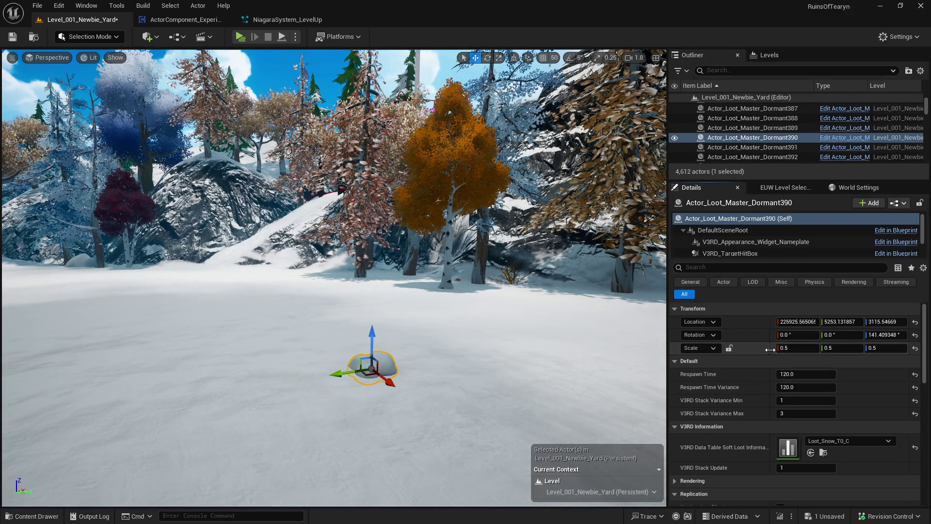
{"action": "type", "text": "0.5"}
{"action": "key", "text": "Return"}
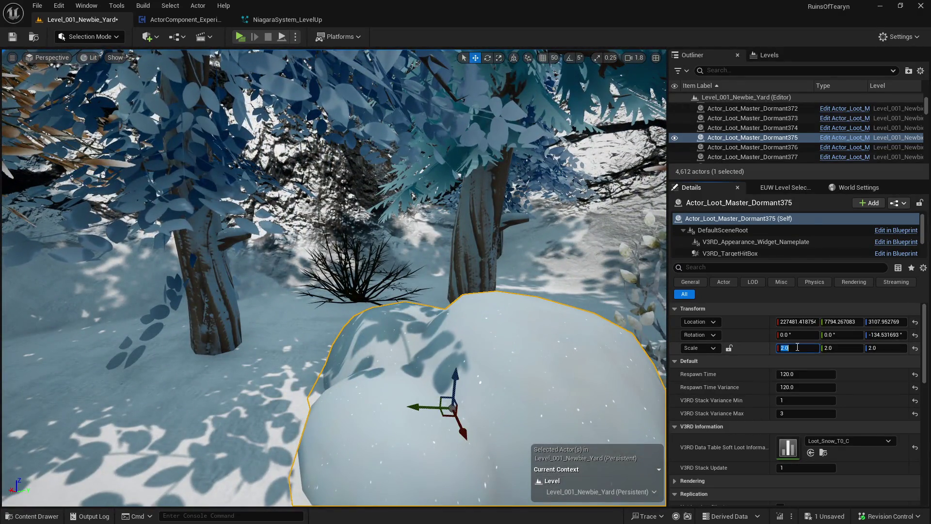
{"action": "key", "text": "Tab"}
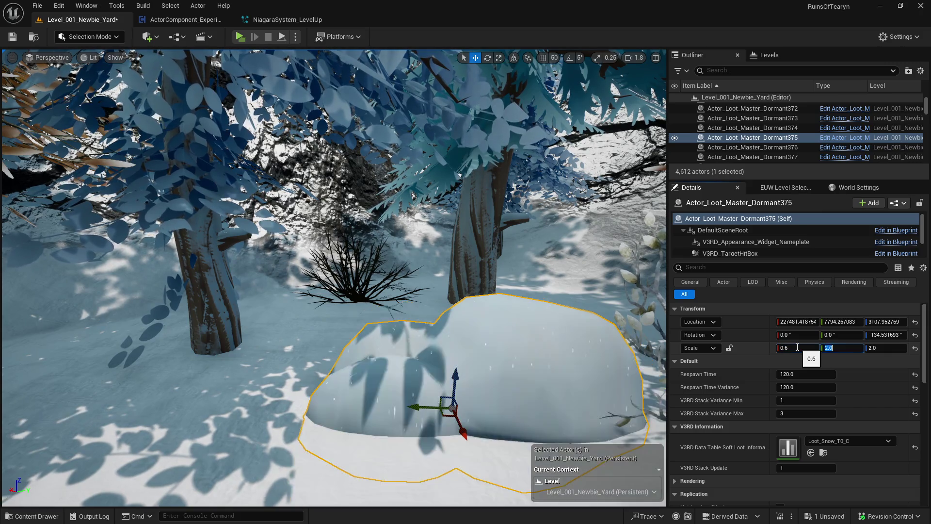
{"action": "key", "text": "Tab"}
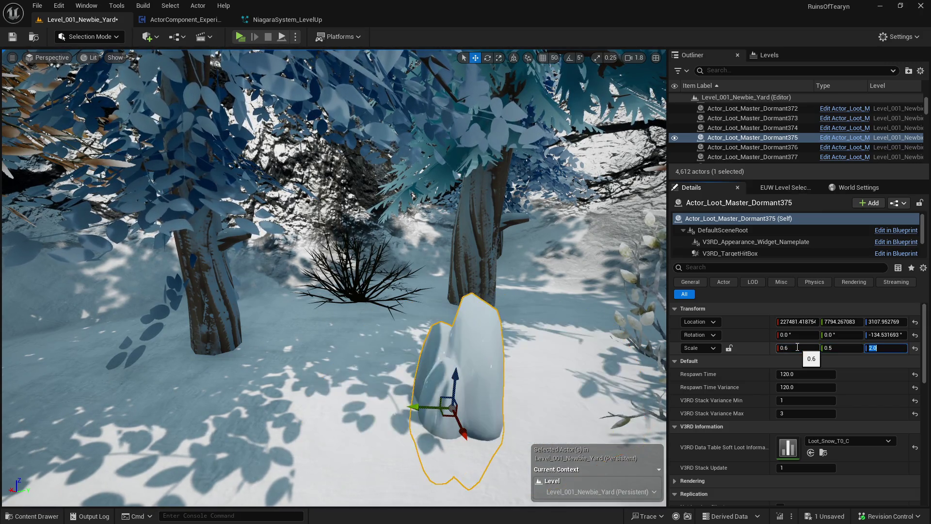
{"action": "type", "text": "0.4"}
{"action": "key", "text": "Return"}
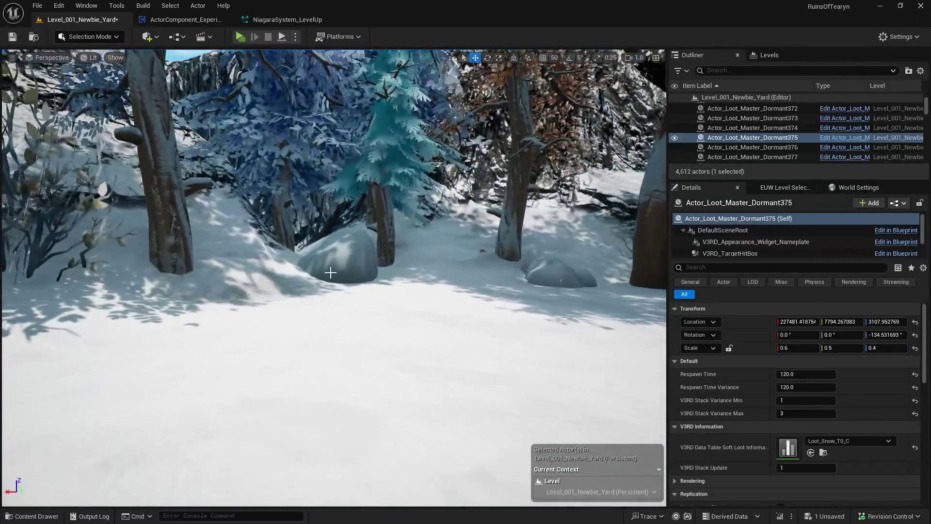
- Scale the second snow mound to 0.3, 0.4 and 0.5
{"action": "left_click", "coordinate": [330, 273]}
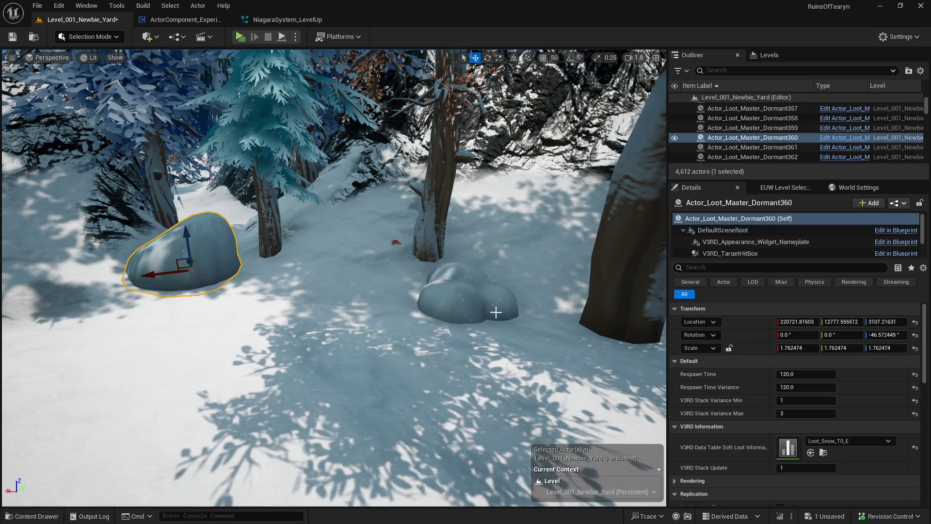
{"action": "left_click", "coordinate": [493, 306]}
{"action": "left_click", "coordinate": [798, 349]}
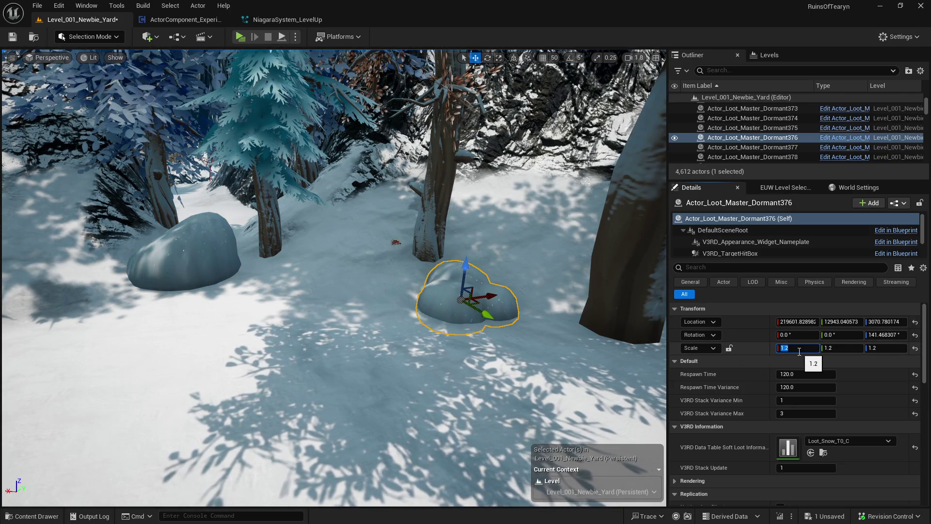
{"action": "type", "text": ".3"}
{"action": "type", "text": ".4"}
{"action": "key", "text": "Tab"}
{"action": "type", "text": "0.5"}
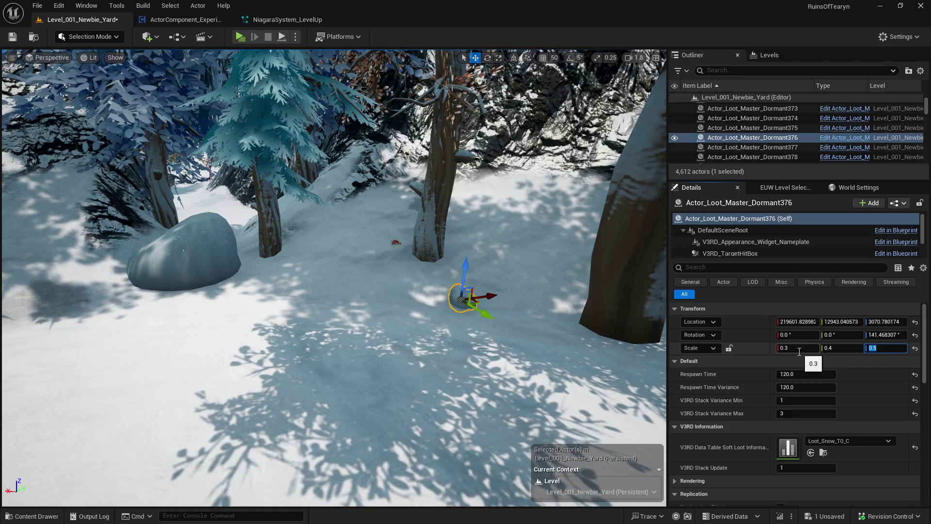
{"action": "key", "text": "Return"}
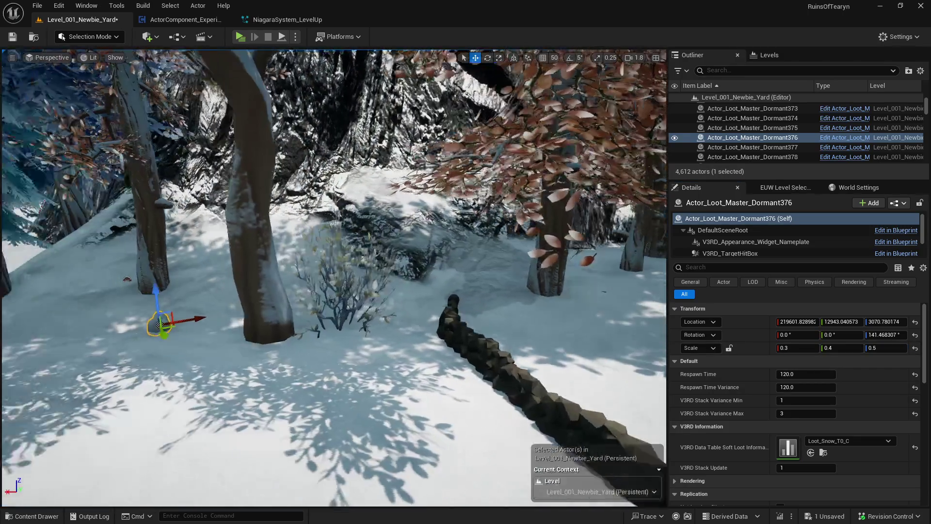
{"action": "key", "text": "w"}
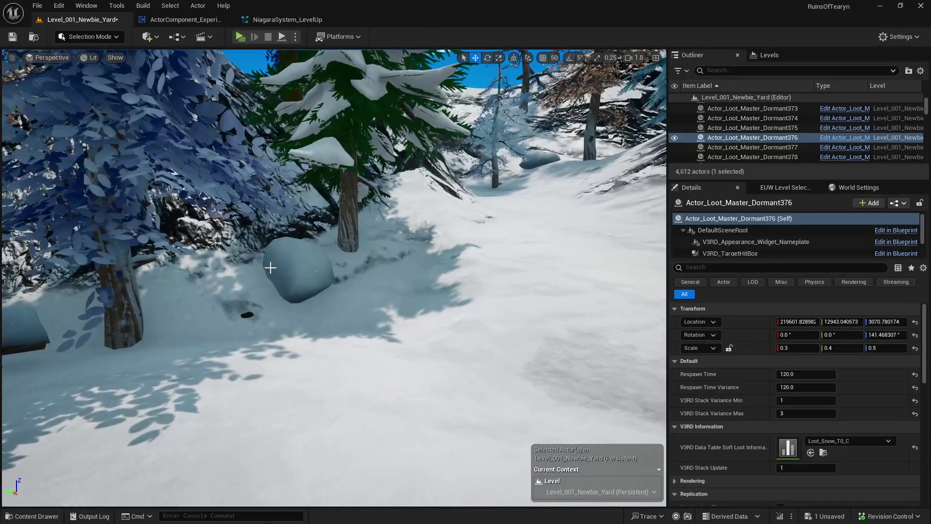
- Start shrinking another snow mound, giving it an X scale of 0.5
{"action": "left_click", "coordinate": [273, 278]}
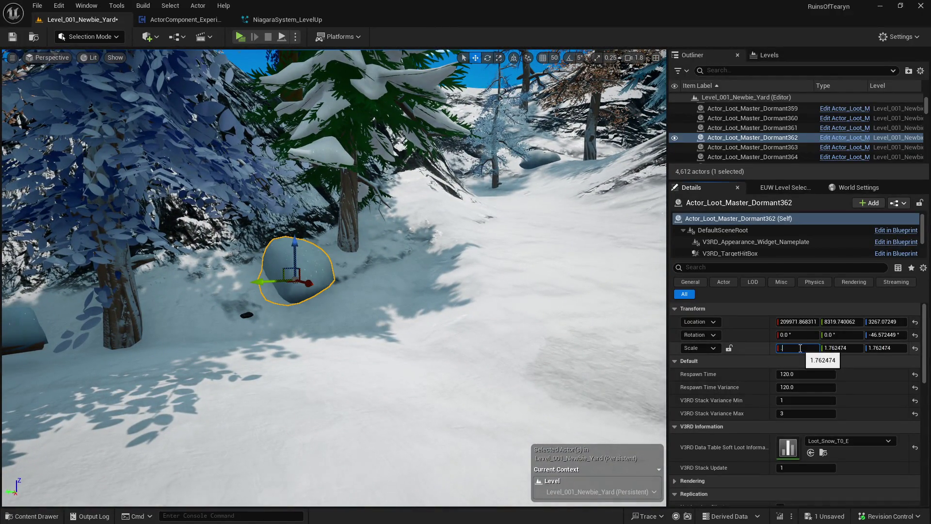
{"action": "type", "text": ".5"}
{"action": "key", "text": "Tab"}
{"action": "key", "text": "BackSpace"}
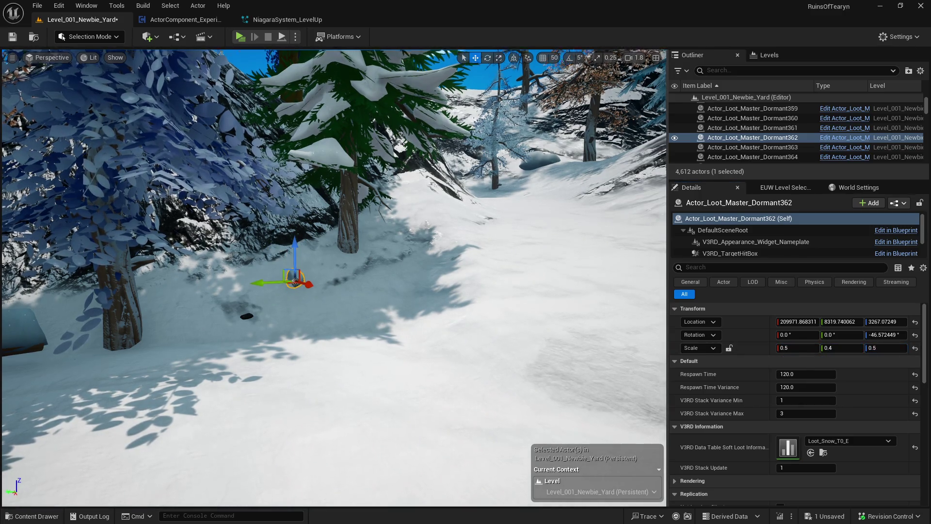
{"action": "mouse_move", "coordinate": [406, 308]}
{"action": "left_mouse_down"}
{"action": "mouse_move", "coordinate": [417, 291]}
{"action": "mouse_move", "coordinate": [406, 308]}
{"action": "left_mouse_up"}
- Shrink the snow mound among the trees to 0.6 on every axis
{"action": "left_click", "coordinate": [391, 312]}
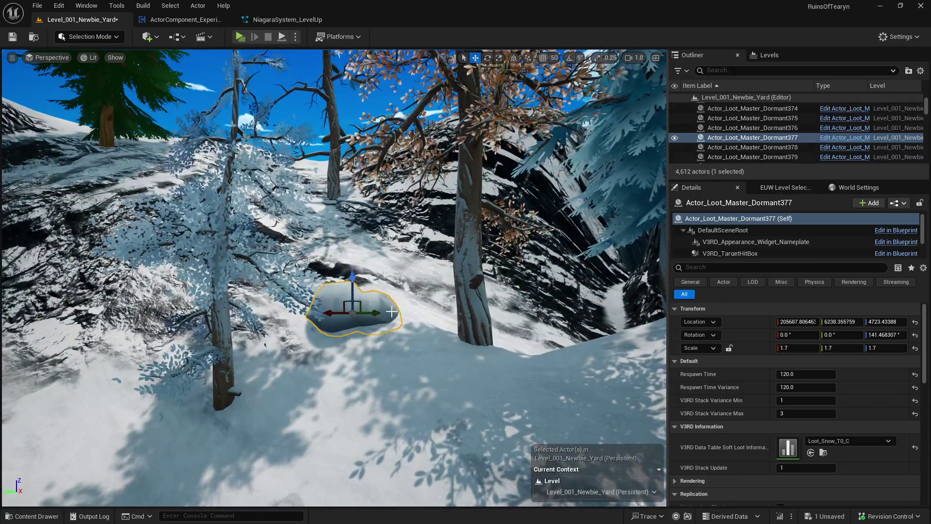
{"action": "left_click", "coordinate": [799, 354]}
{"action": "key", "text": "BackSpace"}
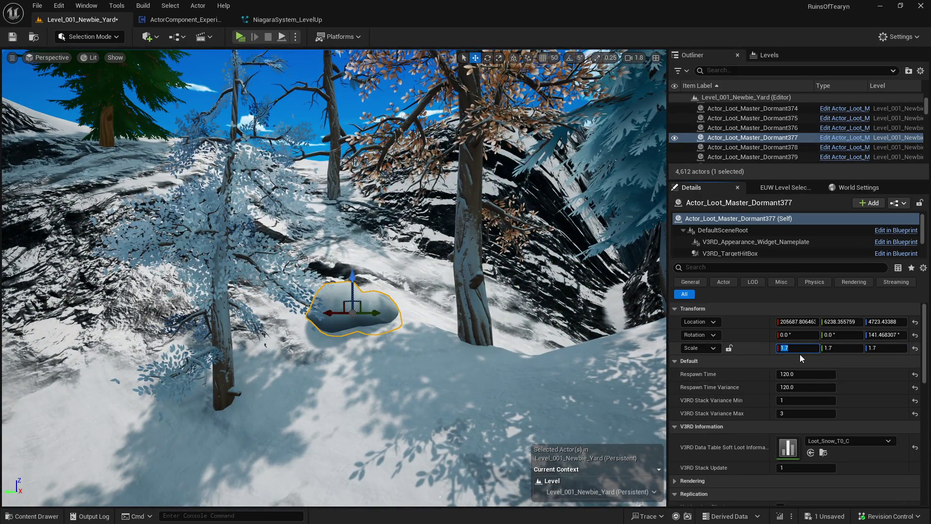
{"action": "type", "text": "0.6"}
{"action": "key", "text": "Tab"}
{"action": "type", "text": "0.6"}
{"action": "key", "text": "Tab"}
{"action": "type", "text": "0.6"}
{"action": "key", "text": "Return"}
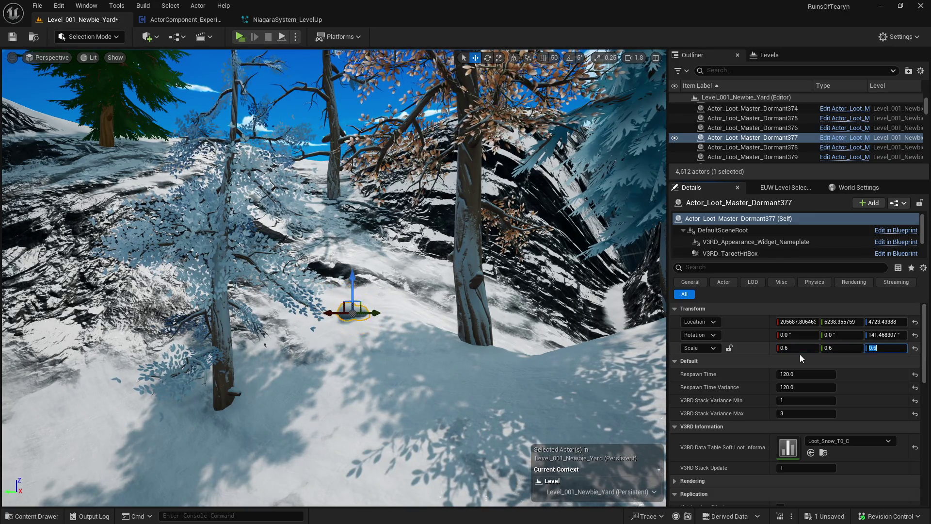
{"action": "key", "text": "w"}
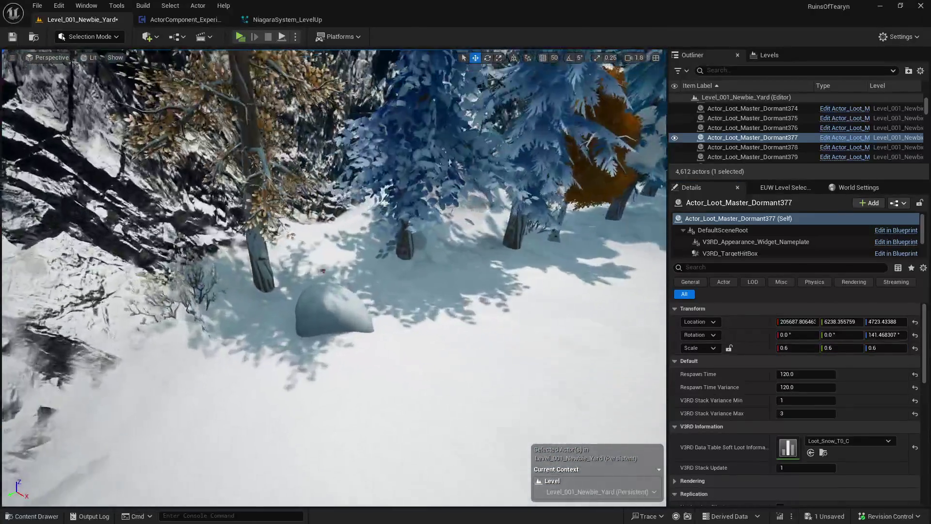
- Scale the snow mound near the red tree to 0.6, 0.4 and 0.5
{"action": "left_click", "coordinate": [332, 313]}
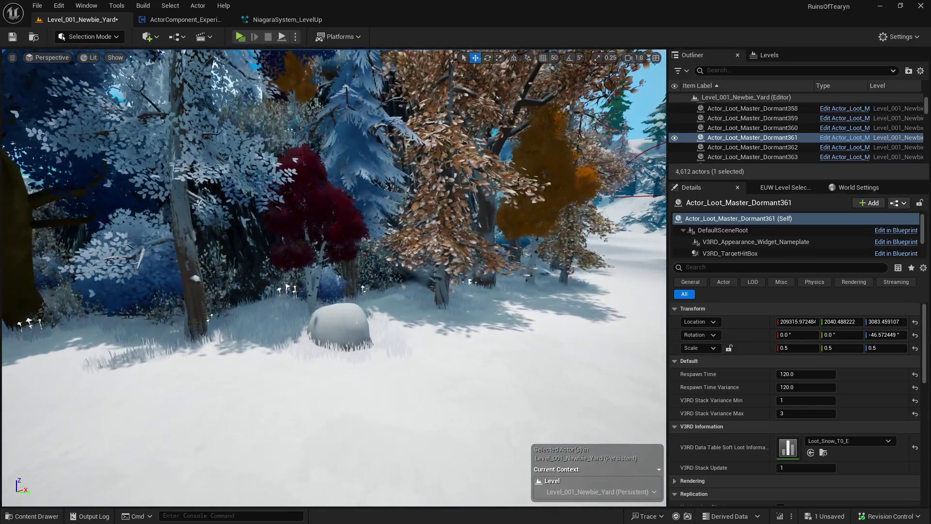
{"action": "left_click", "coordinate": [340, 330]}
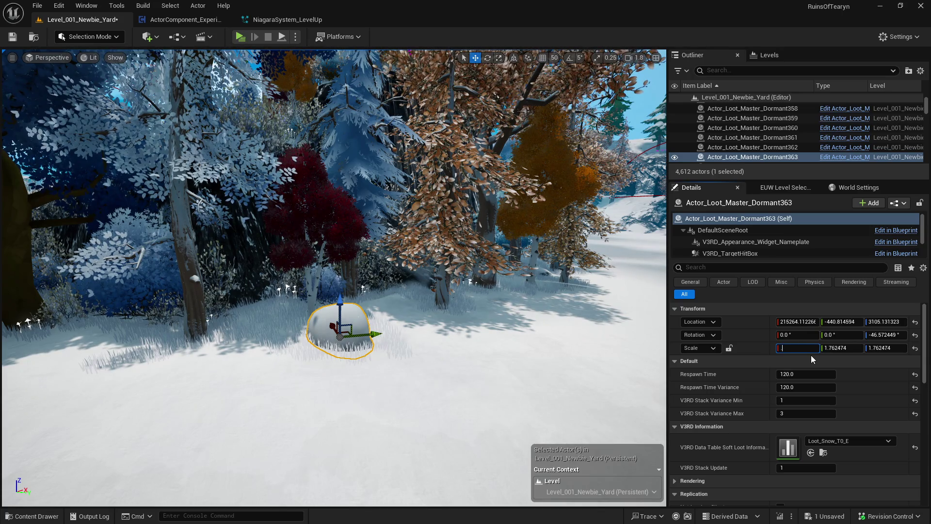
{"action": "type", "text": "6"}
{"action": "key", "text": "Tab"}
{"action": "type", "text": ".4"}
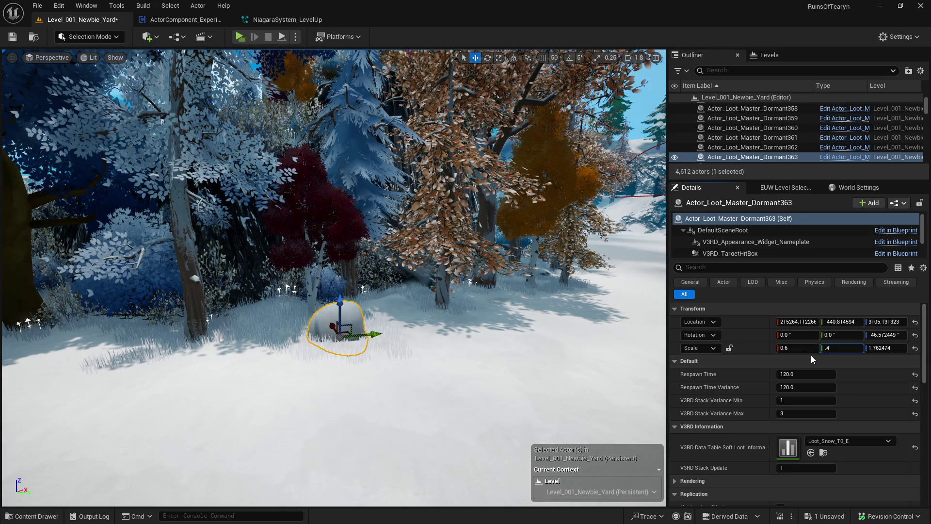
{"action": "key", "text": "Tab"}
{"action": "type", "text": ".3"}
{"action": "key", "text": "Return"}
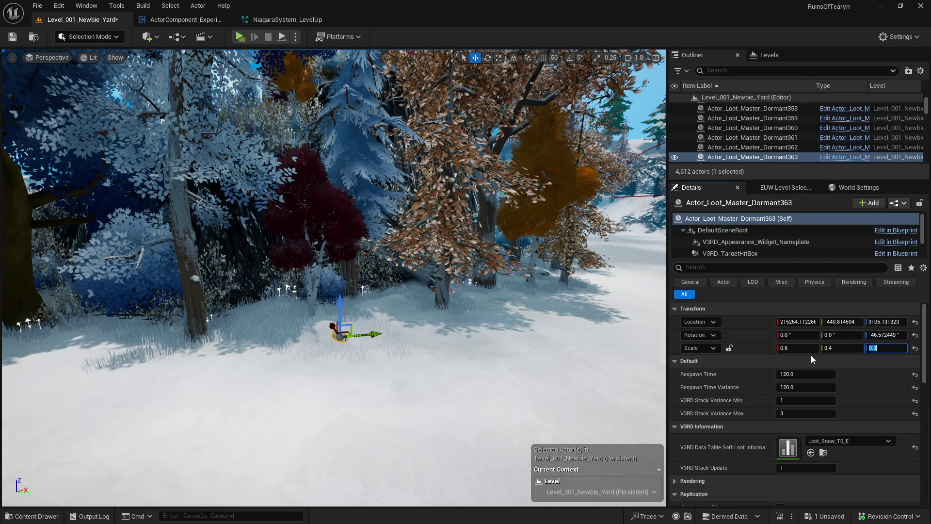
{"action": "type", "text": ".5"}
{"action": "key", "text": "Return"}
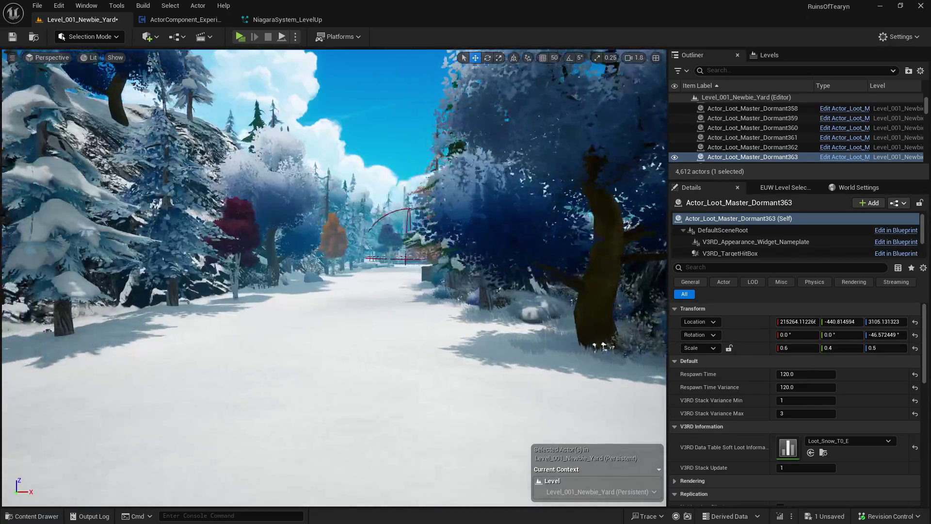
- Begin shrinking the snowy rock with an X scale of 0.6
{"action": "left_click_drag", "start_coordinate": [481, 345], "coordinate": [481, 345]}
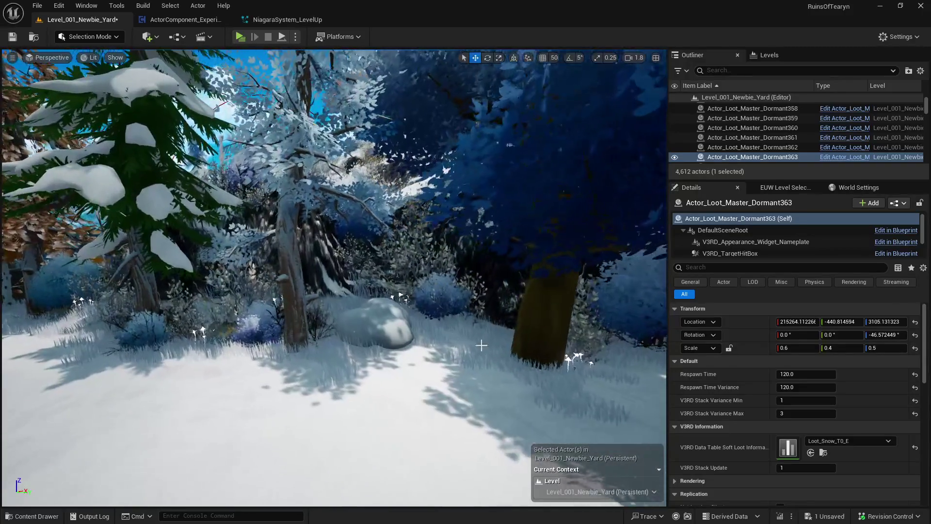
{"action": "left_click", "coordinate": [376, 324]}
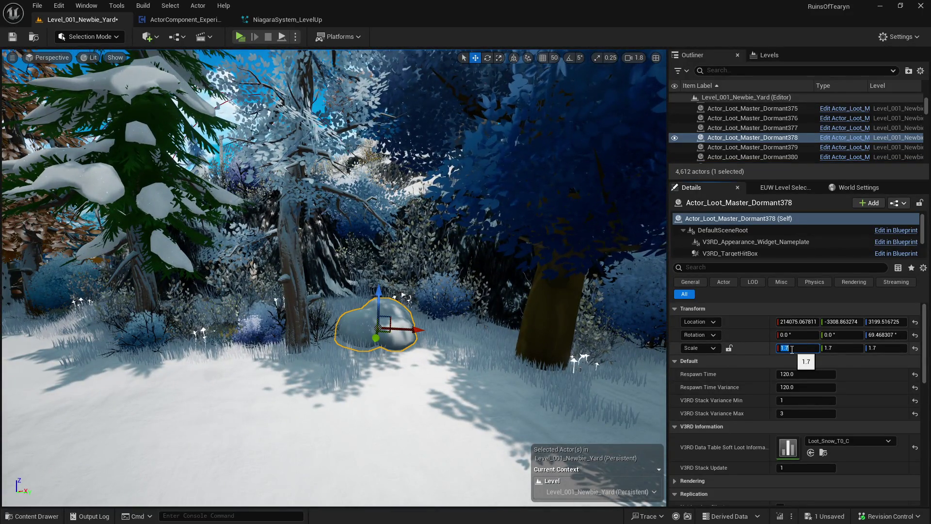
{"action": "type", "text": ".6"}
{"action": "key", "text": "Tab"}
{"action": "key", "text": "Tab"}
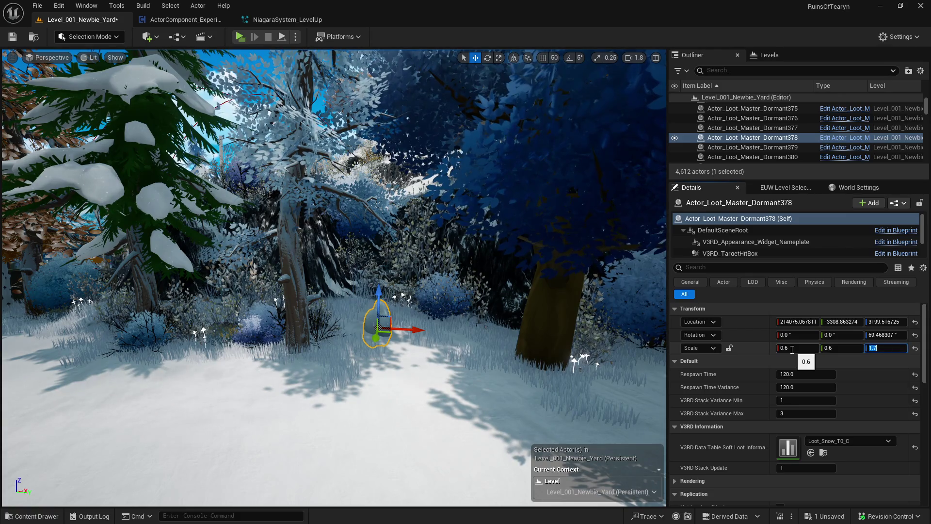
{"action": "left_click_drag", "start_coordinate": [642, 331], "coordinate": [42, 365]}
- Scale the snow rock at the slope's base to 0.5 on every axis
{"action": "left_click", "coordinate": [192, 383]}
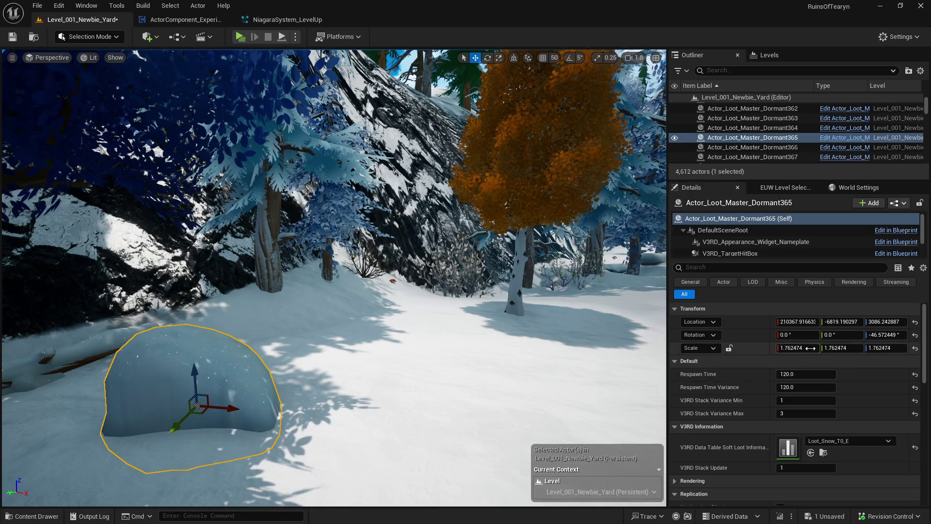
{"action": "left_click", "coordinate": [807, 348]}
{"action": "type", "text": "0.5"}
{"action": "key", "text": "Tab"}
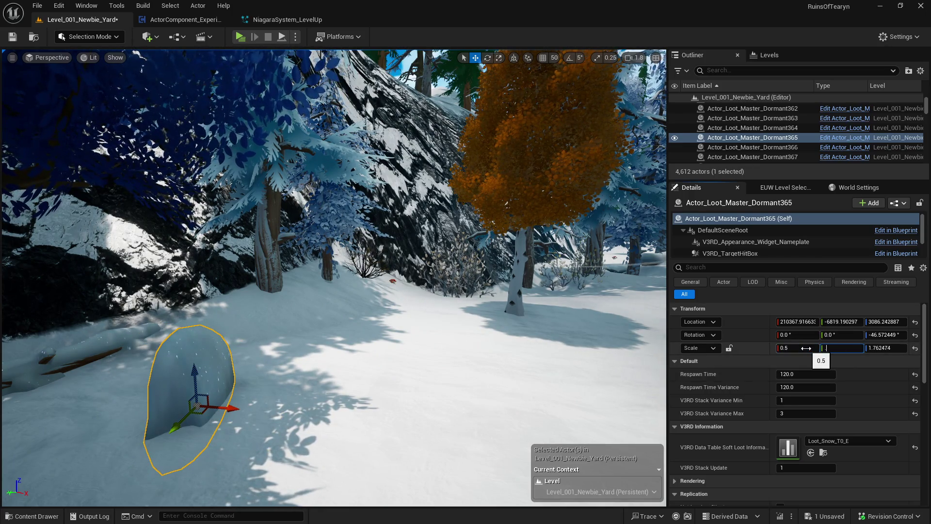
{"action": "type", "text": "0.5"}
{"action": "key", "text": "Tab"}
{"action": "type", "text": "0.5"}
{"action": "key", "text": "Return"}
- Set a snow rock in the open snowfield to 0.5 scale
{"action": "mouse_move", "coordinate": [291, 451]}
{"action": "left_mouse_down"}
{"action": "mouse_move", "coordinate": [271, 384]}
{"action": "mouse_move", "coordinate": [286, 335]}
{"action": "mouse_move", "coordinate": [287, 275]}
{"action": "left_mouse_up"}
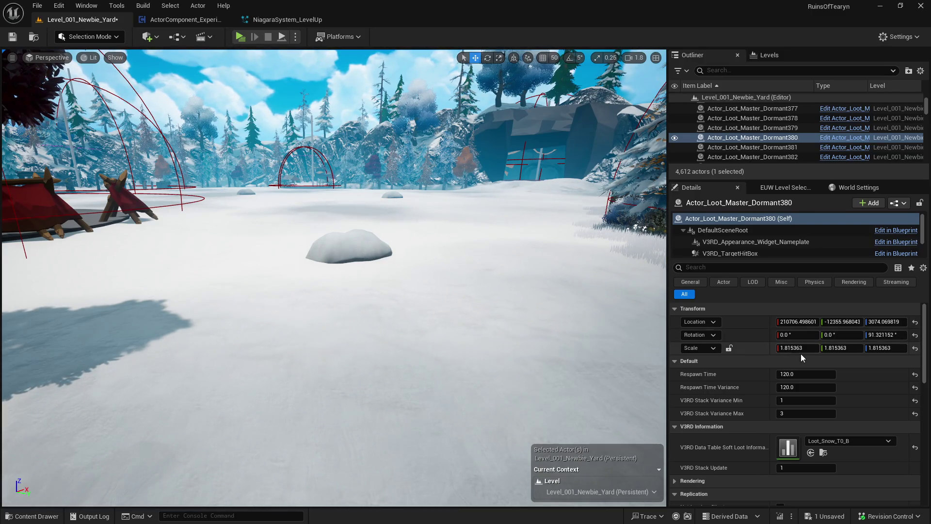
{"action": "type", "text": "0.5"}
{"action": "key", "text": "Tab"}
{"action": "type", "text": ".5"}
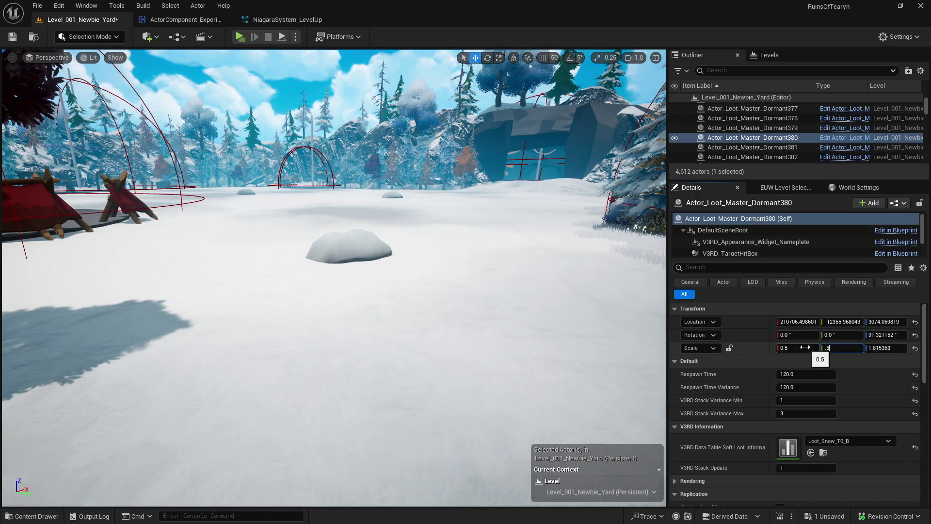
{"action": "type", "text": "0.5"}
{"action": "key", "text": "Return"}
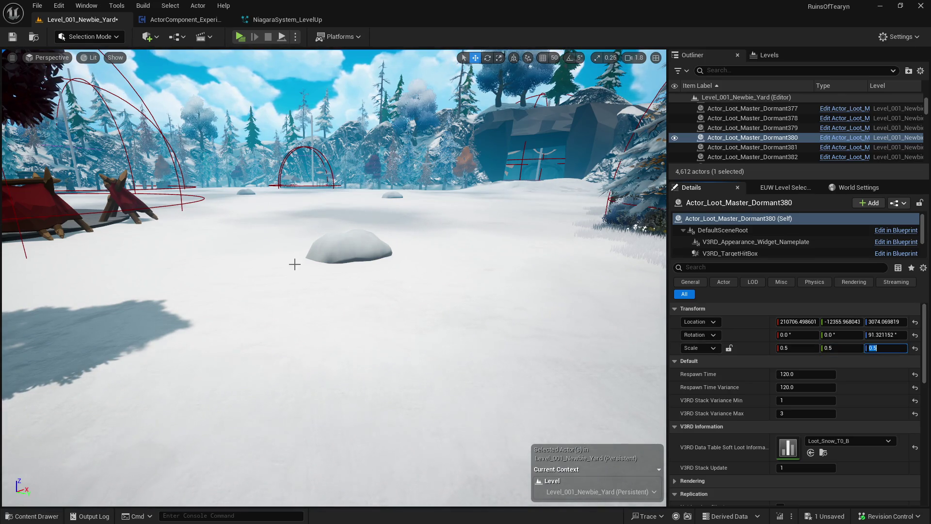
- Scale the snow rock by the bushes to 0.6, 0.3 and 0.7
{"action": "left_click", "coordinate": [340, 247]}
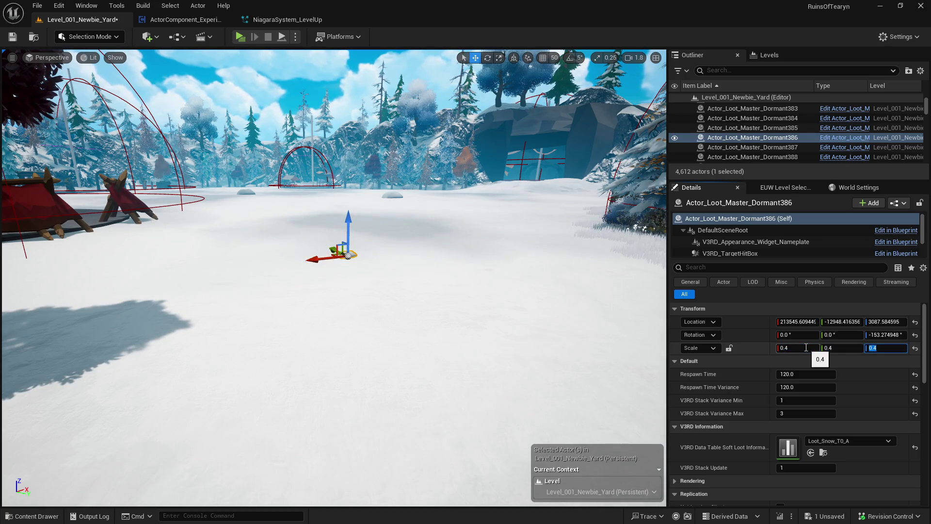
{"action": "left_click_drag", "start_coordinate": [334, 272], "coordinate": [335, 272]}
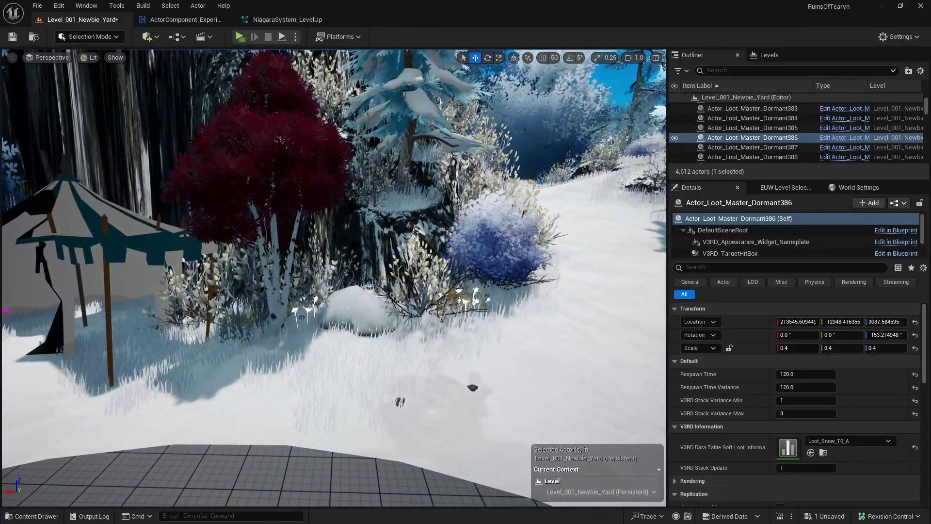
{"action": "left_click", "coordinate": [361, 310]}
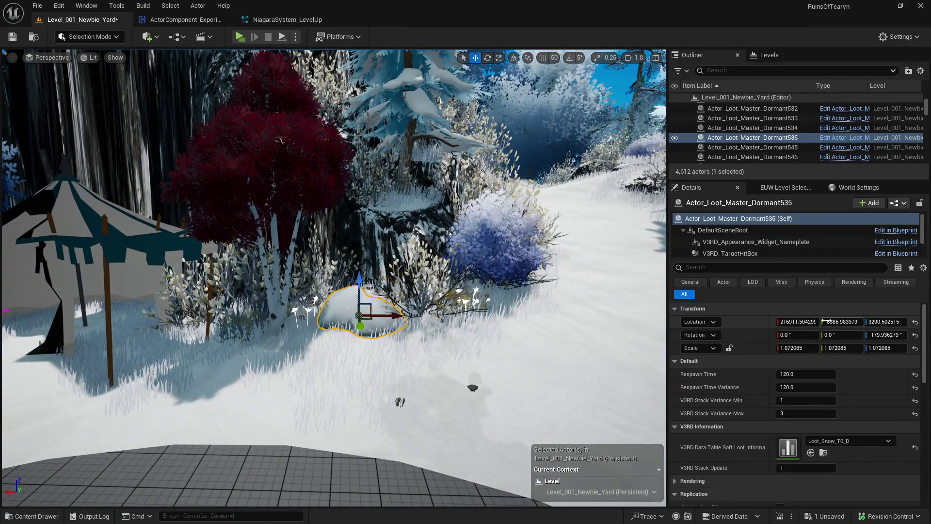
{"action": "left_click", "coordinate": [802, 348]}
{"action": "type", "text": "8"}
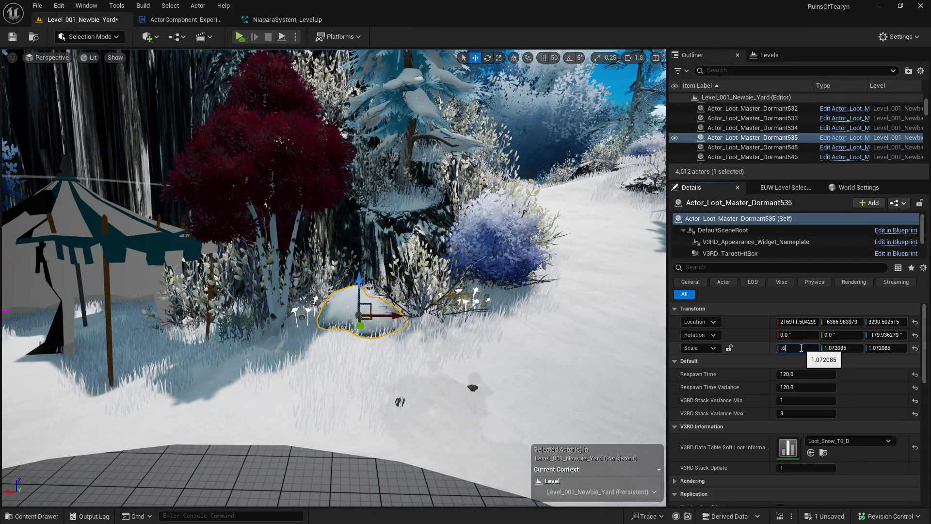
{"action": "key", "text": "Tab"}
{"action": "type", "text": ".3"}
{"action": "key", "text": "Tab"}
{"action": "type", "text": ".7"}
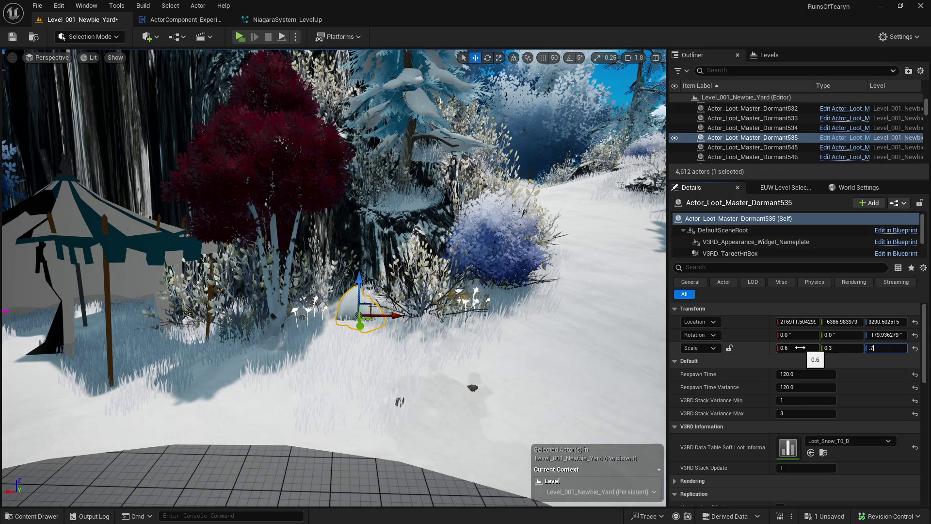
{"action": "key", "text": "Return"}
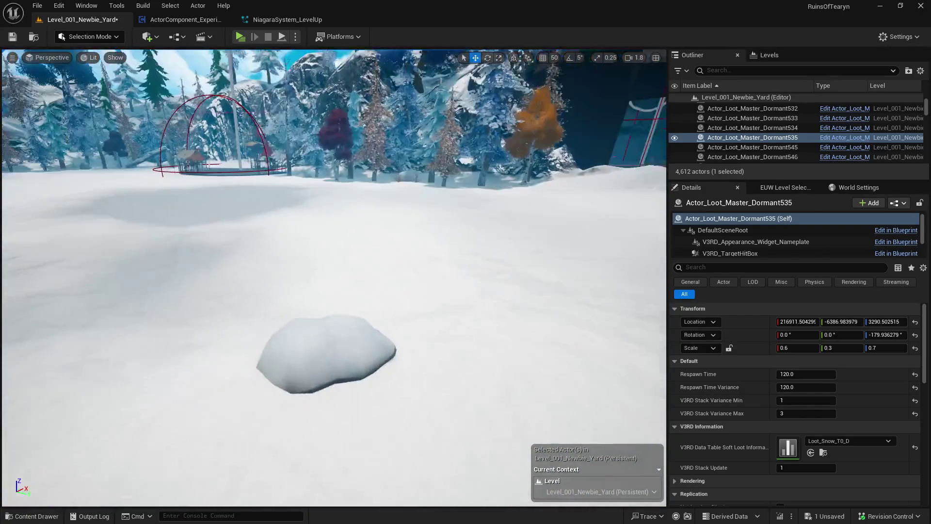
- Select two more snow piles together and scale both to 0.6, 0.4 and 0.5
{"action": "left_click", "coordinate": [469, 361]}
{"action": "left_click", "coordinate": [308, 222], "text": "ctrl"}
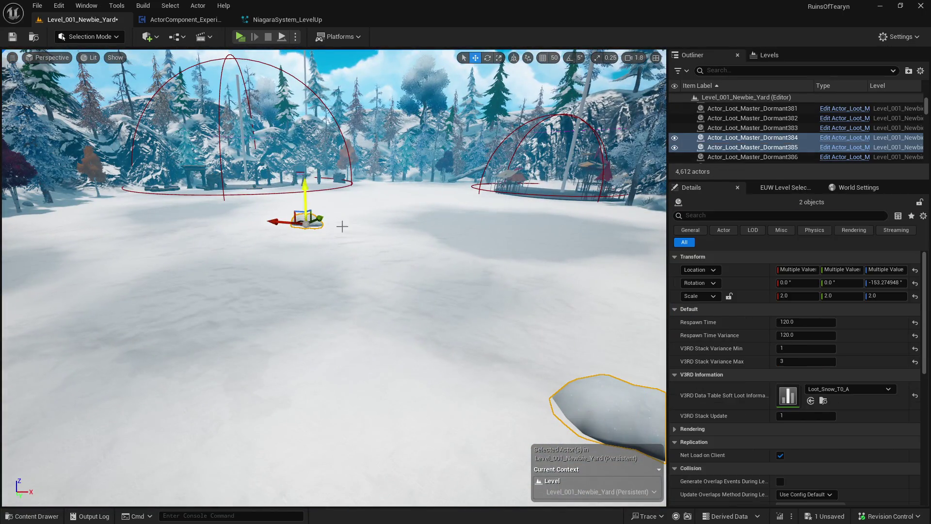
{"action": "left_click", "coordinate": [793, 295]}
{"action": "type", "text": ".5"}
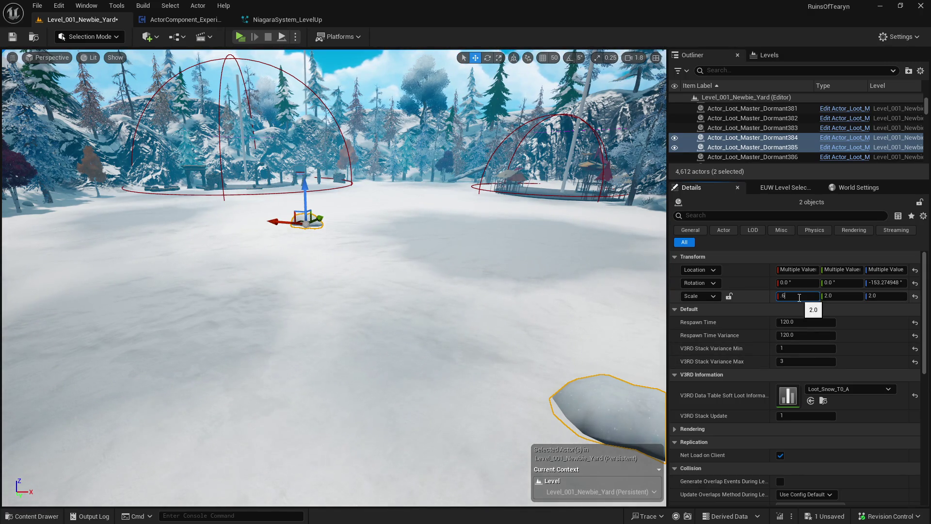
{"action": "key", "text": "Tab"}
{"action": "type", "text": "0.4"}
{"action": "key", "text": "Tab"}
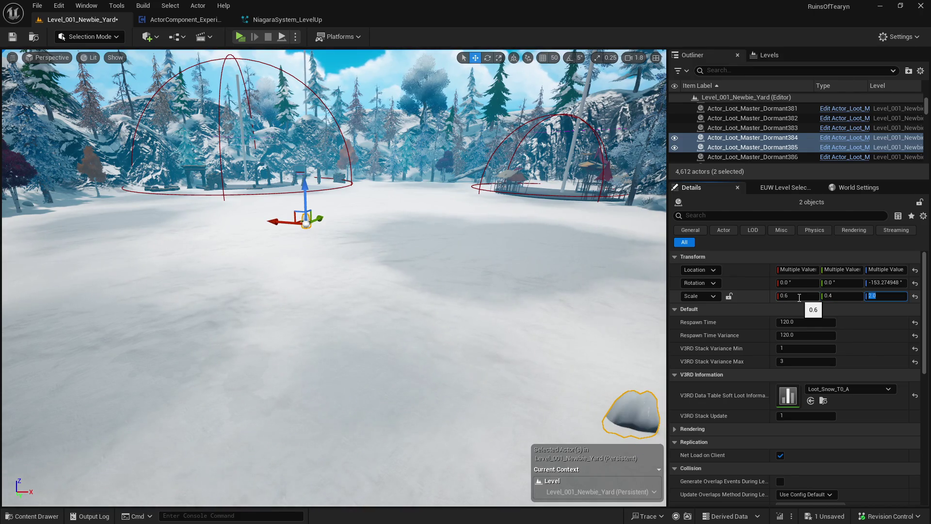
{"action": "type", "text": "0.5"}
{"action": "key", "text": "Return"}
{"action": "key", "text": "Escape"}
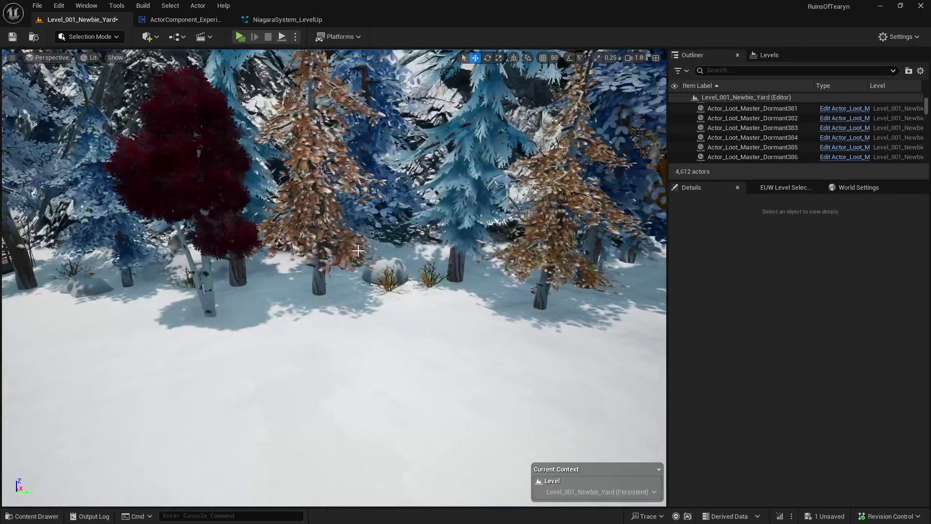
- Give the next snow pile toward the village an X scale of 0.8
{"action": "left_click", "coordinate": [387, 274]}
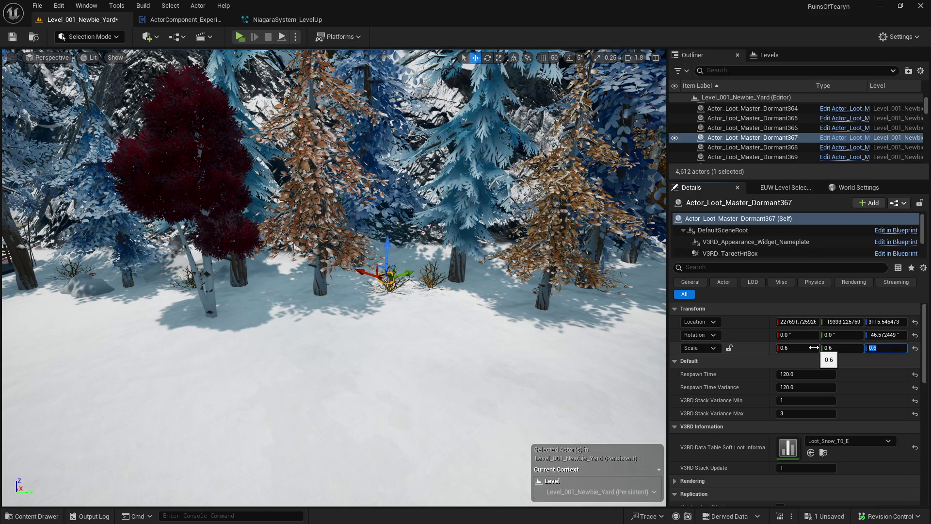
{"action": "left_click_drag", "start_coordinate": [485, 291], "coordinate": [398, 354]}
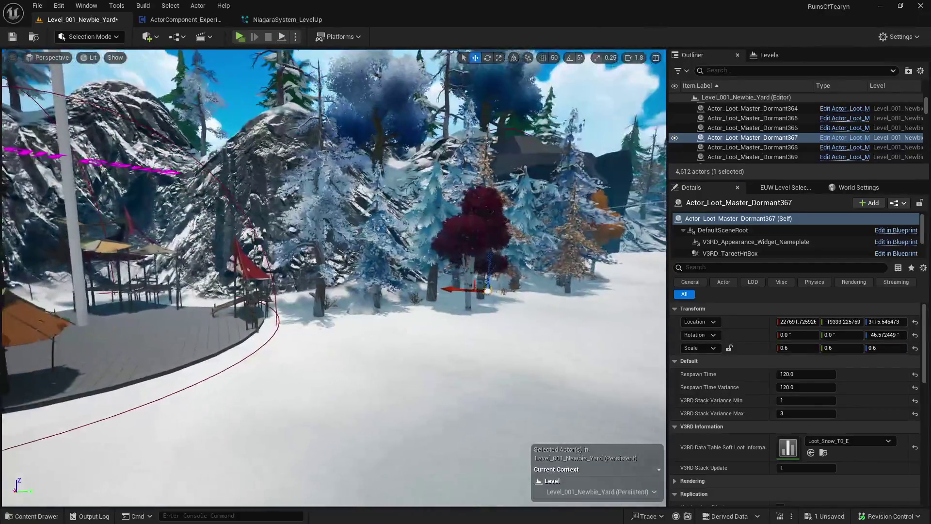
{"action": "left_click", "coordinate": [457, 338]}
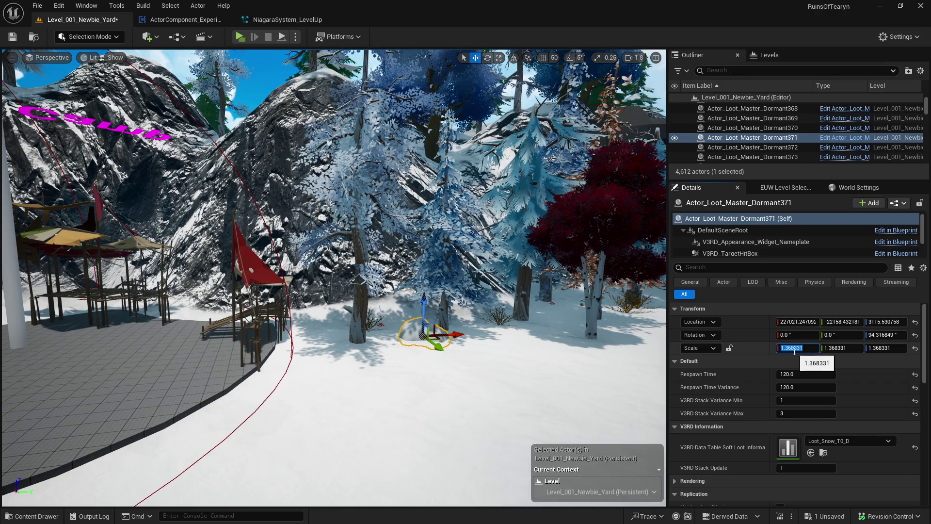
{"action": "key", "text": "Tab"}
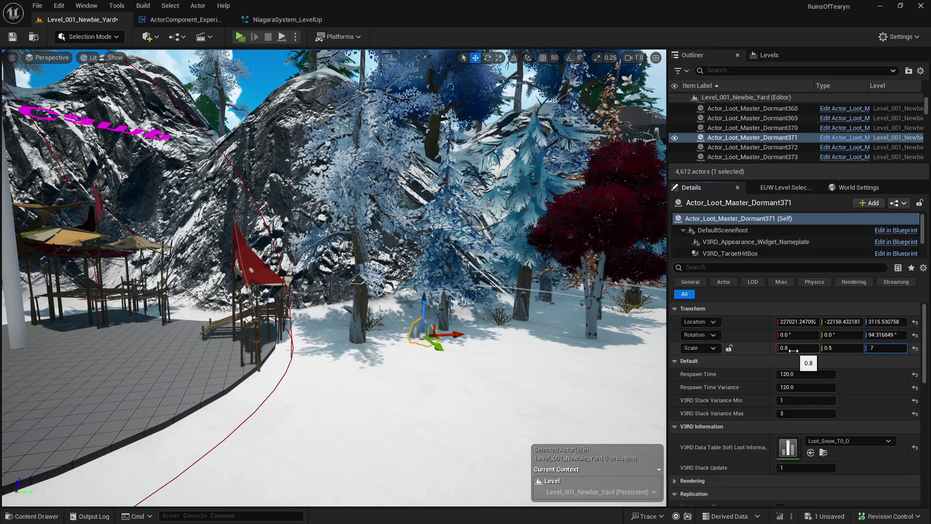
- Locate the snow pile Dormant368 and frame it in the viewport
{"action": "left_click_drag", "start_coordinate": [364, 323], "coordinate": [291, 325]}
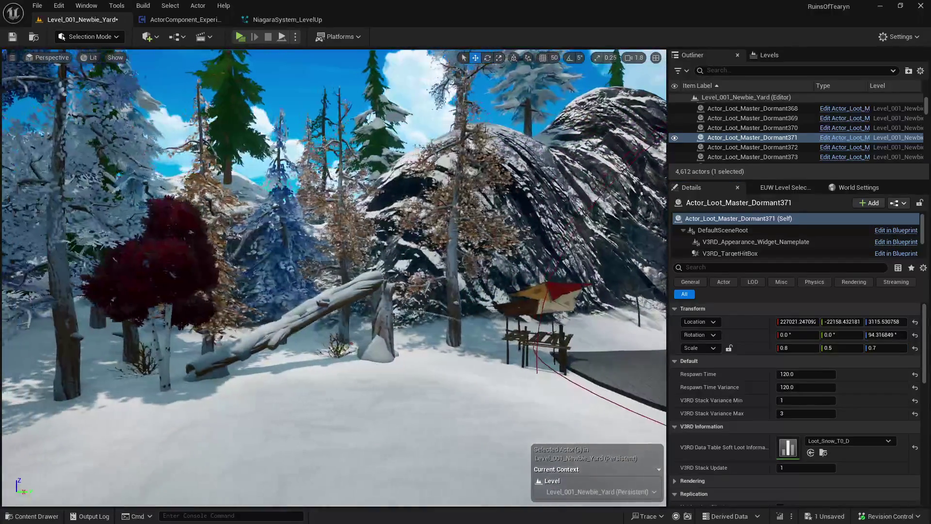
{"action": "left_click", "coordinate": [364, 323]}
{"action": "key", "text": "f"}
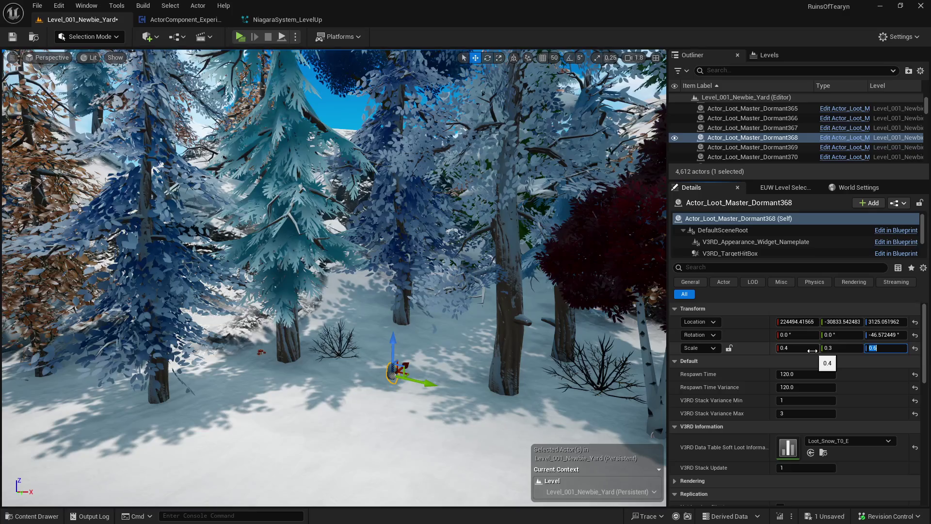
{"action": "mouse_move", "coordinate": [340, 291]}
{"action": "left_mouse_down"}
{"action": "mouse_move", "coordinate": [261, 291]}
{"action": "mouse_move", "coordinate": [320, 276]}
{"action": "mouse_move", "coordinate": [218, 277]}
{"action": "left_mouse_up"}
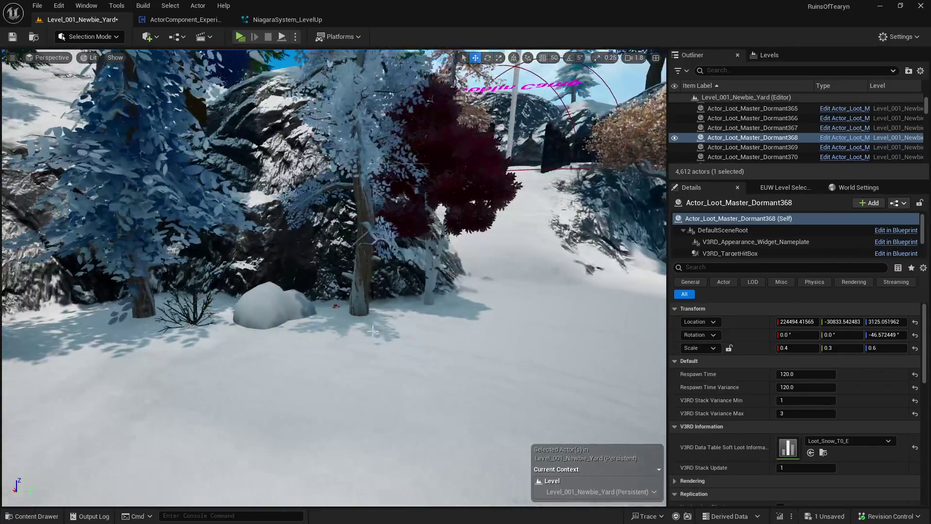
- Cut the large snow pile by the bush from 2.0 to 0.7 on every axis
{"action": "left_click", "coordinate": [287, 315]}
{"action": "left_click", "coordinate": [807, 346]}
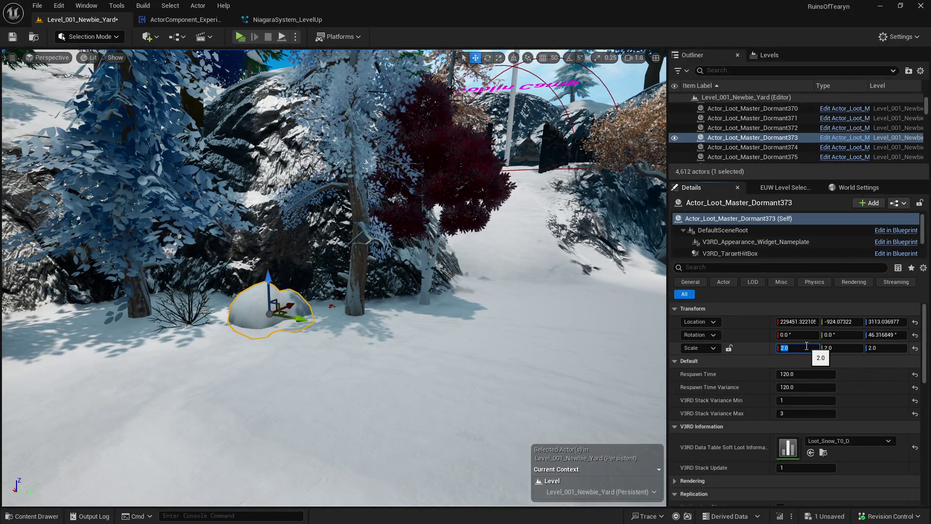
{"action": "type", "text": "0.7"}
{"action": "key", "text": "Tab"}
{"action": "key", "text": "Return"}
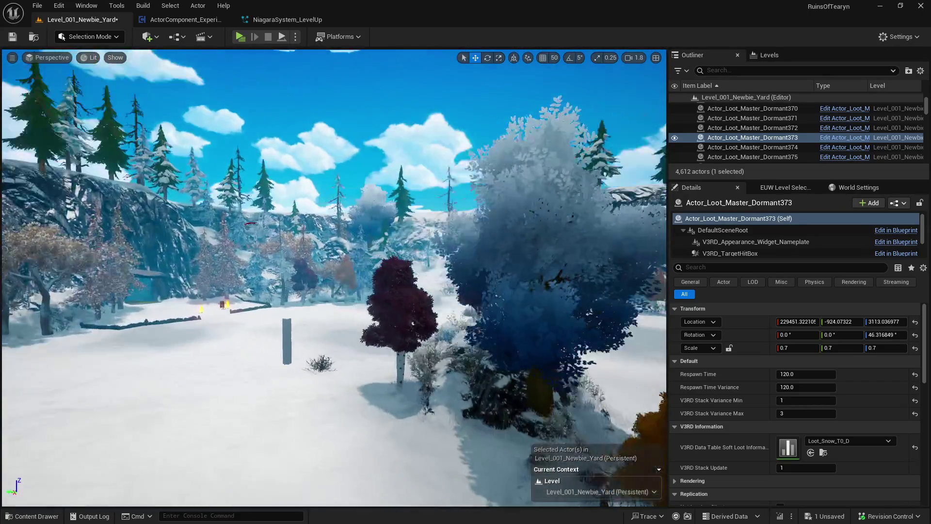
- Save the Level_001_Newbie_Yard map
{"action": "key", "text": "ctrl+b"}
{"action": "key", "text": "ctrl+shift+s"}
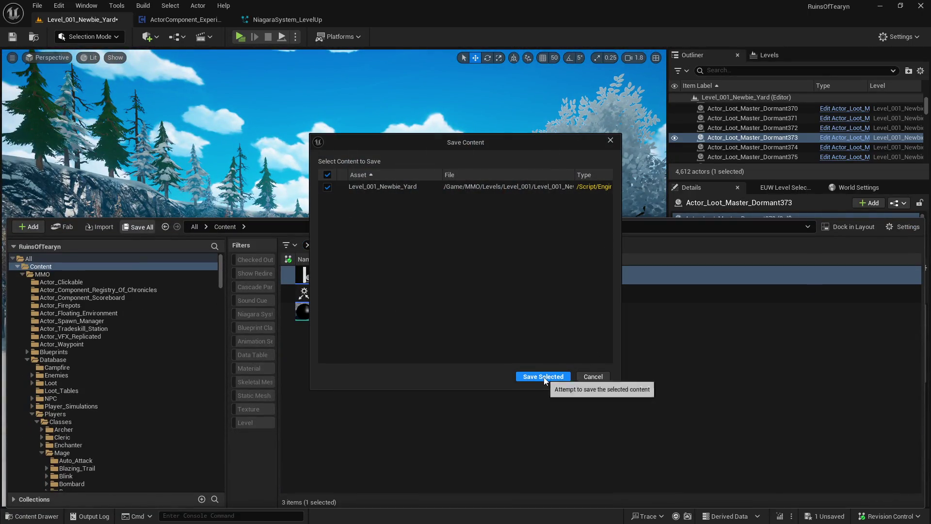
{"action": "left_click", "coordinate": [552, 376]}
- Delete the finished 'Shrink snow piles by like 5x' Misc note in Obsidian
{"action": "key", "text": "alt+Tab"}
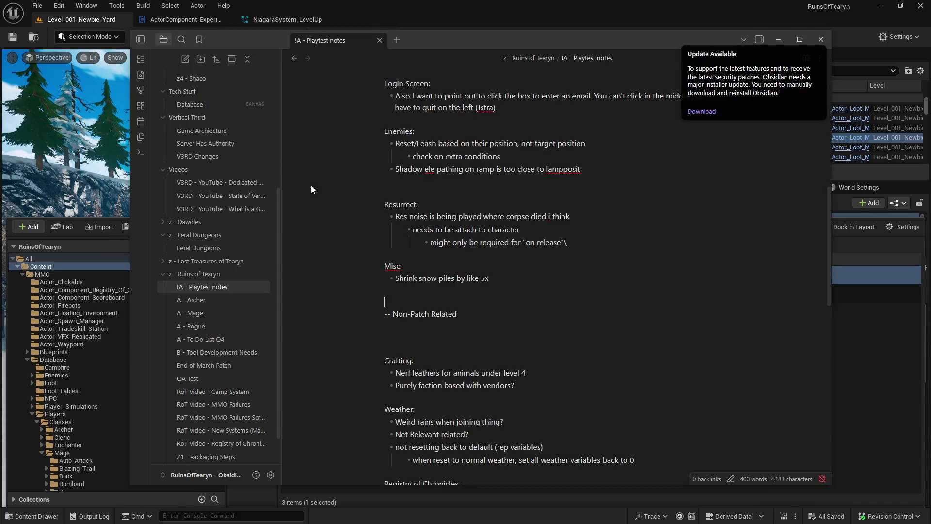
{"action": "left_click_drag", "start_coordinate": [512, 286], "coordinate": [350, 264]}
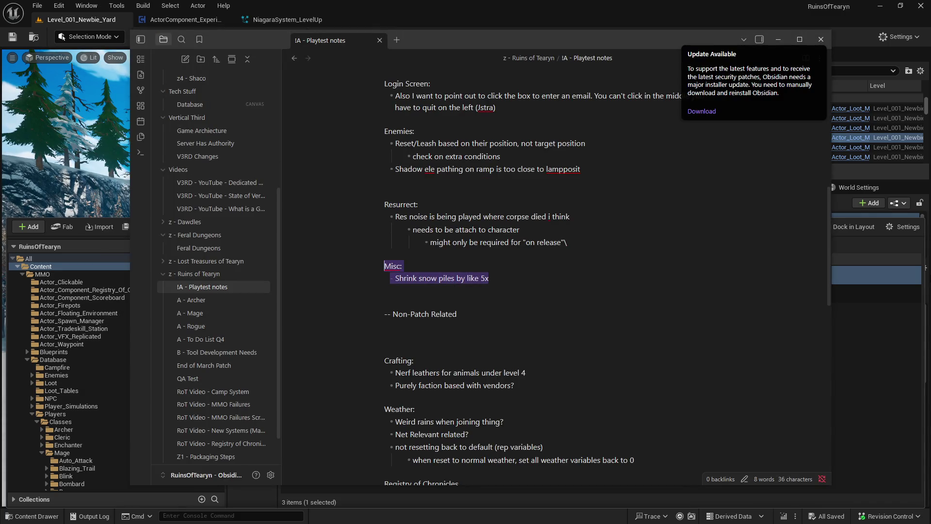
{"action": "key", "text": "BackSpace"}
{"action": "key", "text": "alt+Tab"}
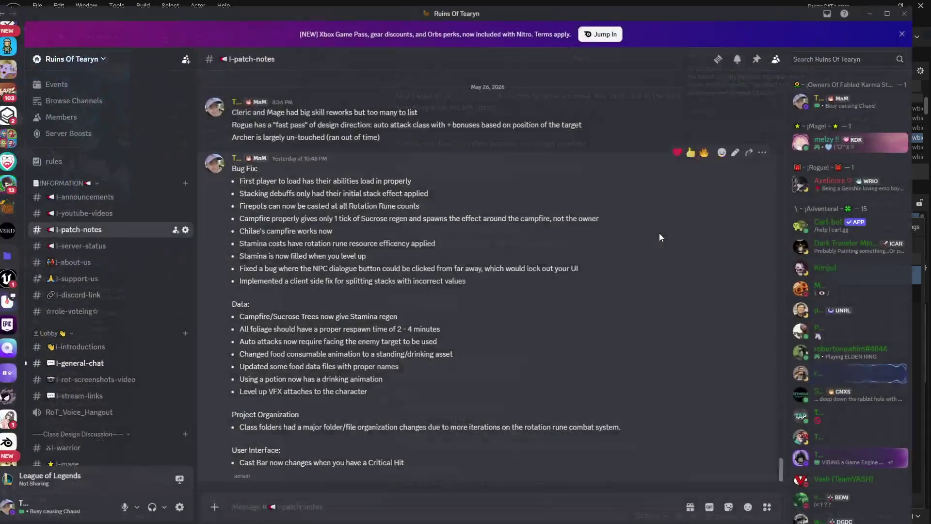
- Add 'Snow piles in the newbie yard were shrunk' under Data in the latest patch-notes post
{"action": "left_click", "coordinate": [753, 148]}
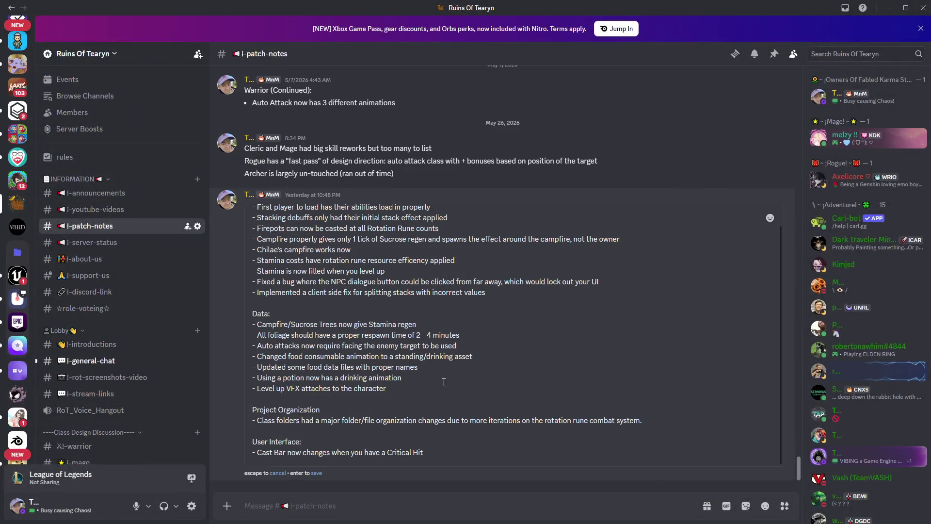
{"action": "key", "text": "shift+Return"}
{"action": "type", "text": "- Snow piles in the newbie yard were shrunk"}
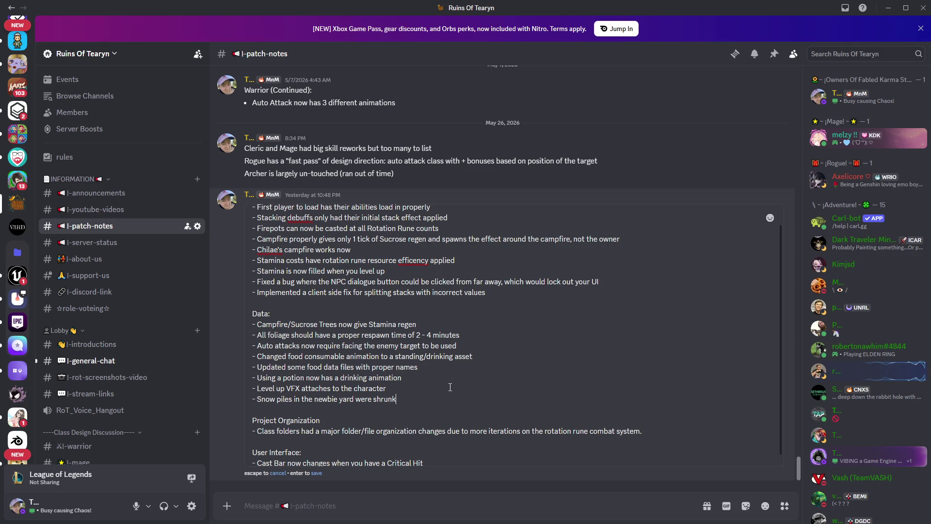
{"action": "left_click", "coordinate": [315, 474]}
- Minimise Obsidian and Discord to get back to the Unreal editor
{"action": "key", "text": "alt+Tab"}
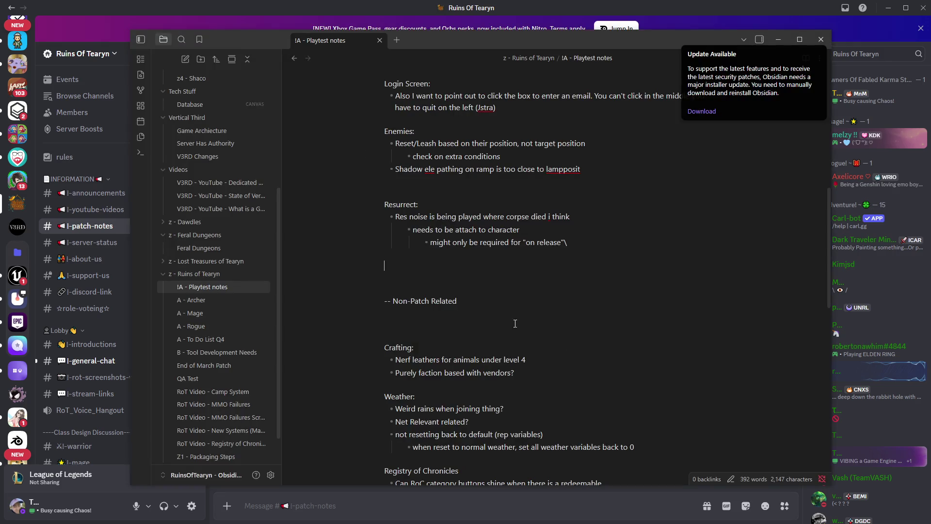
{"action": "left_click", "coordinate": [778, 32]}
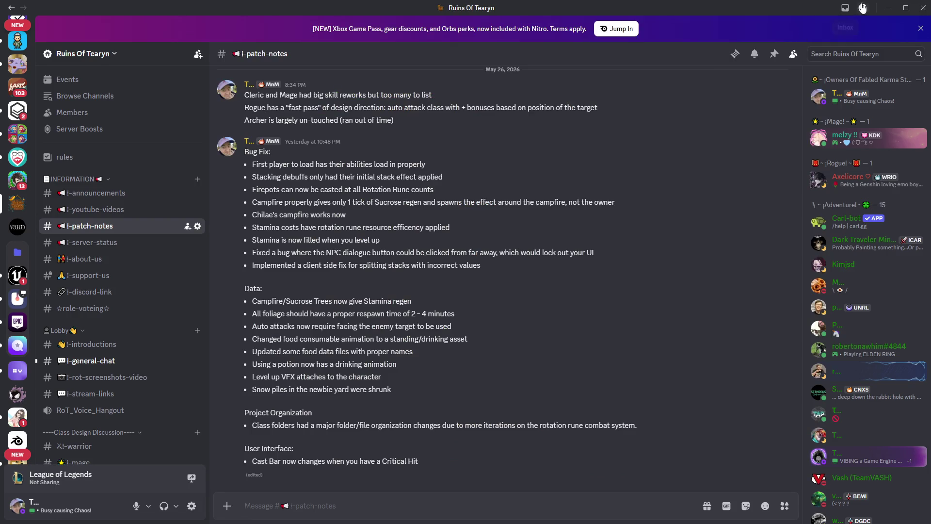
{"action": "left_click", "coordinate": [889, 8]}
{"action": "left_click", "coordinate": [778, 38]}
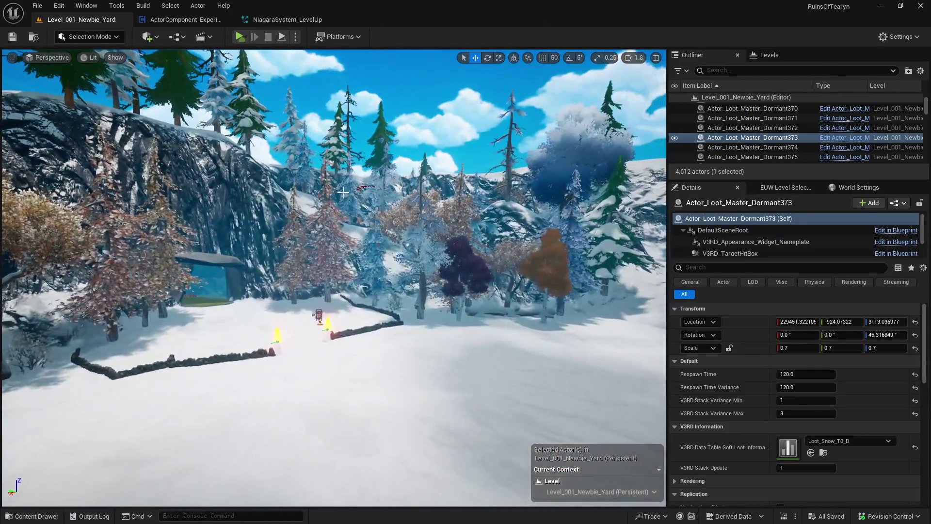
- Clear the Content Drawer's search filter and collapse the Database folder
{"action": "key", "text": "ctrl+space"}
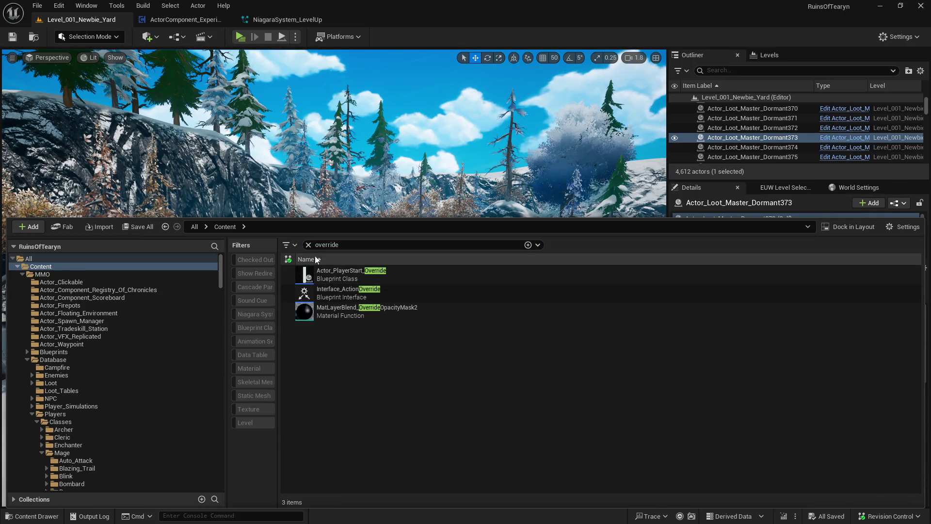
{"action": "left_click", "coordinate": [308, 244]}
{"action": "left_click", "coordinate": [29, 359]}
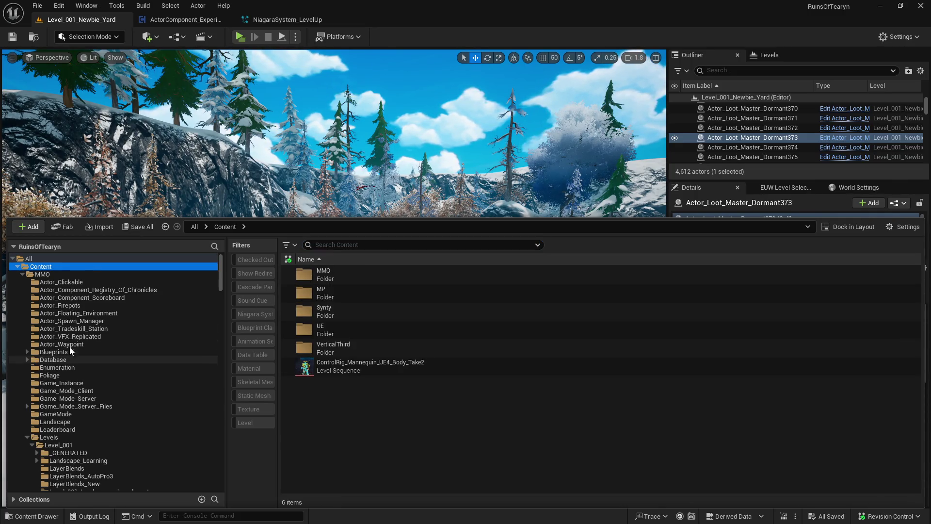
{"action": "key", "text": "ctrl+space"}
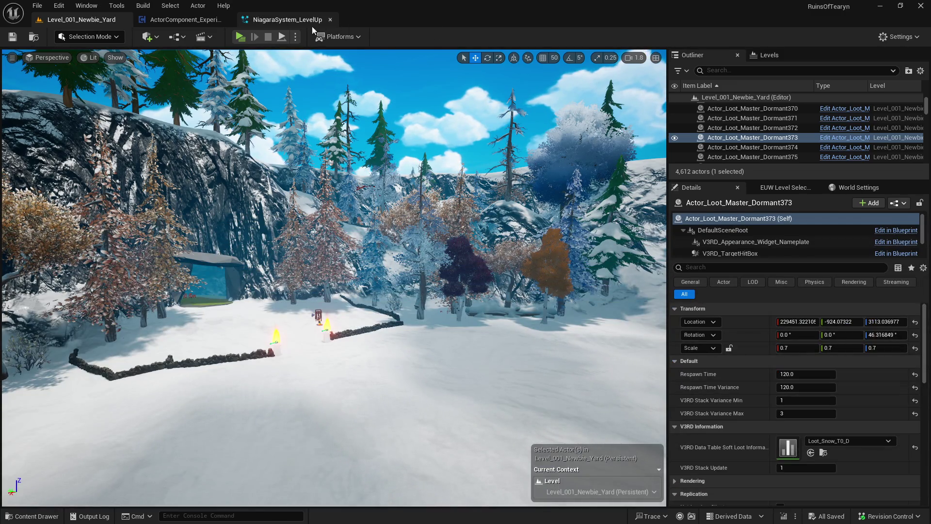
- Close the NiagaraSystem_LevelUp and ActorComponent_Experience editor tabs
{"action": "left_click", "coordinate": [199, 19]}
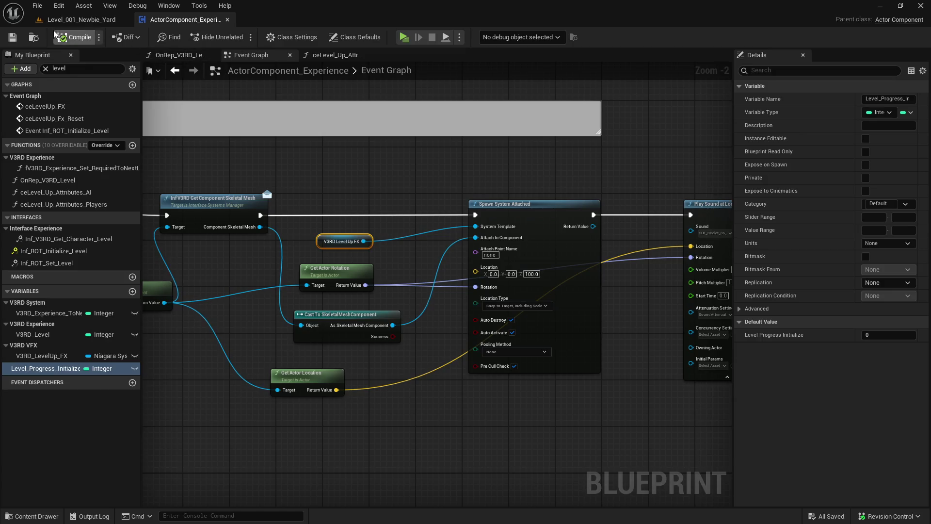
{"action": "left_click", "coordinate": [227, 19]}
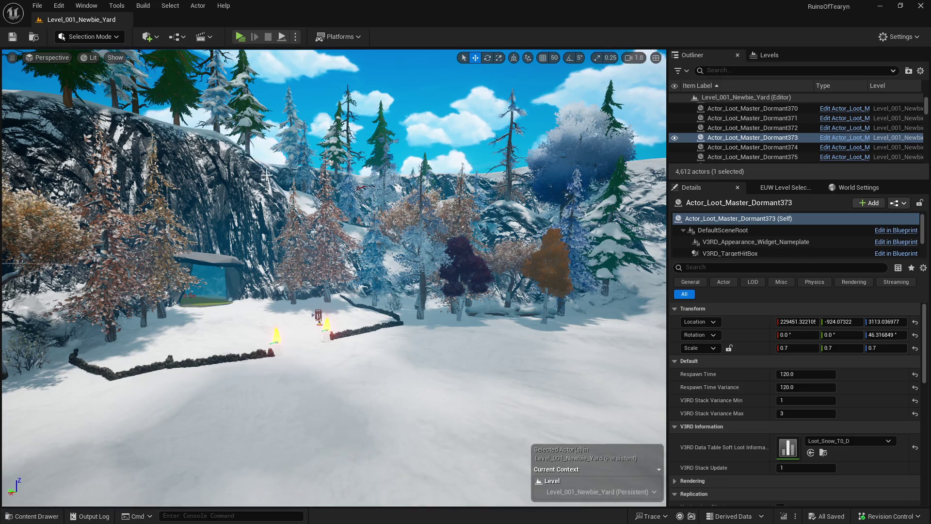
{"action": "key", "text": "ctrl+space"}
- Scroll Obsidian's Playtest notes down to the Weather items about resetting variables to 0
{"action": "key", "text": "alt+Tab"}
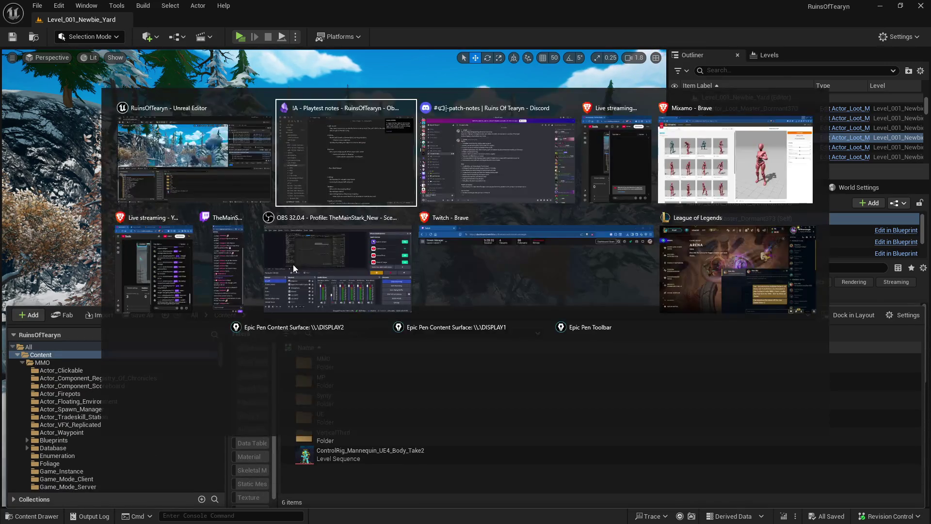
{"action": "scroll", "coordinate": [516, 310], "scroll_direction": "down", "scroll_amount": 3}
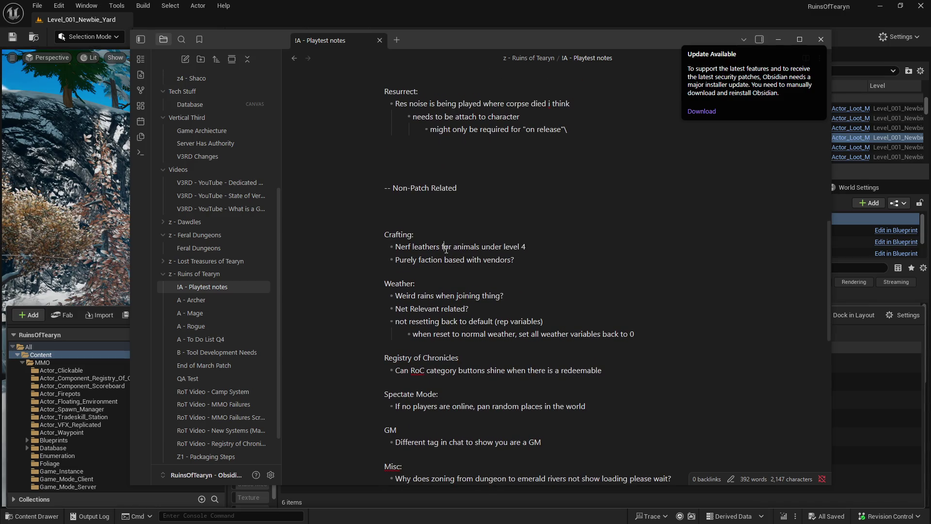
{"action": "scroll", "coordinate": [475, 251], "scroll_direction": "down", "scroll_amount": 1}
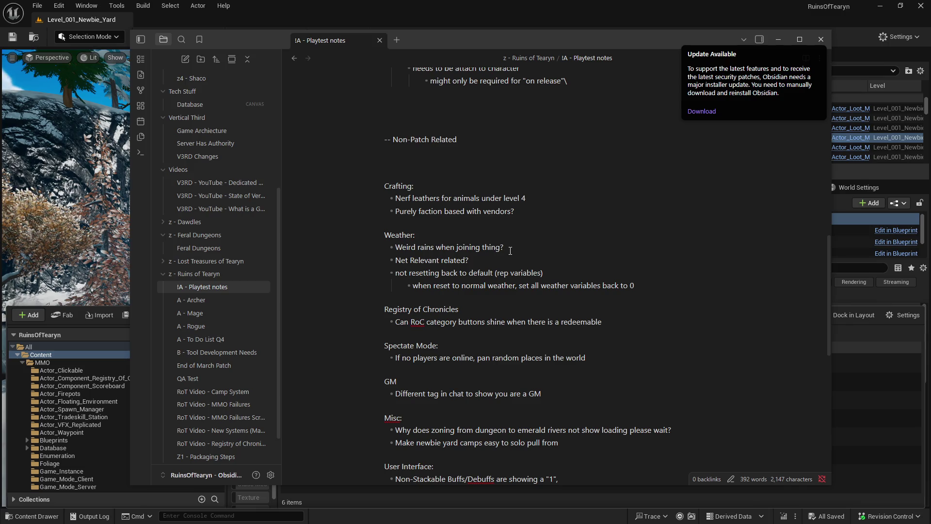
- Search the Content Drawer for 'classic' and open BP_StylizedSky_Classic
{"action": "left_click", "coordinate": [125, 27]}
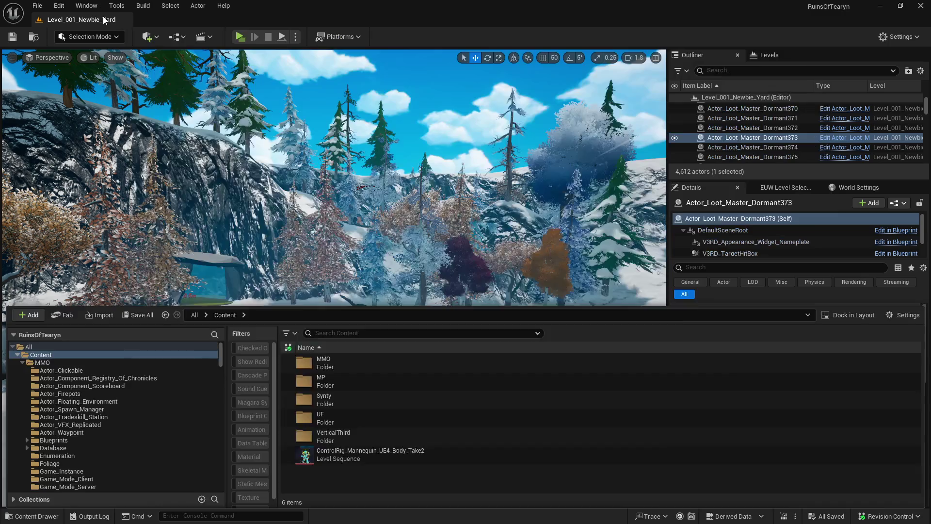
{"action": "left_click", "coordinate": [31, 516]}
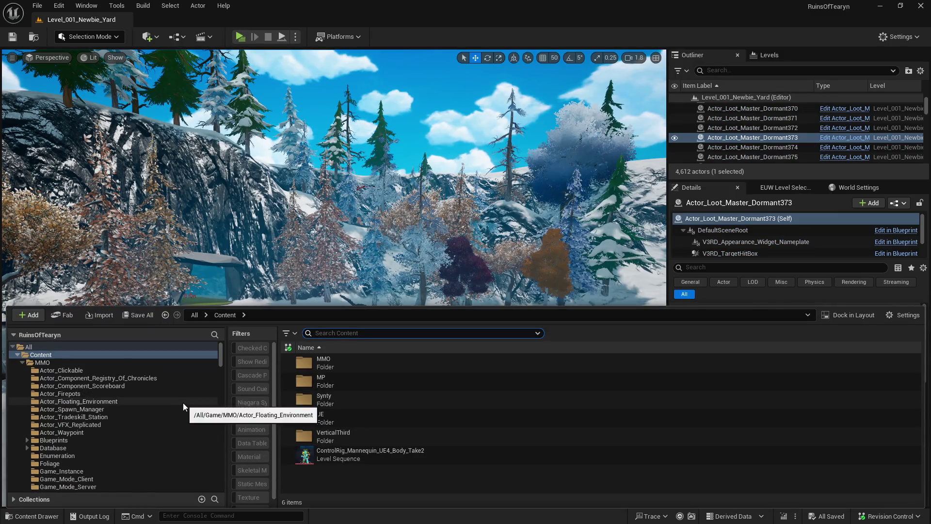
{"action": "scroll", "coordinate": [182, 402], "scroll_direction": "up", "scroll_amount": 5}
{"action": "scroll", "coordinate": [183, 407], "scroll_direction": "up", "scroll_amount": 5}
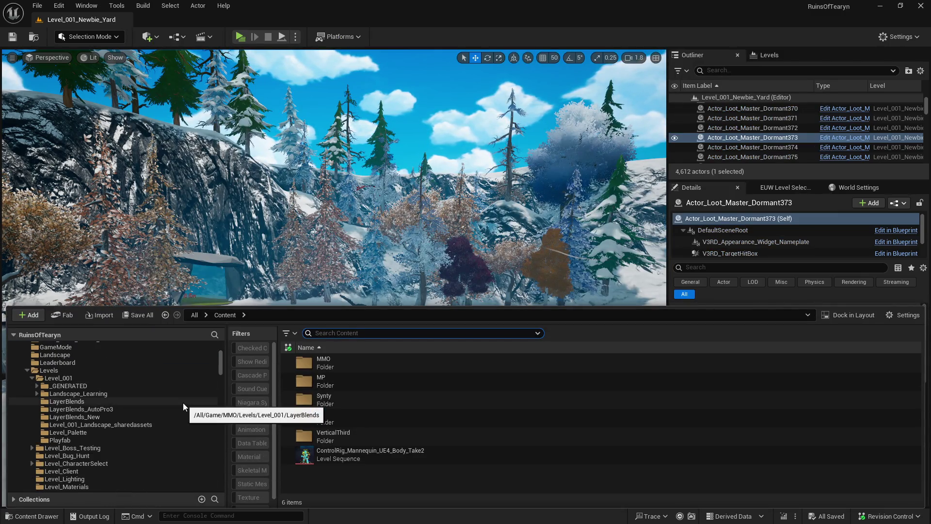
{"action": "scroll", "coordinate": [182, 398], "scroll_direction": "up", "scroll_amount": 2}
{"action": "left_click", "coordinate": [143, 354]}
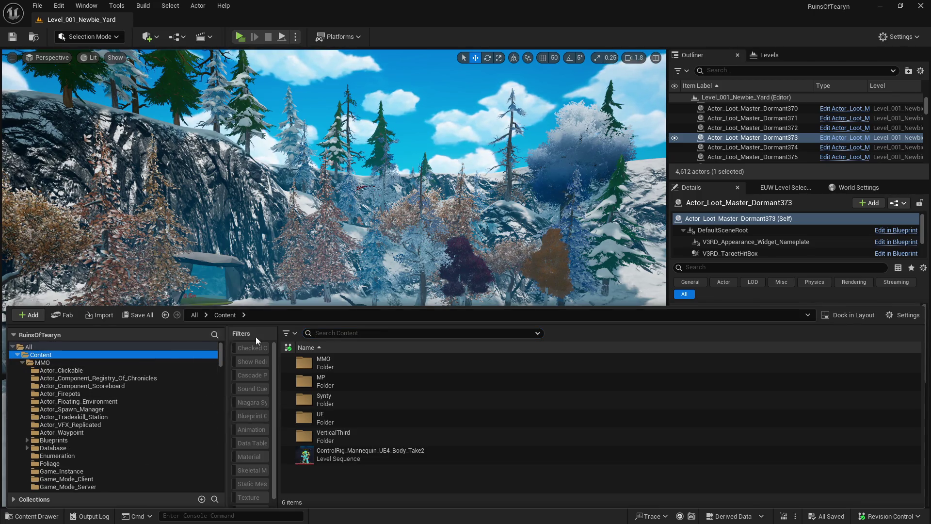
{"action": "left_click", "coordinate": [370, 333]}
{"action": "type", "text": "classic"}
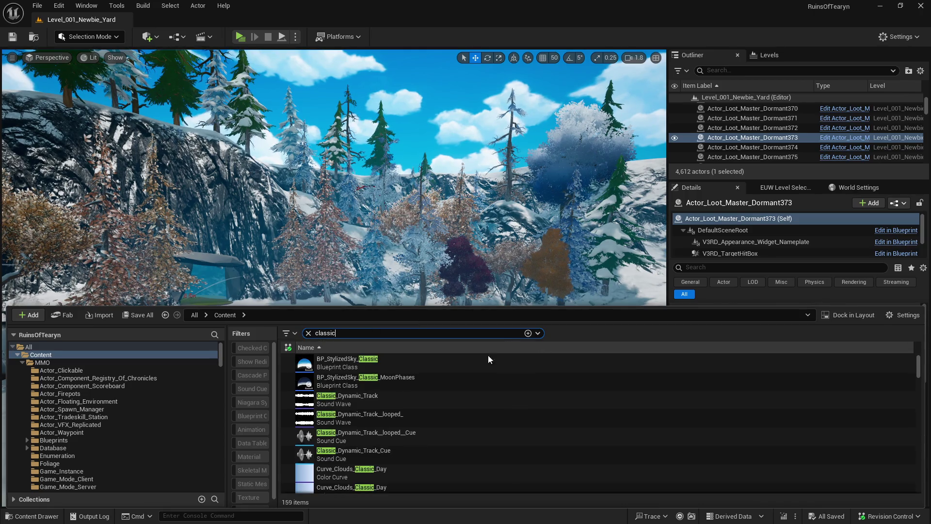
{"action": "left_click", "coordinate": [444, 362]}
{"action": "double_click", "coordinate": [440, 367]}
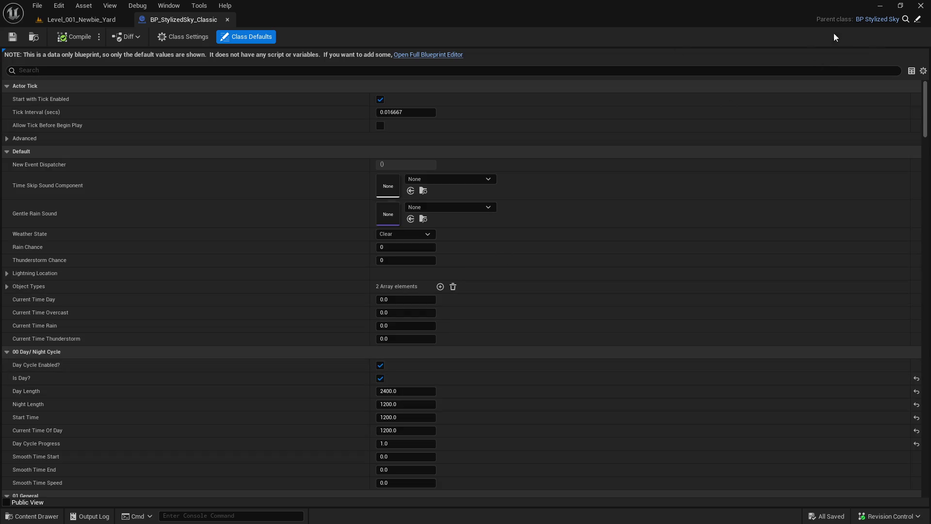
- Open parent BP_StylizedSky, pan its Weather Graph to the Rain Chance nodes, and inspect OnRep_Rain_Chance
{"action": "left_click", "coordinate": [917, 20]}
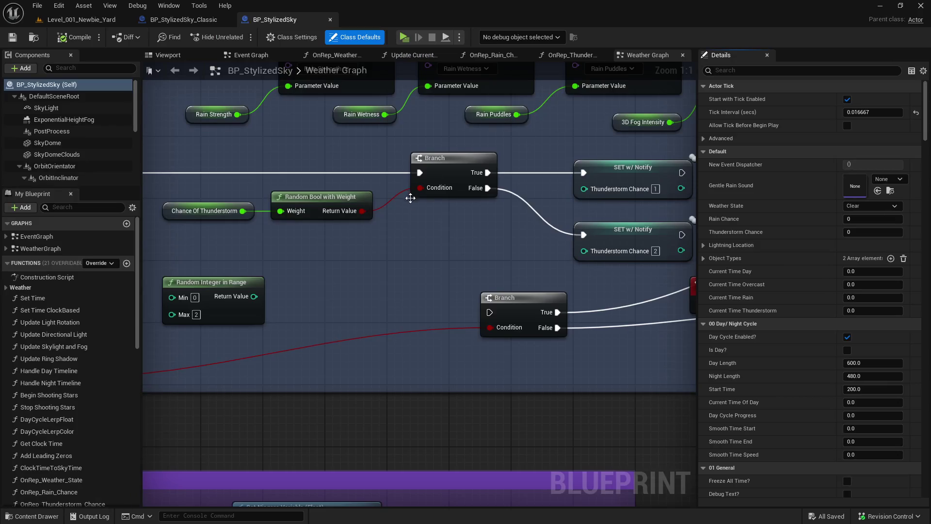
{"action": "scroll", "coordinate": [410, 198], "scroll_direction": "down", "scroll_amount": 11}
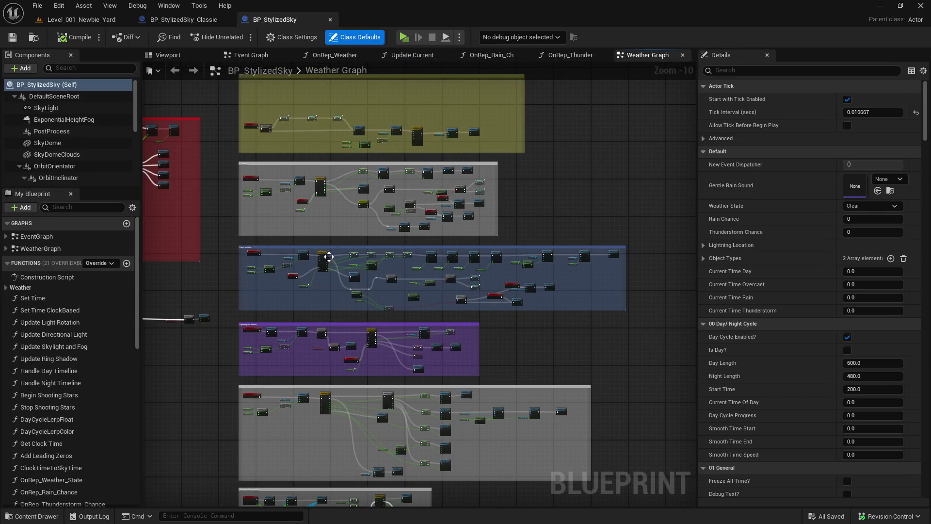
{"action": "scroll", "coordinate": [268, 286], "scroll_direction": "up", "scroll_amount": 3}
{"action": "mouse_move", "coordinate": [440, 285]}
{"action": "left_mouse_down"}
{"action": "mouse_move", "coordinate": [380, 158]}
{"action": "mouse_move", "coordinate": [383, 51]}
{"action": "mouse_move", "coordinate": [481, 418]}
{"action": "mouse_move", "coordinate": [440, 179]}
{"action": "left_mouse_up"}
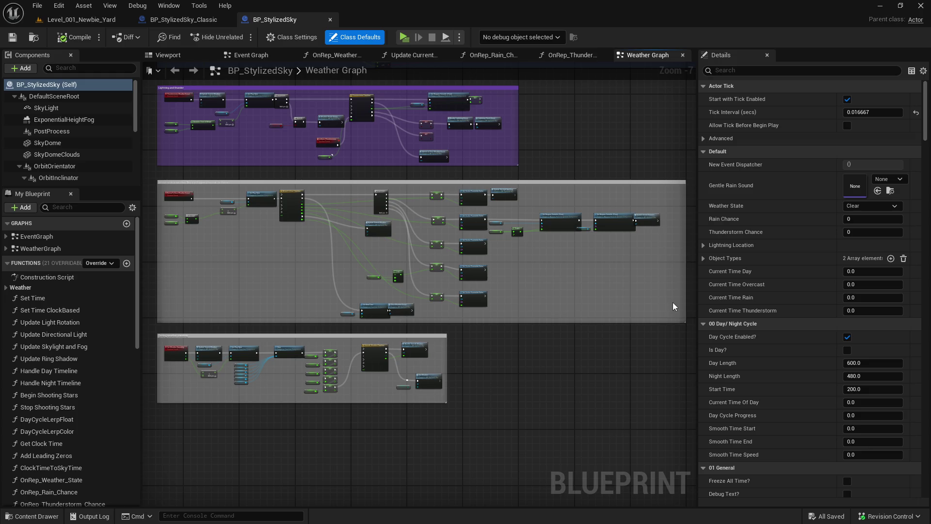
{"action": "scroll", "coordinate": [673, 306], "scroll_direction": "up", "scroll_amount": 2}
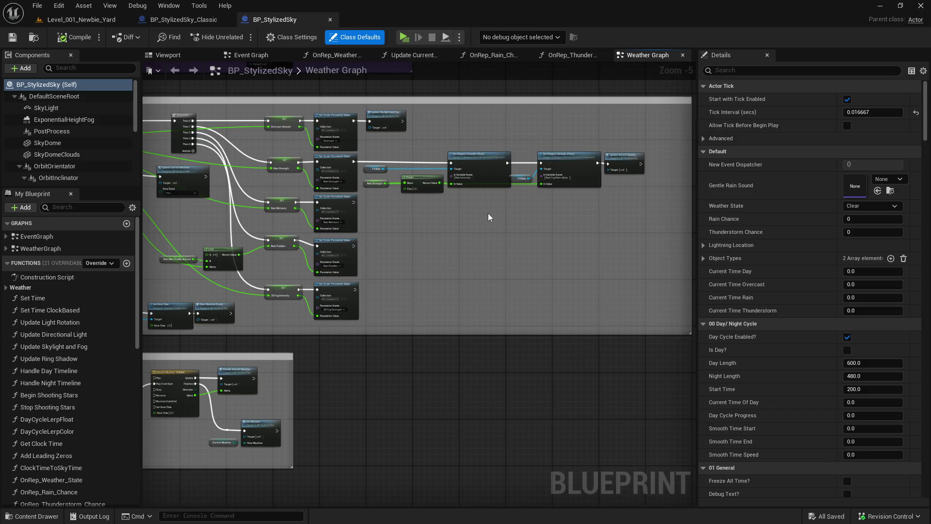
{"action": "left_click_drag", "start_coordinate": [488, 217], "coordinate": [666, 200]}
{"action": "scroll", "coordinate": [412, 215], "scroll_direction": "down", "scroll_amount": 7}
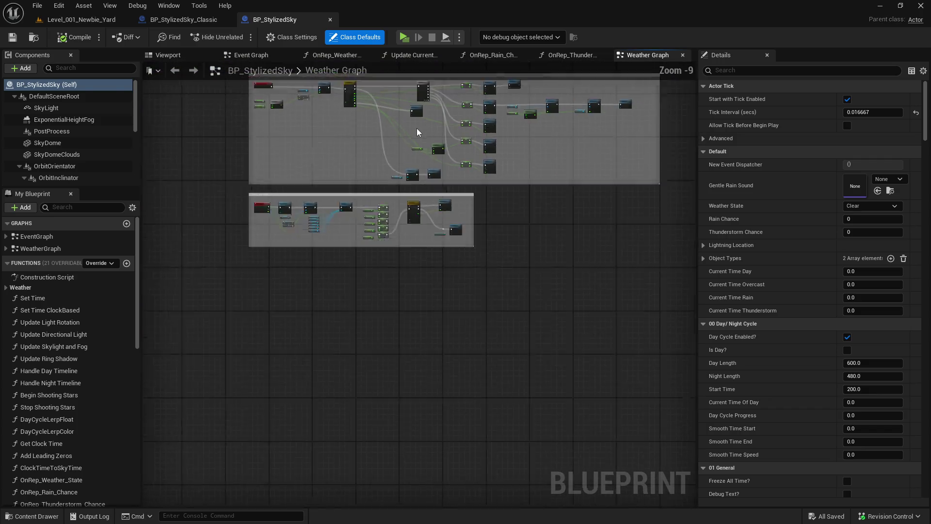
{"action": "scroll", "coordinate": [458, 241], "scroll_direction": "up", "scroll_amount": 9}
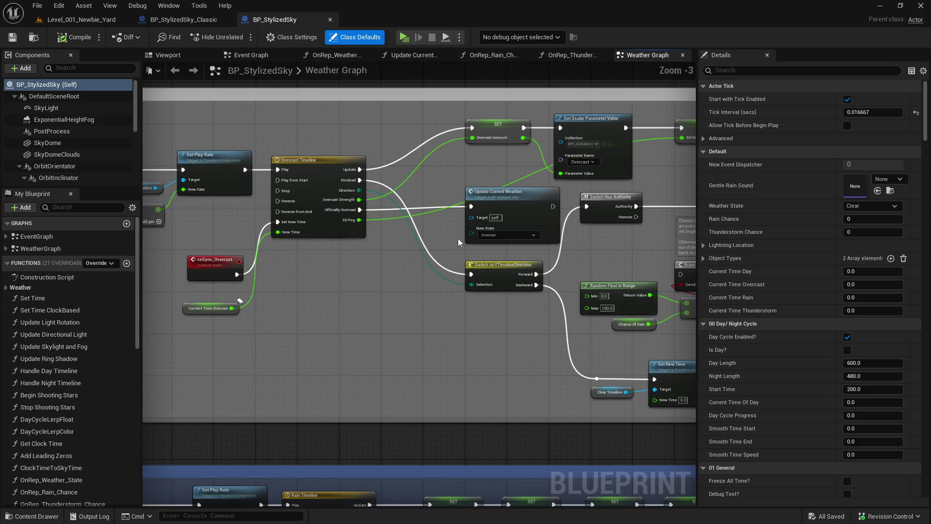
{"action": "mouse_move", "coordinate": [458, 241]}
{"action": "left_mouse_down"}
{"action": "mouse_move", "coordinate": [330, 281]}
{"action": "mouse_move", "coordinate": [283, 284]}
{"action": "left_mouse_up"}
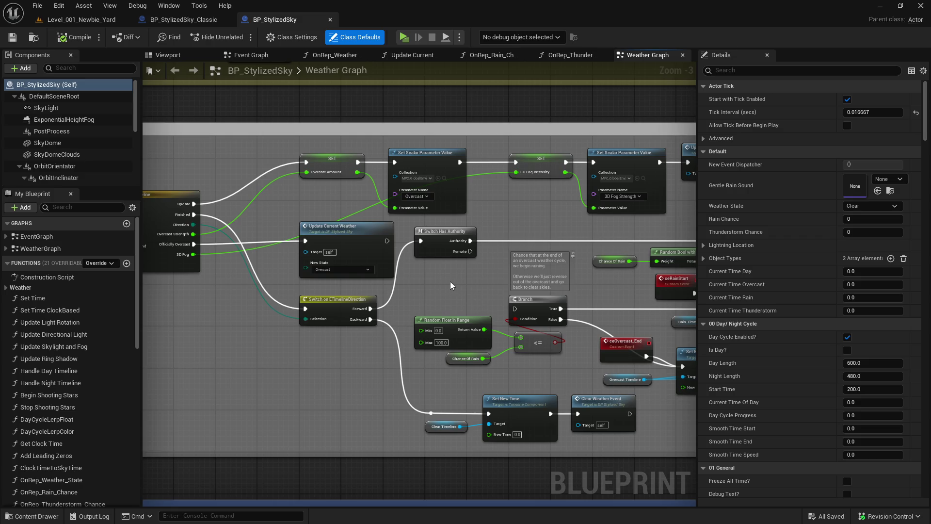
{"action": "left_click_drag", "start_coordinate": [450, 284], "coordinate": [395, 294]}
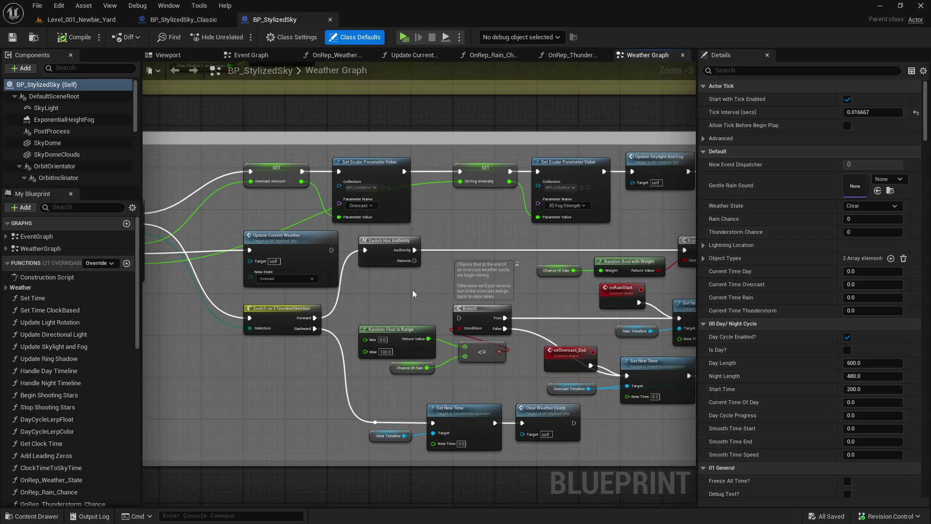
{"action": "left_click_drag", "start_coordinate": [413, 290], "coordinate": [237, 273]}
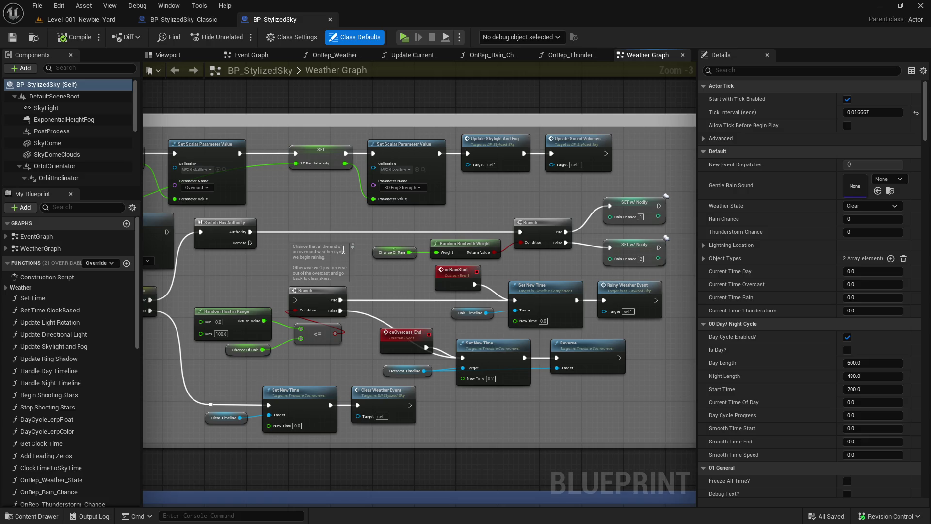
{"action": "double_click", "coordinate": [620, 217]}
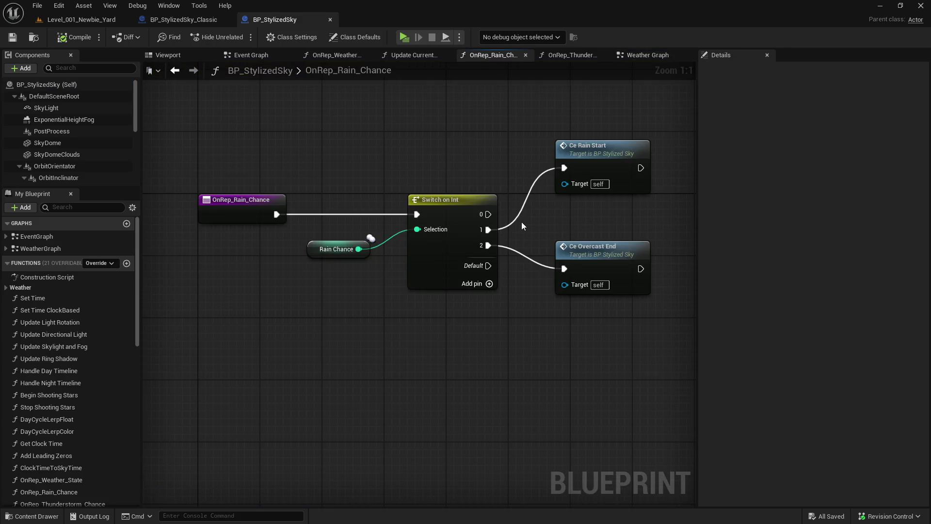
{"action": "left_click", "coordinate": [179, 72]}
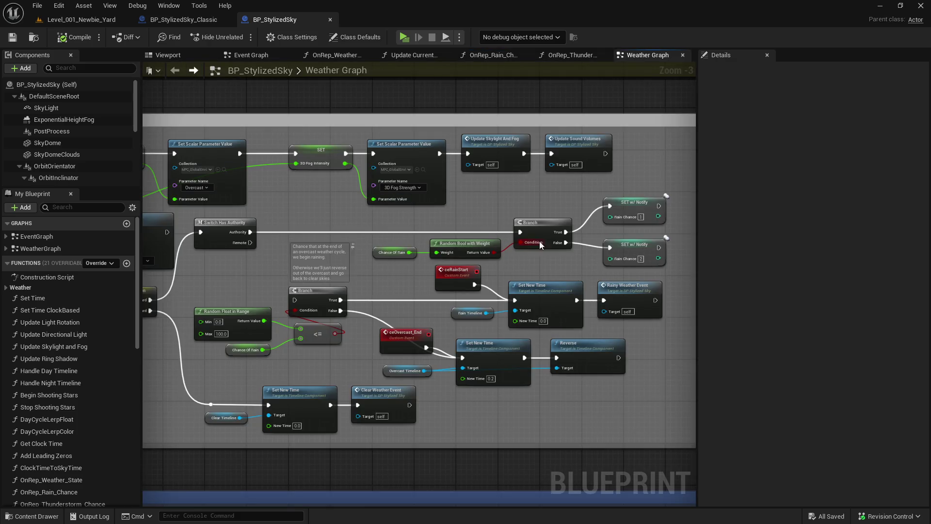
- Paste a copy of the Rain Chance SET w/ Notify node after Reverse in ceOvercast_End, with value 0
{"action": "double_click", "coordinate": [633, 244]}
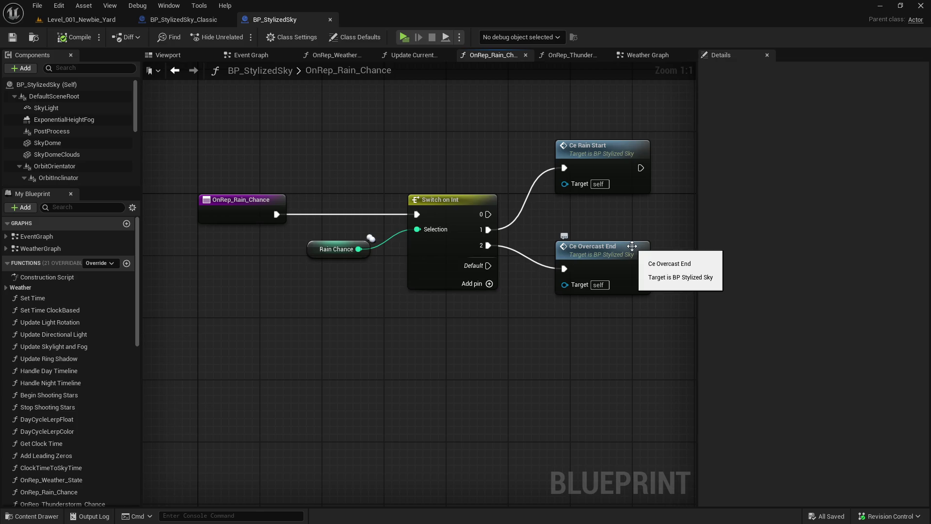
{"action": "double_click", "coordinate": [633, 246]}
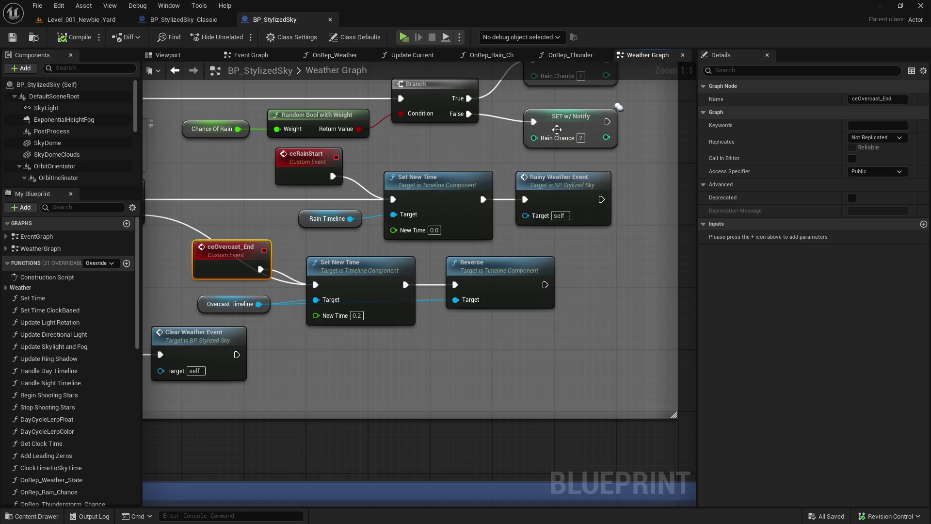
{"action": "left_click", "coordinate": [557, 129]}
{"action": "key", "text": "ctrl+v"}
{"action": "left_click", "coordinate": [572, 288]}
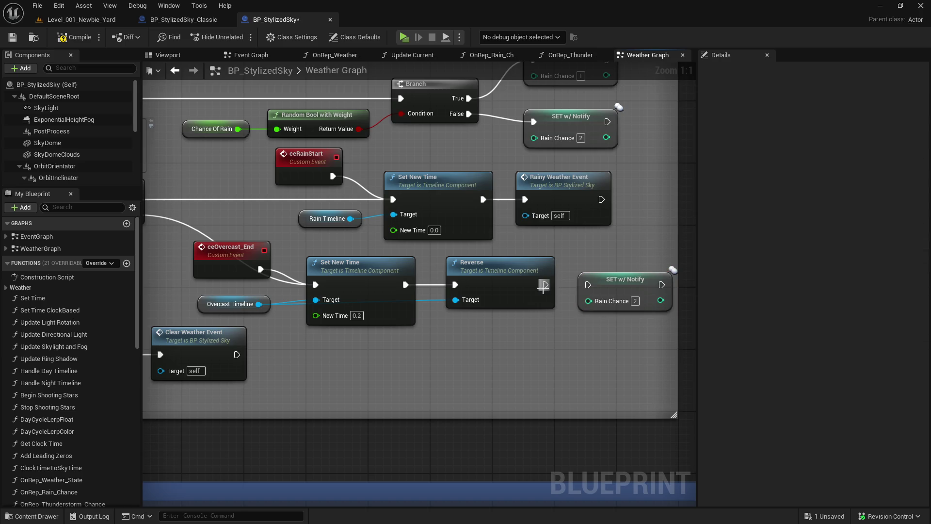
{"action": "left_click", "coordinate": [632, 304]}
{"action": "type", "text": "0"}
{"action": "key", "text": "Return"}
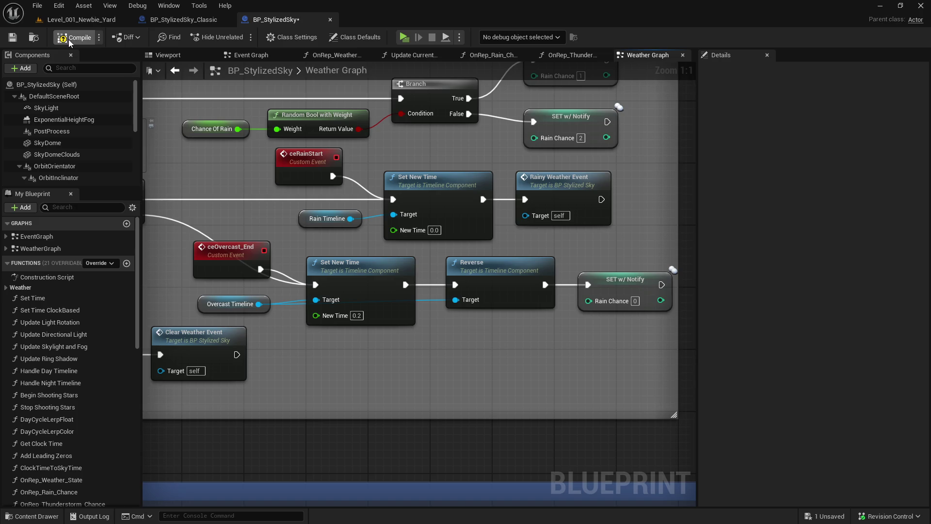
- Save BP_StylizedSky, checking the blueprint out so the save succeeds
{"action": "left_click", "coordinate": [13, 37]}
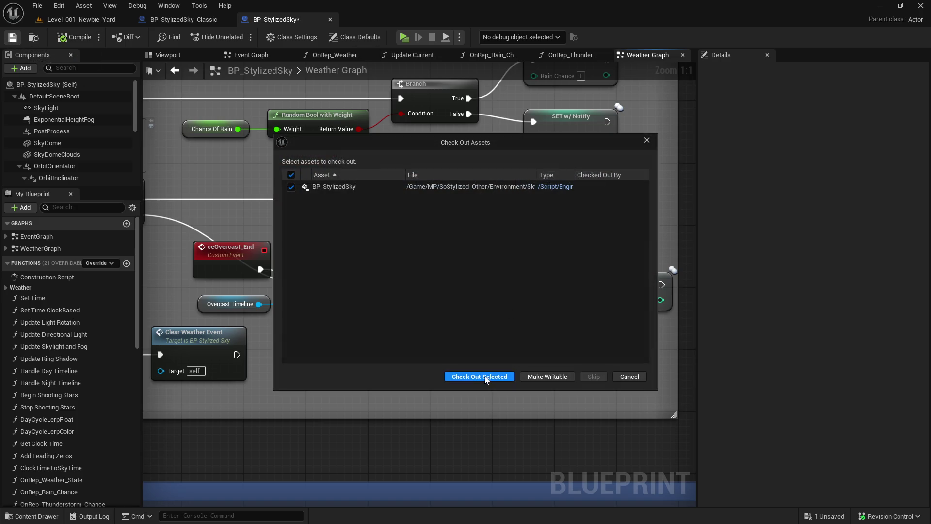
{"action": "left_click", "coordinate": [485, 376]}
{"action": "scroll", "coordinate": [484, 367], "scroll_direction": "down", "scroll_amount": 3}
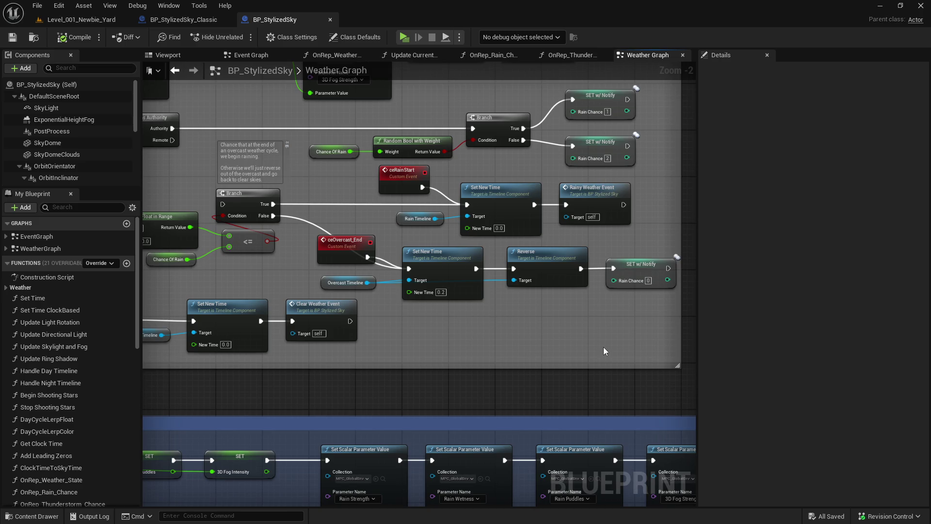
- Locate the ceThunderstorm_Reverse event and the Thunderstorm Chance change function in the weather graph
{"action": "mouse_move", "coordinate": [540, 350]}
{"action": "left_mouse_down"}
{"action": "mouse_move", "coordinate": [422, 467]}
{"action": "mouse_move", "coordinate": [465, 485]}
{"action": "mouse_move", "coordinate": [498, 418]}
{"action": "left_mouse_up"}
{"action": "scroll", "coordinate": [498, 418], "scroll_direction": "down", "scroll_amount": 2}
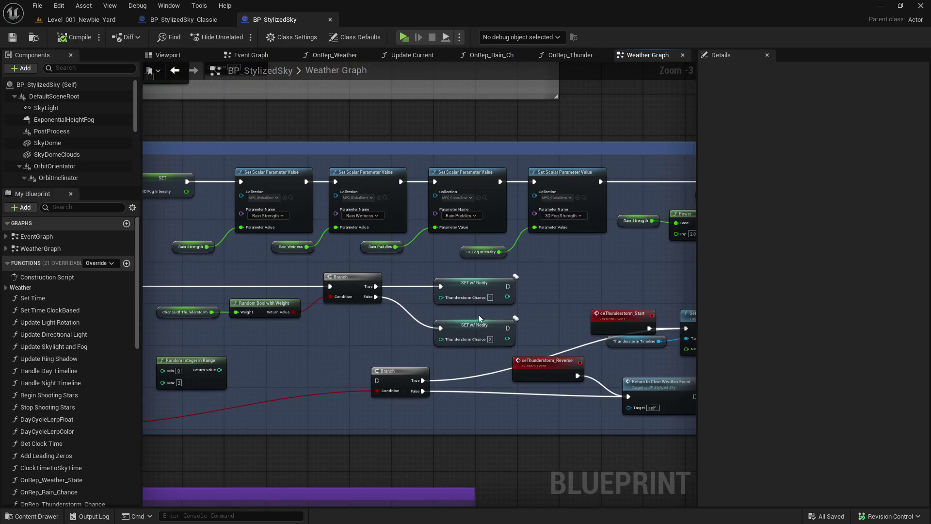
{"action": "double_click", "coordinate": [474, 291]}
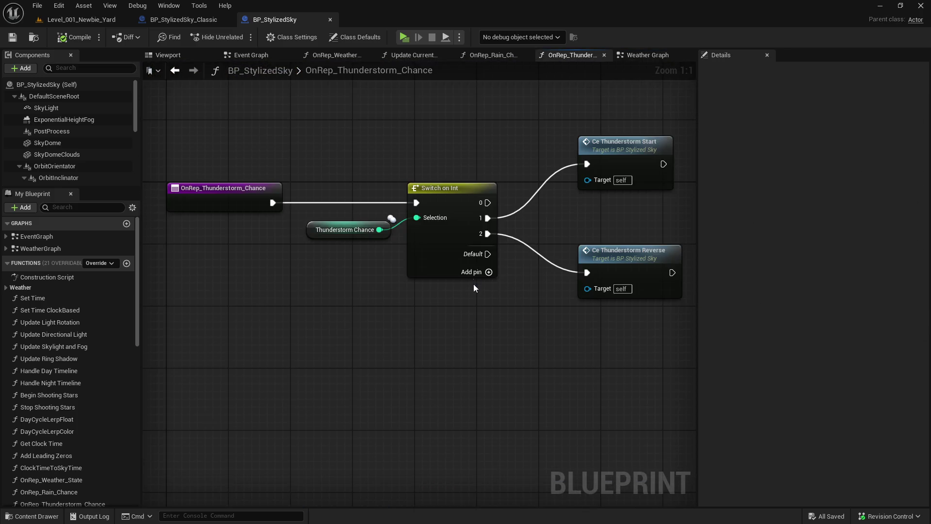
{"action": "key", "text": "alt+Left"}
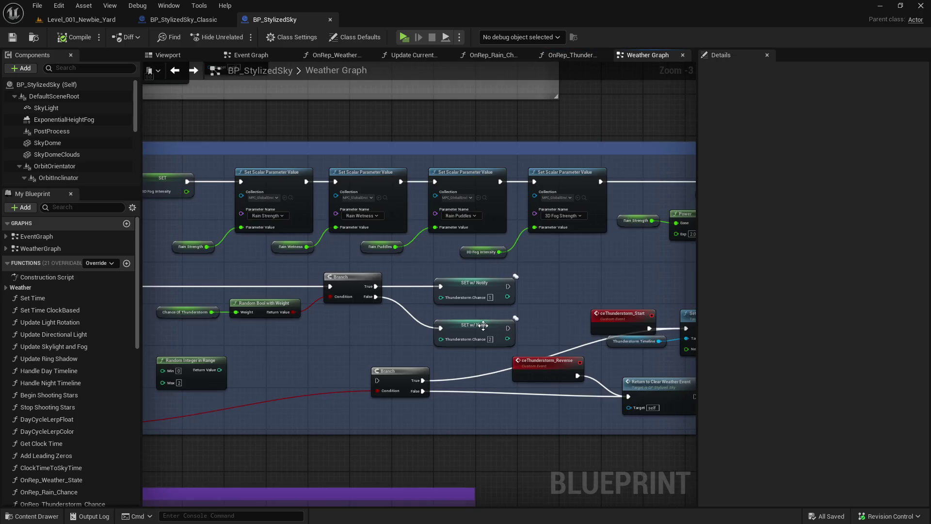
{"action": "double_click", "coordinate": [483, 326]}
{"action": "key", "text": "alt+Left"}
{"action": "left_click", "coordinate": [547, 363]}
{"action": "scroll", "coordinate": [547, 363], "scroll_direction": "up", "scroll_amount": 3}
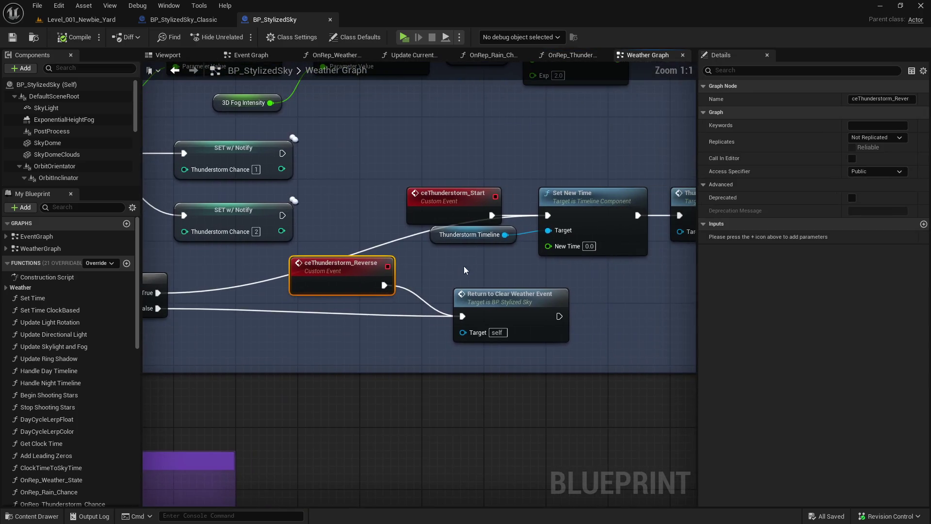
- Duplicate the Thunderstorm Chance SET w/ Notify node with value 0, wired after Return to Clear Weather Event, and compile
{"action": "left_click", "coordinate": [254, 152]}
{"action": "key", "text": "ctrl+c"}
{"action": "key", "text": "ctrl+v"}
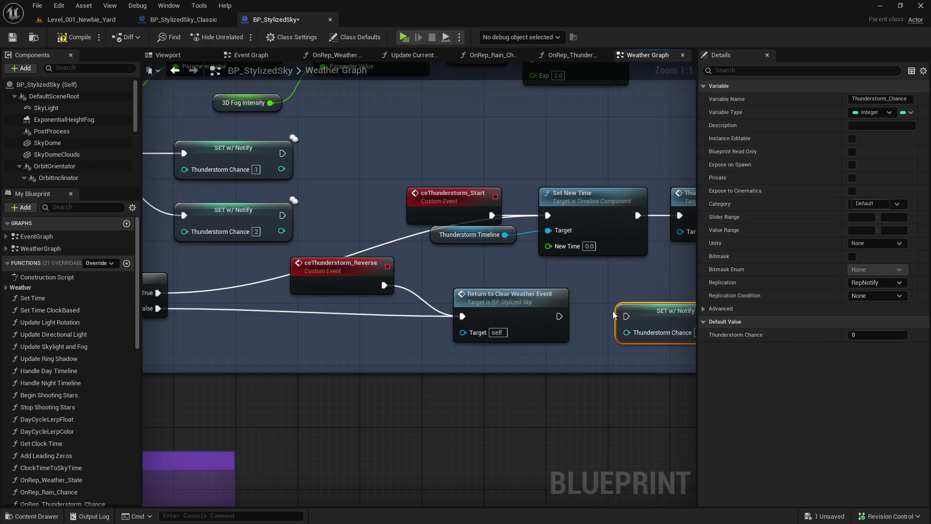
{"action": "type", "text": "0"}
{"action": "left_click", "coordinate": [558, 350]}
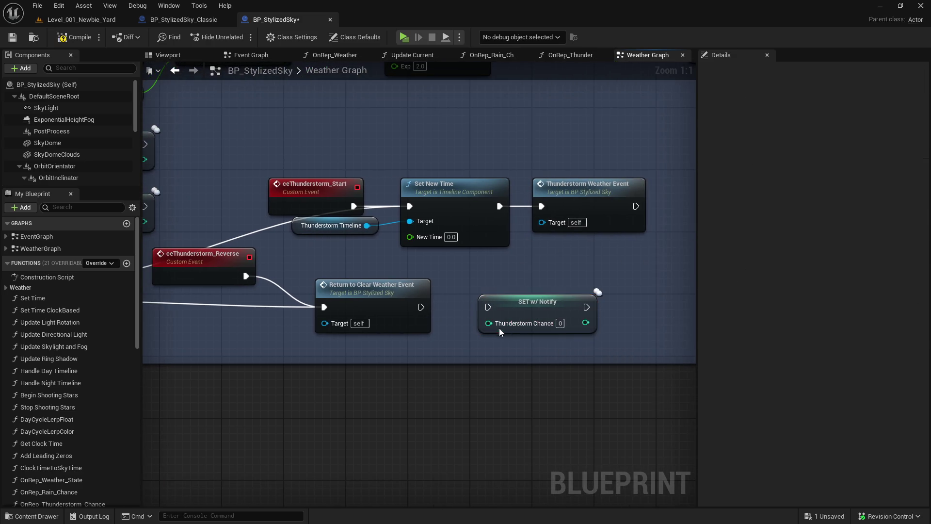
{"action": "left_click_drag", "start_coordinate": [422, 307], "coordinate": [488, 307]}
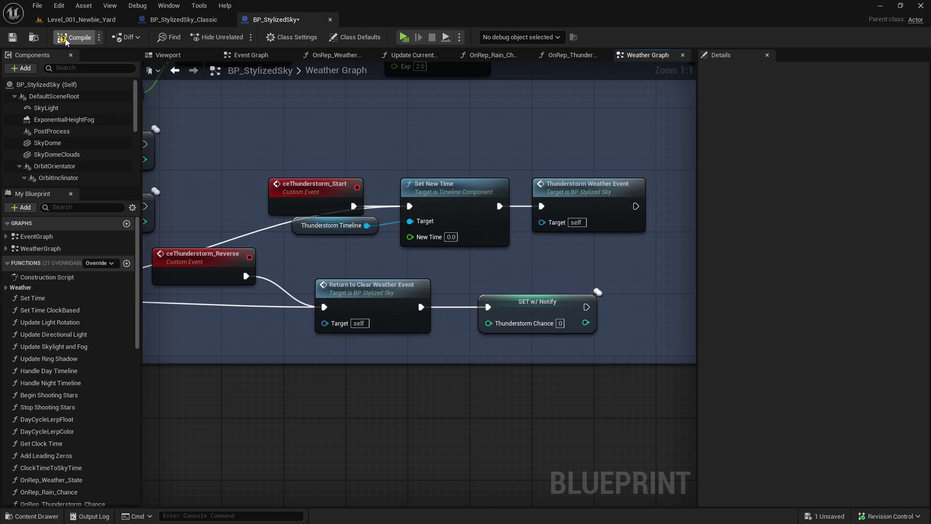
{"action": "left_click", "coordinate": [13, 37]}
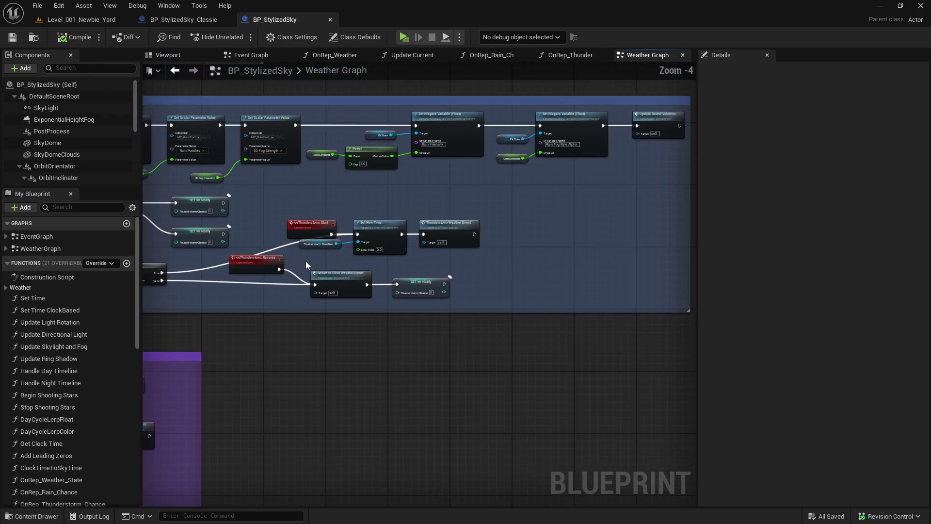
{"action": "scroll", "coordinate": [307, 261], "scroll_direction": "down", "scroll_amount": 6}
{"action": "scroll", "coordinate": [395, 326], "scroll_direction": "up", "scroll_amount": 2}
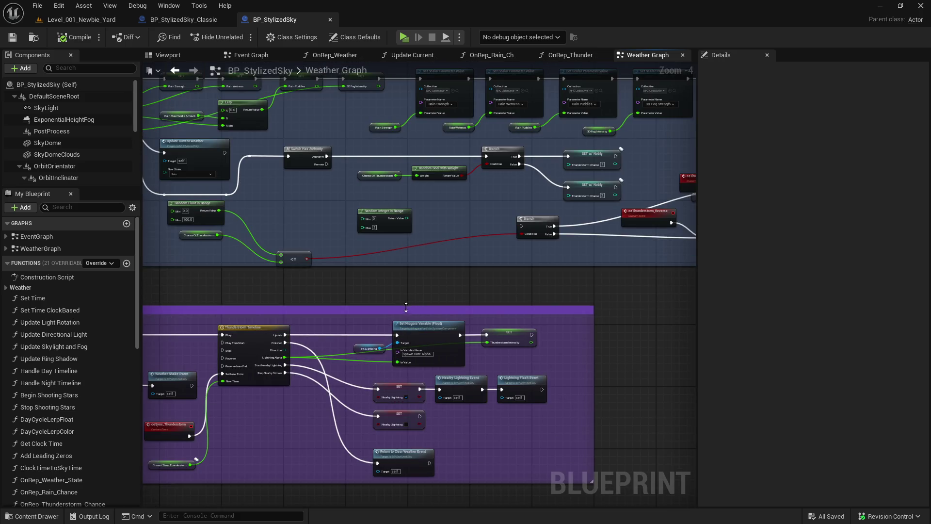
{"action": "mouse_move", "coordinate": [372, 335]}
{"action": "left_mouse_down"}
{"action": "mouse_move", "coordinate": [387, 284]}
{"action": "mouse_move", "coordinate": [450, 285]}
{"action": "mouse_move", "coordinate": [391, 372]}
{"action": "left_mouse_up"}
{"action": "mouse_move", "coordinate": [403, 321]}
{"action": "left_mouse_down"}
{"action": "mouse_move", "coordinate": [420, 367]}
{"action": "mouse_move", "coordinate": [435, 312]}
{"action": "mouse_move", "coordinate": [379, 225]}
{"action": "left_mouse_up"}
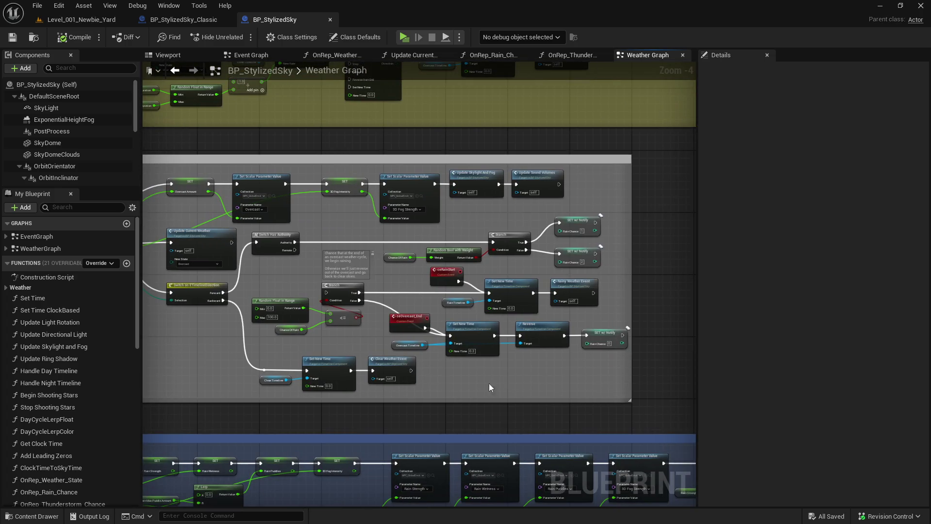
{"action": "mouse_move", "coordinate": [489, 386]}
{"action": "left_mouse_down"}
{"action": "mouse_move", "coordinate": [514, 252]}
{"action": "mouse_move", "coordinate": [591, 234]}
{"action": "mouse_move", "coordinate": [582, 242]}
{"action": "mouse_move", "coordinate": [556, 216]}
{"action": "mouse_move", "coordinate": [405, 297]}
{"action": "mouse_move", "coordinate": [371, 370]}
{"action": "left_mouse_up"}
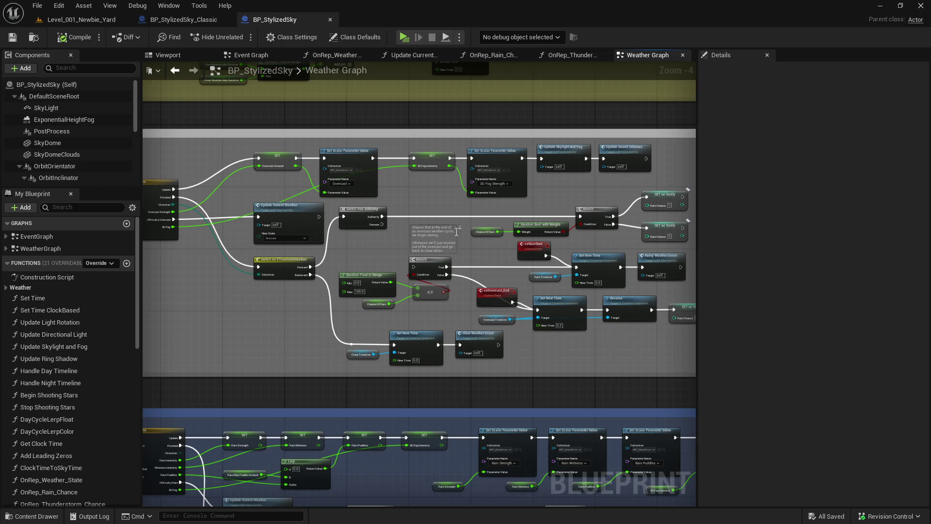
{"action": "scroll", "coordinate": [456, 231], "scroll_direction": "down", "scroll_amount": 1}
{"action": "double_click", "coordinate": [425, 238]}
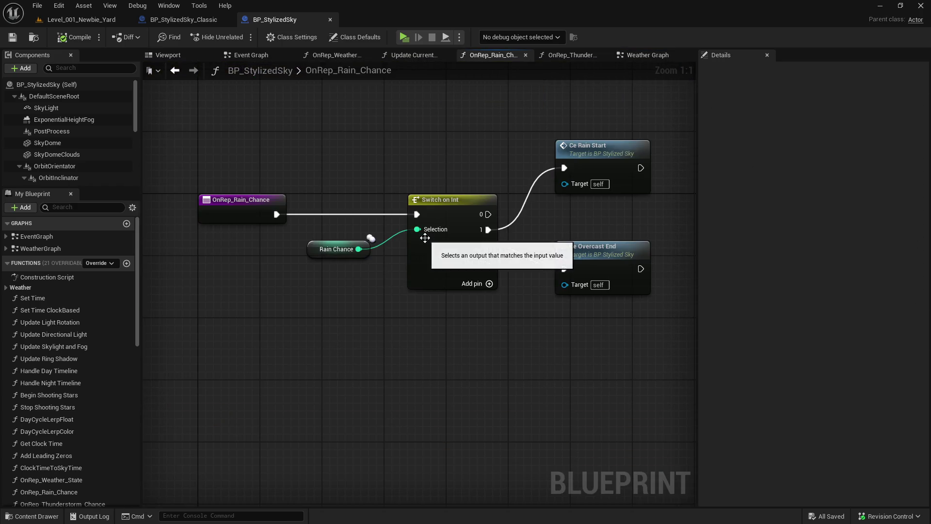
{"action": "double_click", "coordinate": [582, 247]}
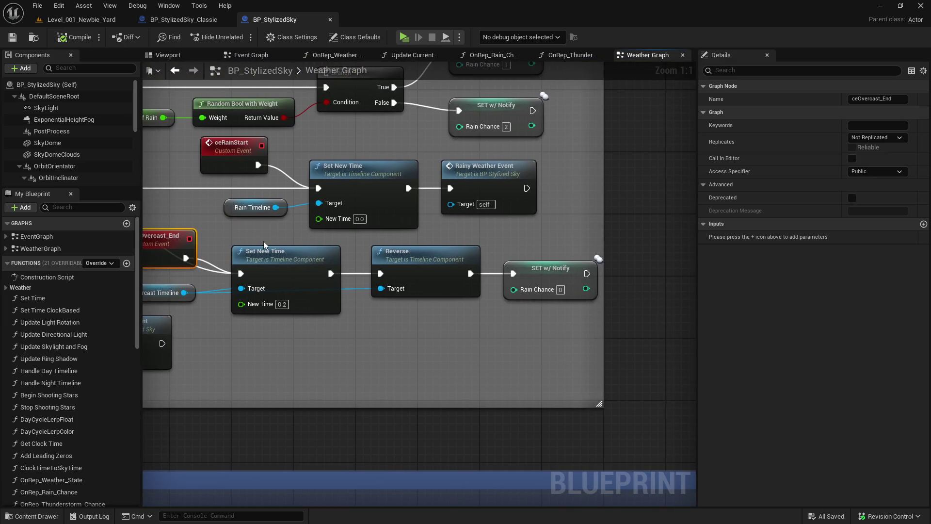
{"action": "scroll", "coordinate": [263, 241], "scroll_direction": "down", "scroll_amount": 7}
{"action": "scroll", "coordinate": [199, 208], "scroll_direction": "up", "scroll_amount": 2}
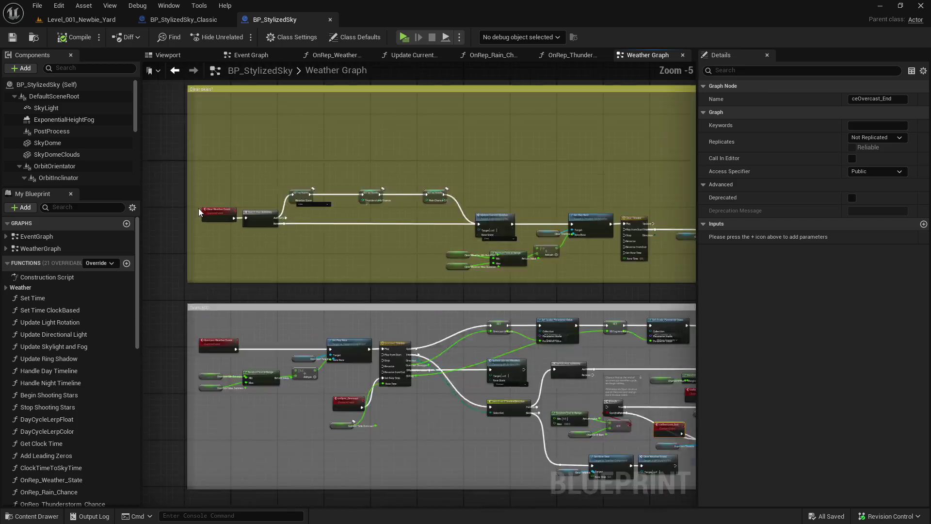
{"action": "scroll", "coordinate": [210, 235], "scroll_direction": "down", "scroll_amount": 4}
{"action": "scroll", "coordinate": [321, 239], "scroll_direction": "up", "scroll_amount": 4}
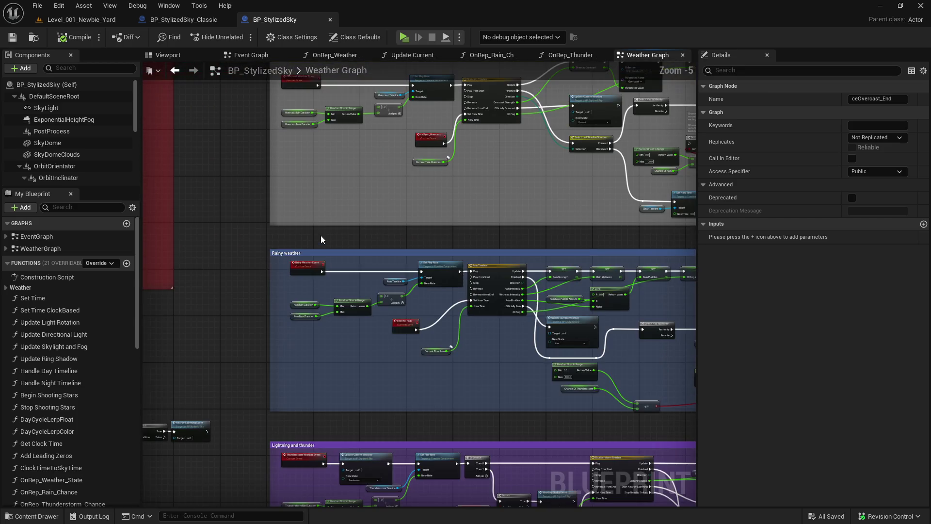
{"action": "left_click_drag", "start_coordinate": [321, 239], "coordinate": [298, 321]}
{"action": "key", "text": "Home"}
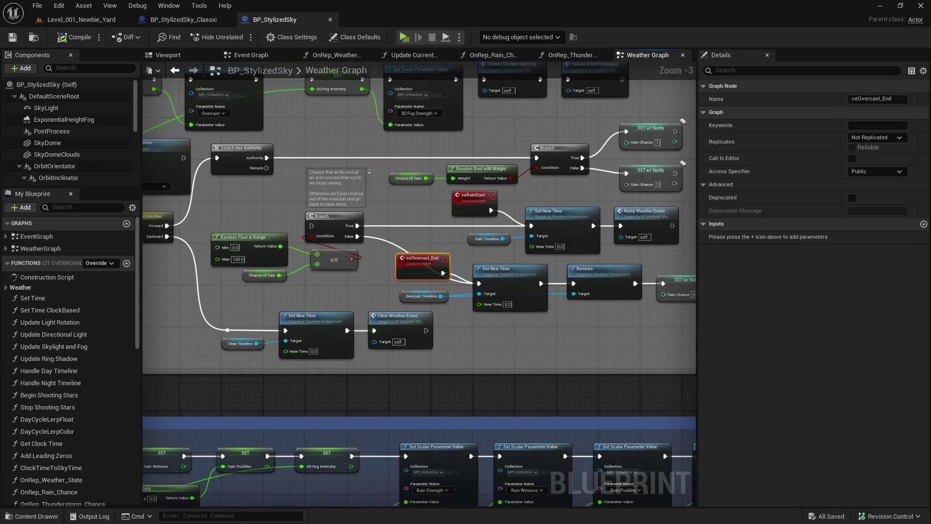
{"action": "left_click_drag", "start_coordinate": [632, 319], "coordinate": [475, 321]}
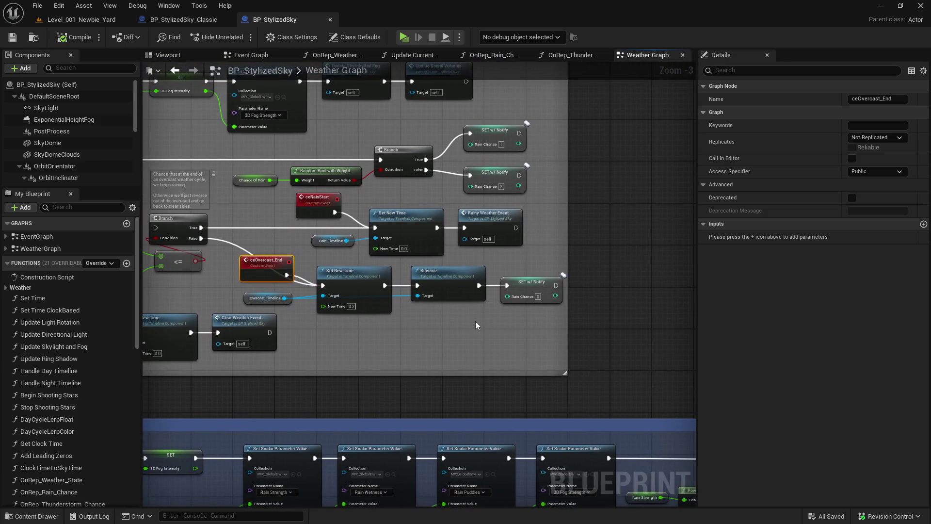
{"action": "left_click_drag", "start_coordinate": [459, 258], "coordinate": [574, 287]}
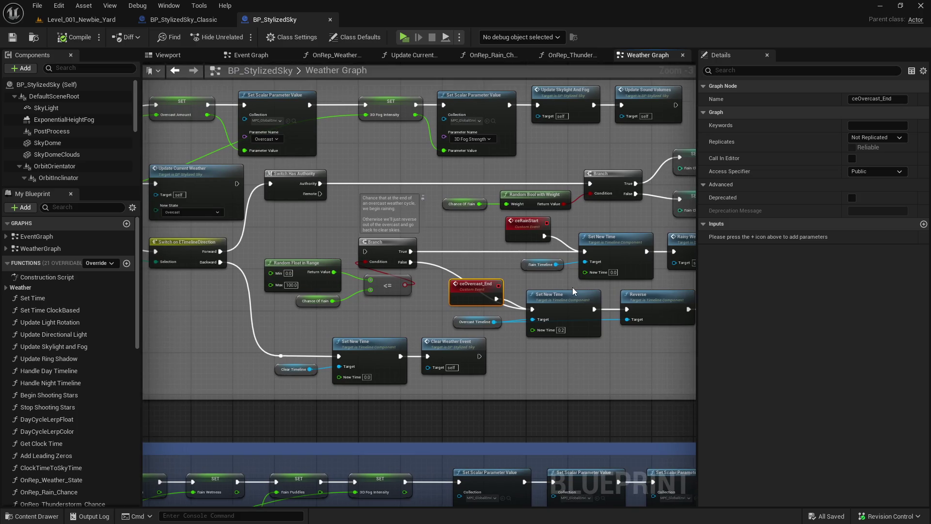
{"action": "left_click_drag", "start_coordinate": [617, 332], "coordinate": [431, 351]}
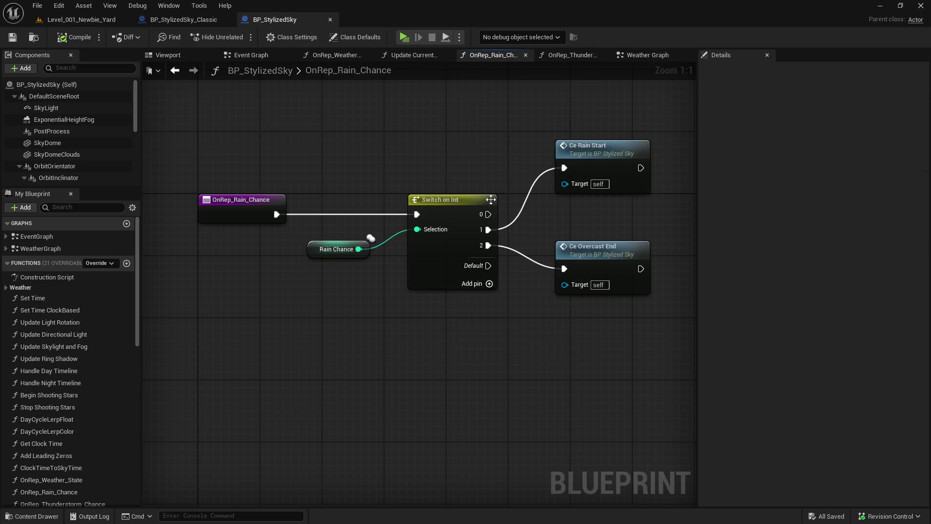
{"action": "left_click", "coordinate": [175, 70]}
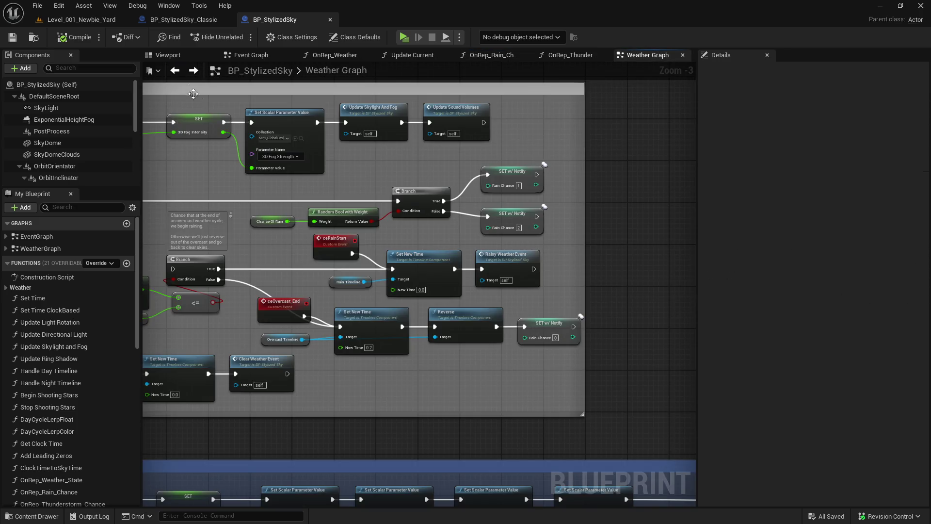
{"action": "mouse_move", "coordinate": [366, 174]}
{"action": "left_mouse_down"}
{"action": "mouse_move", "coordinate": [543, 157]}
{"action": "mouse_move", "coordinate": [663, 163]}
{"action": "mouse_move", "coordinate": [468, 238]}
{"action": "mouse_move", "coordinate": [571, 302]}
{"action": "left_mouse_up"}
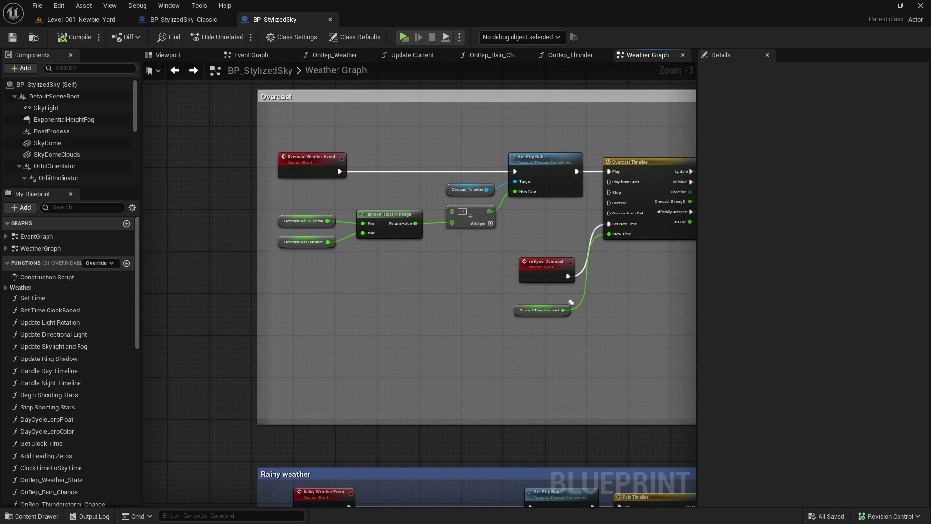
- List all references to Overcast Weather Event and jump to its definition
{"action": "right_click", "coordinate": [265, 167]}
{"action": "mouse_move", "coordinate": [346, 266]}
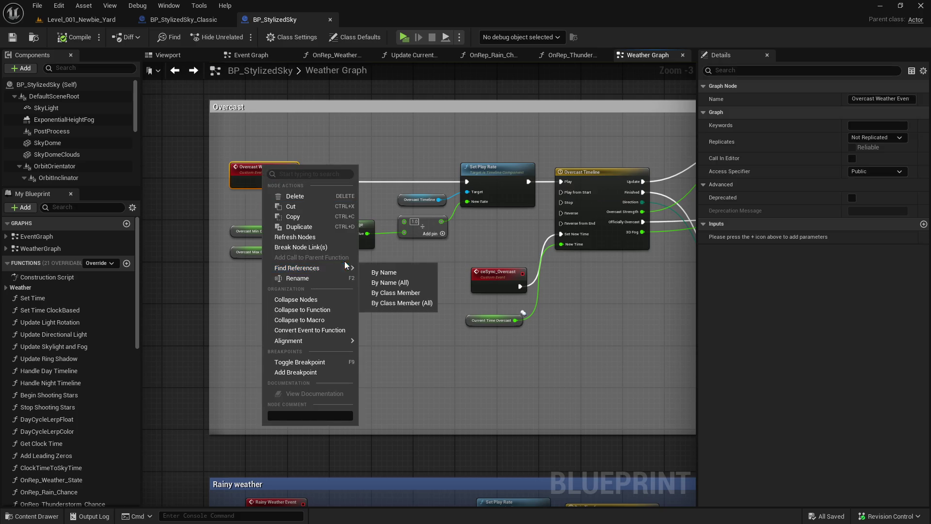
{"action": "left_click", "coordinate": [396, 293]}
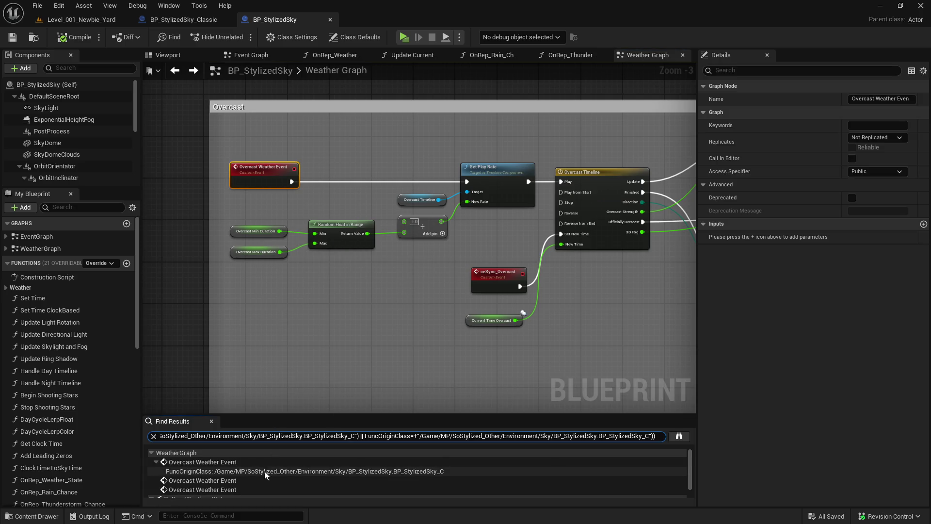
{"action": "left_click", "coordinate": [266, 462]}
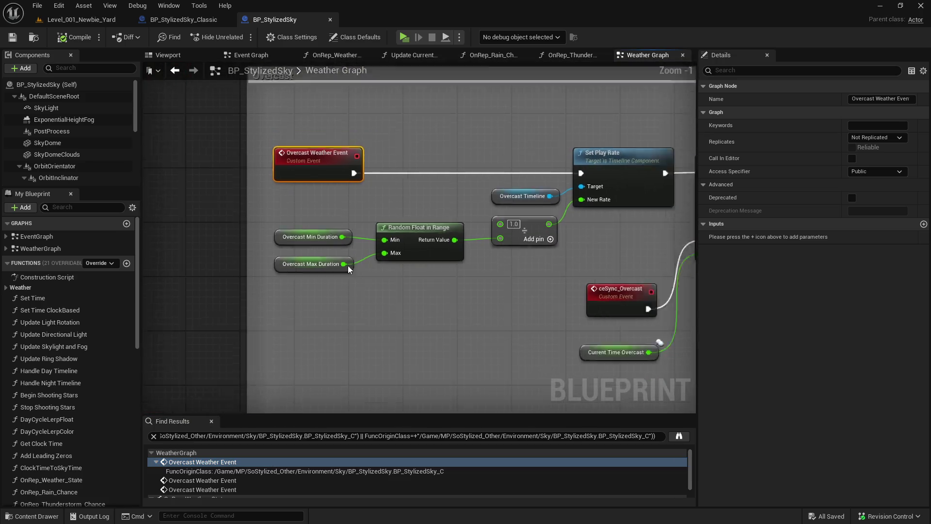
{"action": "scroll", "coordinate": [348, 266], "scroll_direction": "down", "scroll_amount": 3}
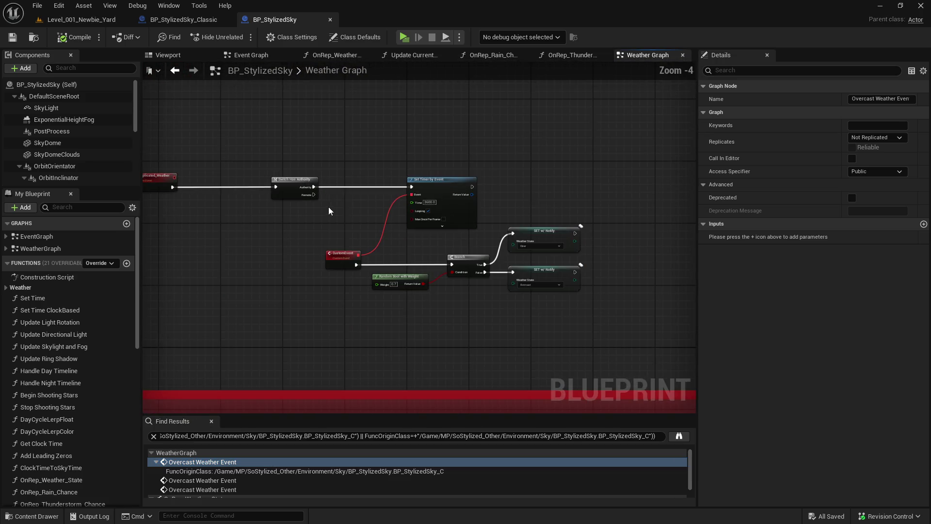
{"action": "scroll", "coordinate": [448, 269], "scroll_direction": "up", "scroll_amount": 3}
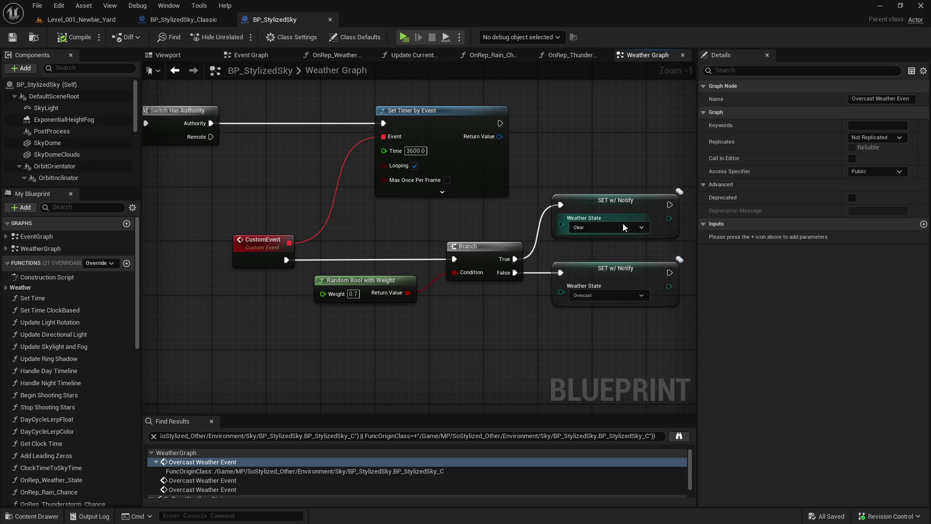
- Inspect the node setting Weather State to Clear and its OnRep_Weather_State function
{"action": "left_click", "coordinate": [624, 207]}
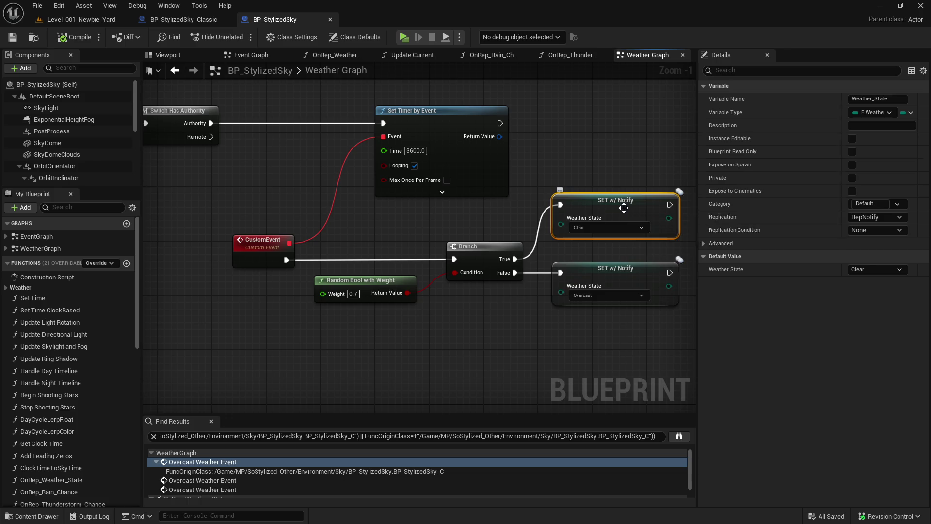
{"action": "double_click", "coordinate": [624, 208]}
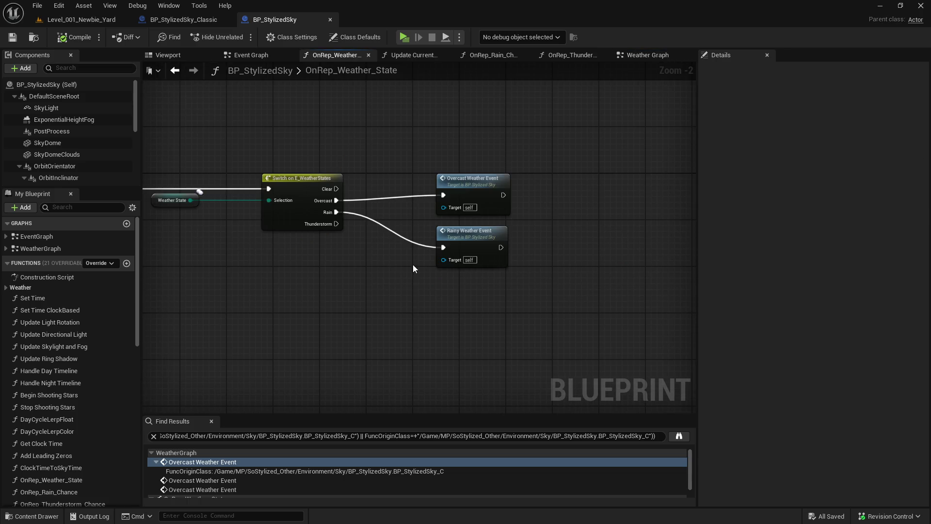
{"action": "left_click", "coordinate": [175, 71]}
{"action": "scroll", "coordinate": [364, 270], "scroll_direction": "down", "scroll_amount": 8}
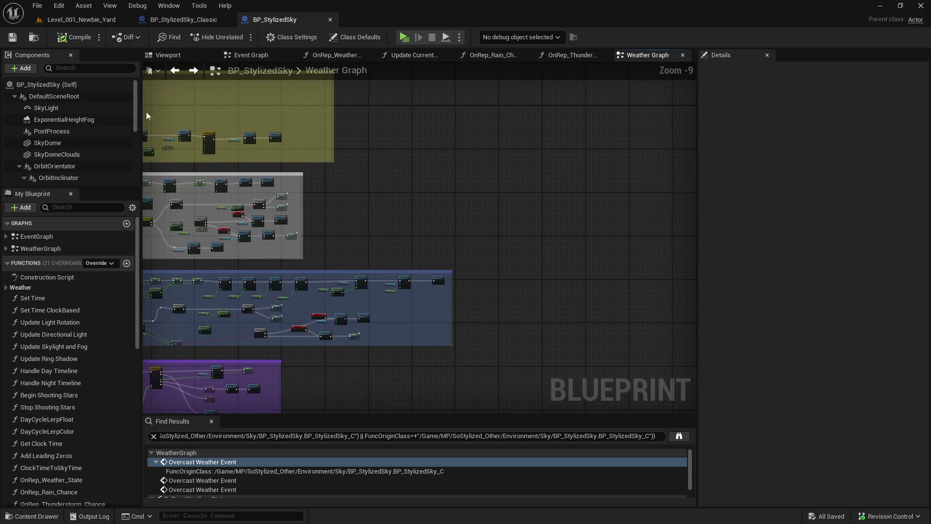
{"action": "scroll", "coordinate": [391, 183], "scroll_direction": "up", "scroll_amount": 5}
- Inspect the existing Rain_Chance and Thunderstorm_Chance SET w/ Notify nodes in the Weather Graph
{"action": "left_click", "coordinate": [415, 182]}
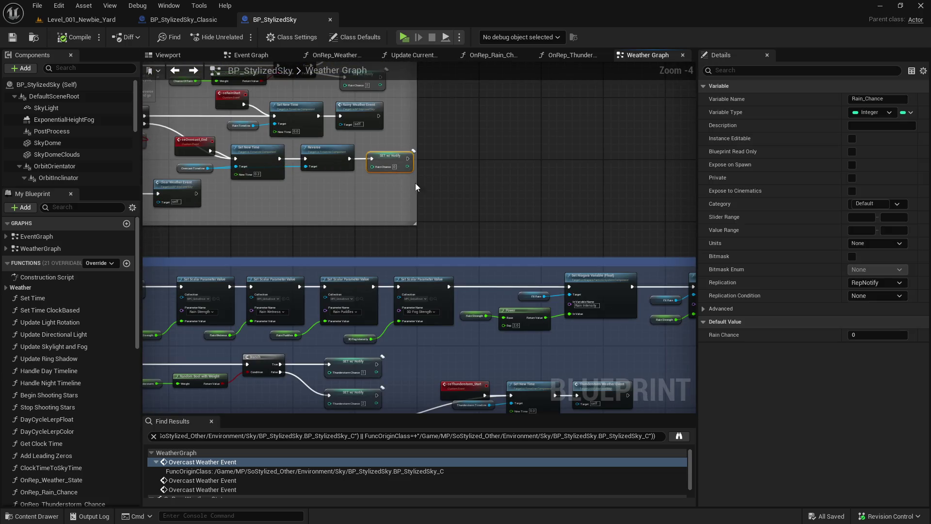
{"action": "left_click", "coordinate": [451, 234]}
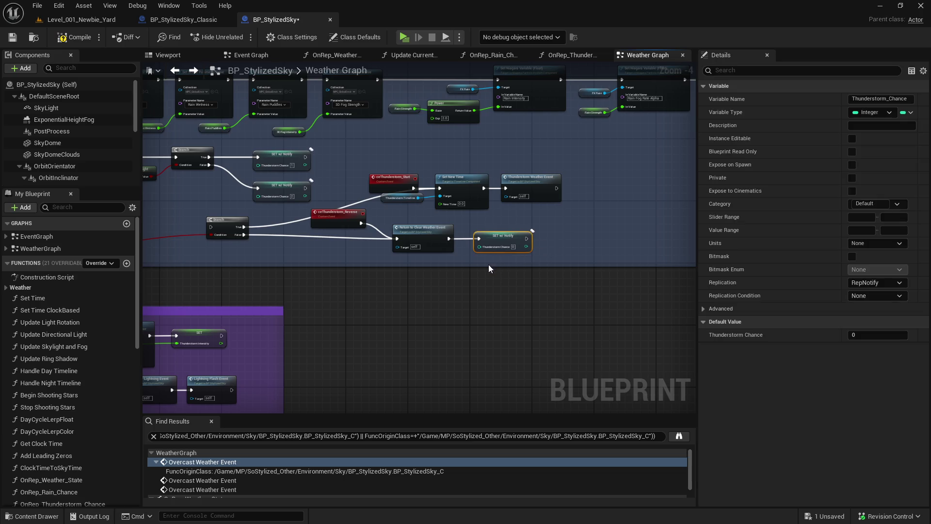
{"action": "scroll", "coordinate": [467, 255], "scroll_direction": "down", "scroll_amount": 4}
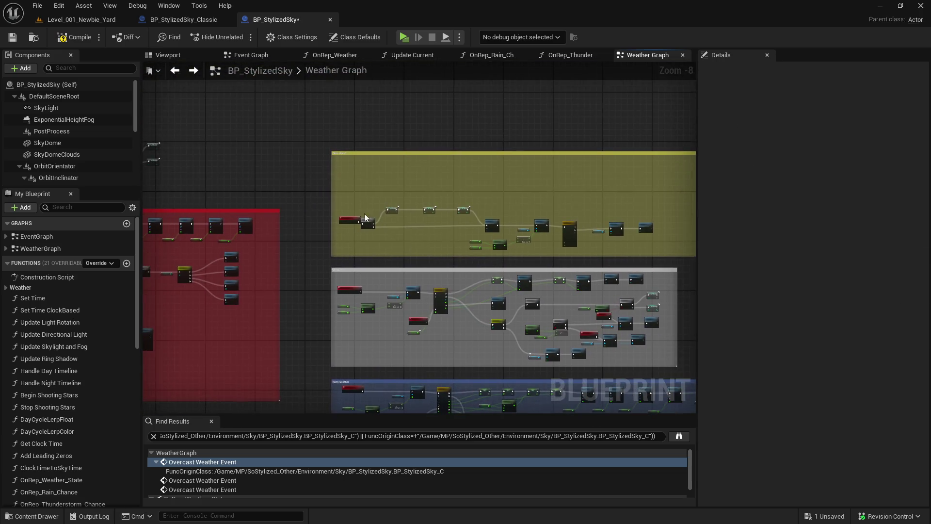
- In OnRep_Weather_State, add a Rain_Chance setter wired from the Clear case
{"action": "double_click", "coordinate": [365, 218]}
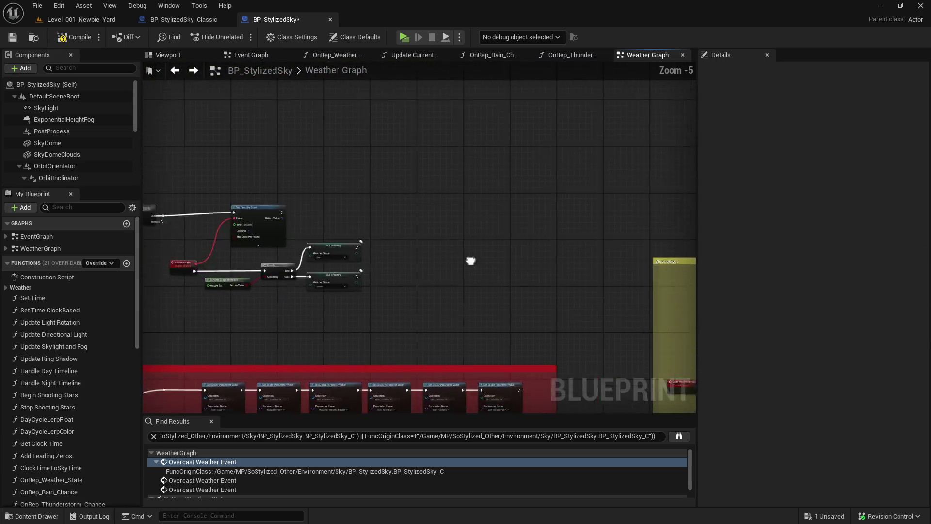
{"action": "left_click_drag", "start_coordinate": [604, 218], "coordinate": [591, 267]}
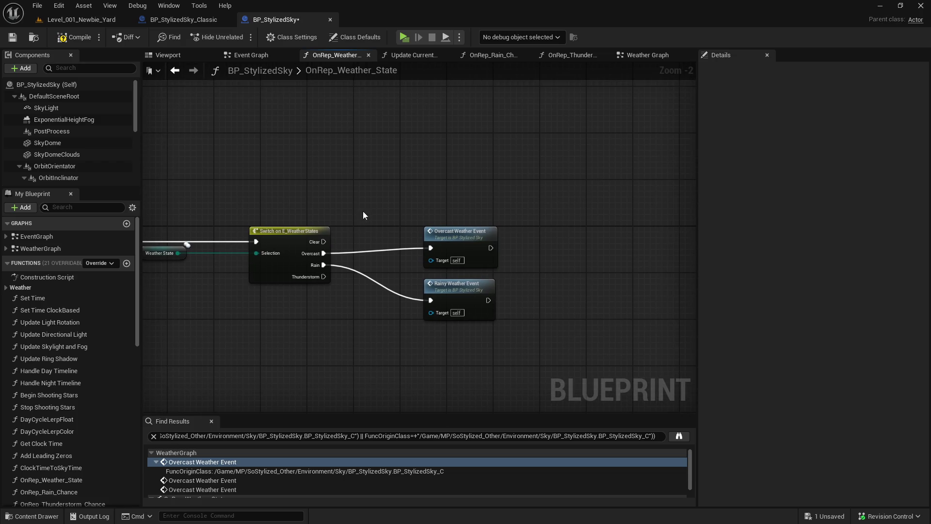
{"action": "scroll", "coordinate": [89, 404], "scroll_direction": "down", "scroll_amount": 12}
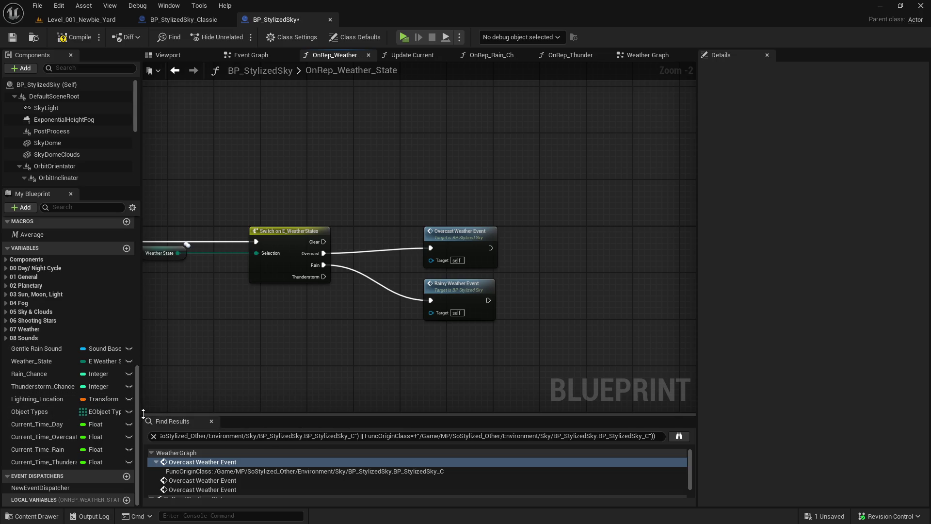
{"action": "mouse_move", "coordinate": [29, 373]}
{"action": "left_mouse_down"}
{"action": "mouse_move", "coordinate": [244, 269]}
{"action": "mouse_move", "coordinate": [373, 145]}
{"action": "left_mouse_up"}
{"action": "left_click", "coordinate": [412, 149]}
{"action": "left_click_drag", "start_coordinate": [323, 241], "coordinate": [385, 124]}
- Add a Thunderstorm_Chance setter and return to the Overcast Weather Event definition
{"action": "mouse_move", "coordinate": [63, 383]}
{"action": "left_mouse_down"}
{"action": "mouse_move", "coordinate": [465, 208]}
{"action": "mouse_move", "coordinate": [492, 115]}
{"action": "mouse_move", "coordinate": [505, 121]}
{"action": "left_mouse_up"}
{"action": "left_click", "coordinate": [524, 146]}
{"action": "double_click", "coordinate": [480, 237]}
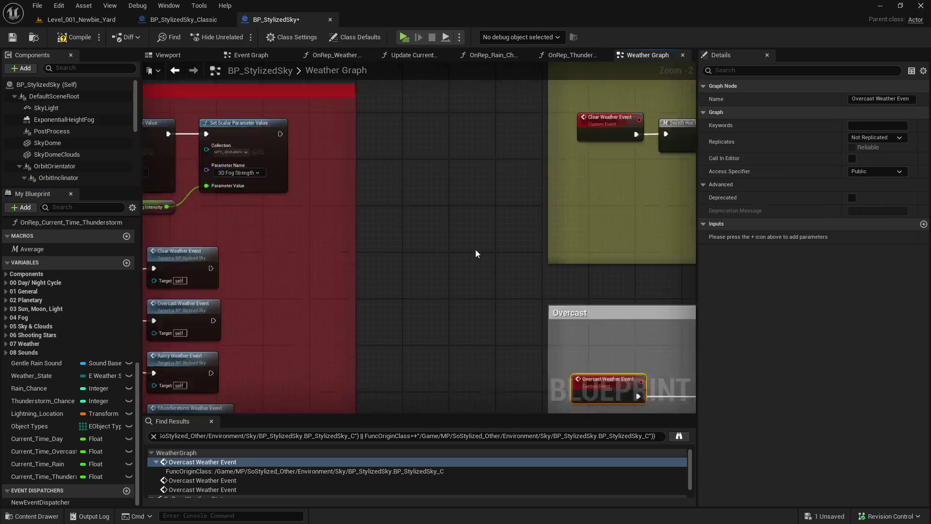
{"action": "scroll", "coordinate": [476, 272], "scroll_direction": "down", "scroll_amount": 3}
{"action": "scroll", "coordinate": [328, 214], "scroll_direction": "up", "scroll_amount": 3}
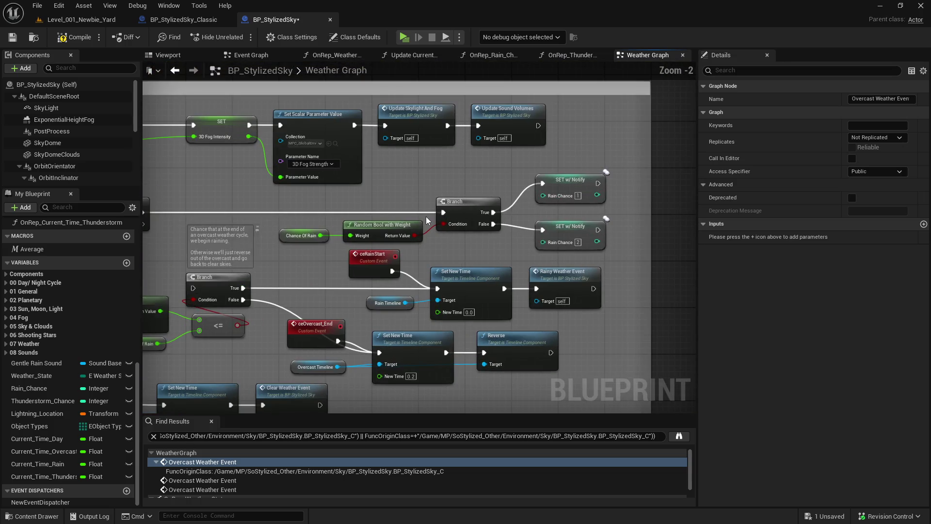
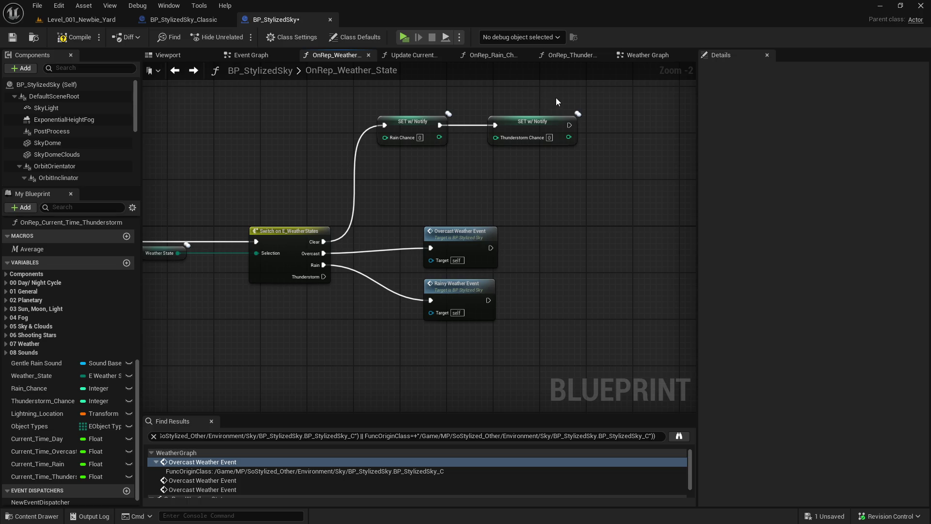
- Delete the two SET w/ Notify nodes after the switch, then undo the deletion in the Weather Graph
{"action": "left_click_drag", "start_coordinate": [556, 97], "coordinate": [353, 147]}
{"action": "key", "text": "Delete"}
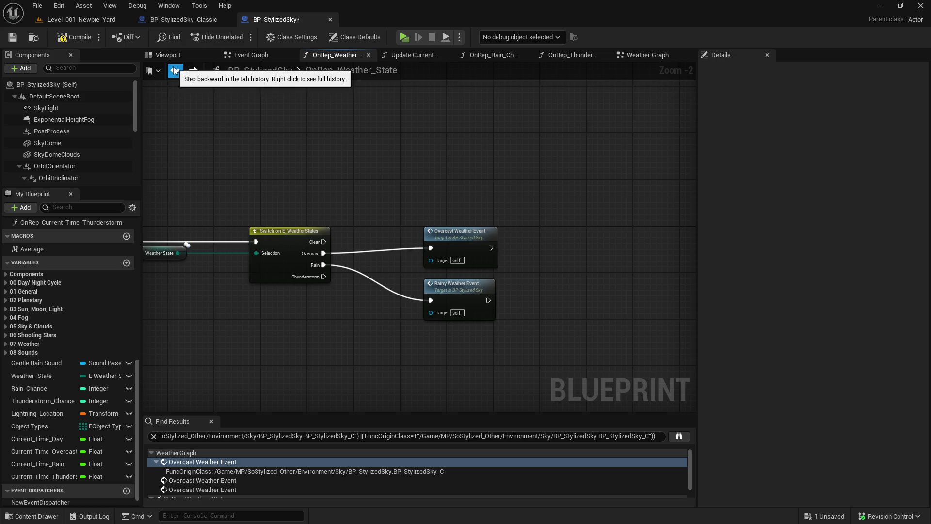
{"action": "left_click", "coordinate": [174, 70]}
{"action": "scroll", "coordinate": [341, 225], "scroll_direction": "down", "scroll_amount": 9}
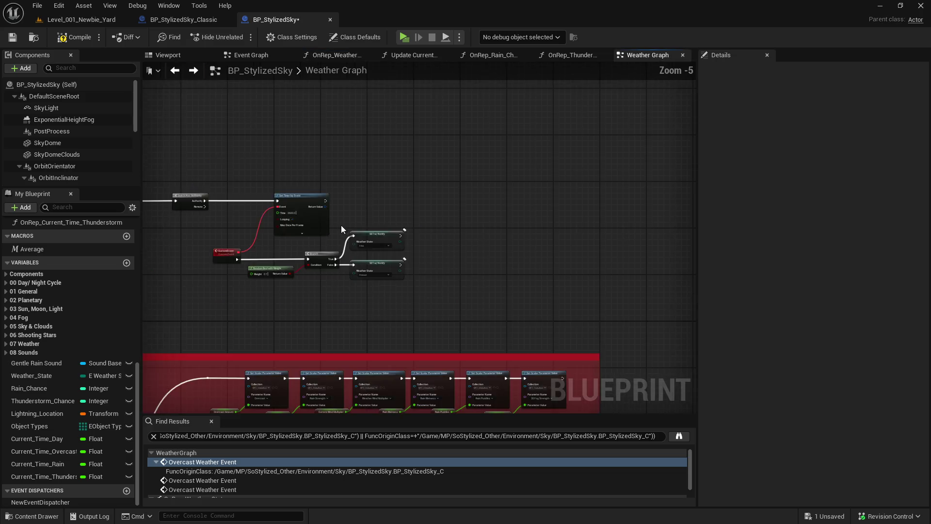
{"action": "scroll", "coordinate": [331, 175], "scroll_direction": "up", "scroll_amount": 8}
{"action": "scroll", "coordinate": [444, 313], "scroll_direction": "up", "scroll_amount": 1}
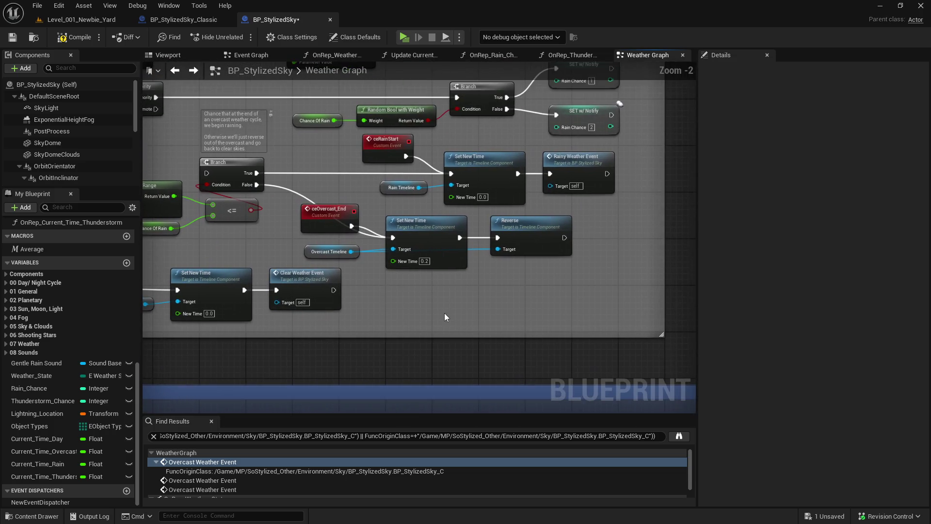
{"action": "key", "text": "ctrl+z"}
{"action": "key", "text": "ctrl+z"}
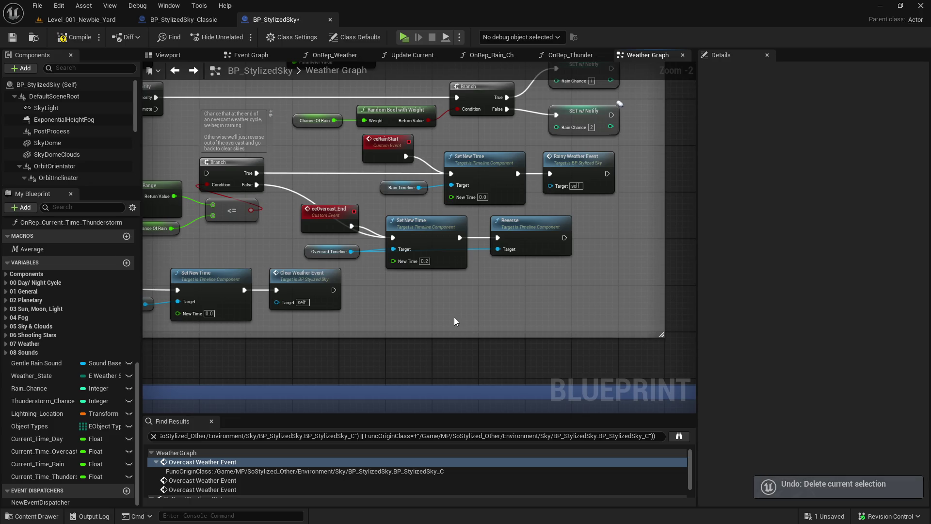
{"action": "scroll", "coordinate": [487, 307], "scroll_direction": "down", "scroll_amount": 4}
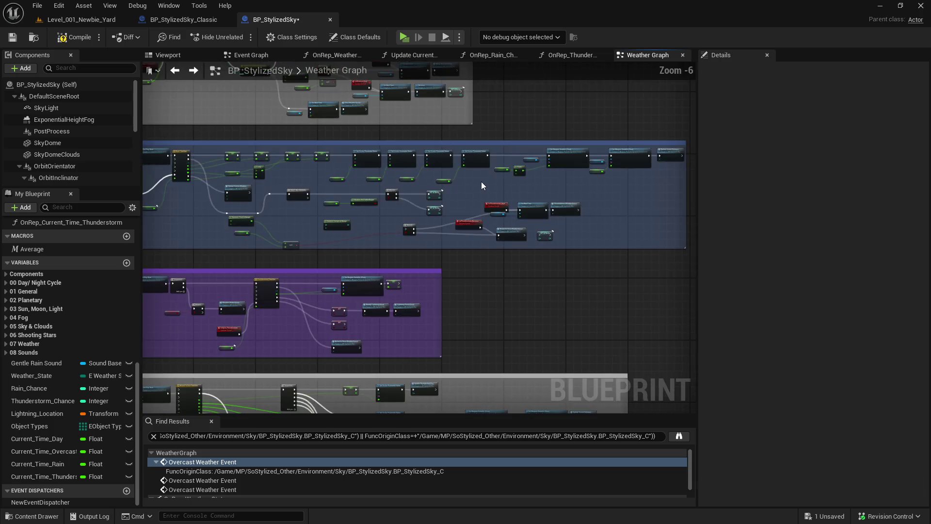
{"action": "scroll", "coordinate": [482, 183], "scroll_direction": "up", "scroll_amount": 2}
{"action": "key", "text": "ctrl+s"}
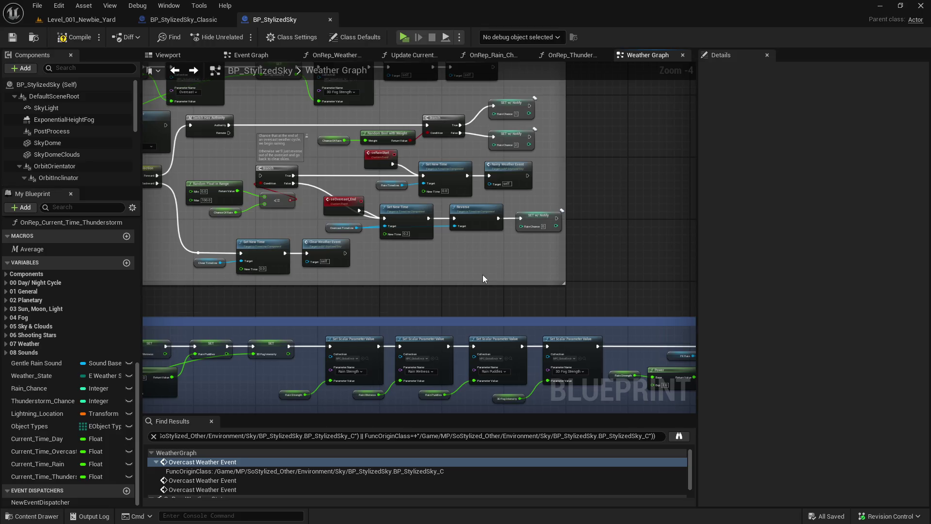
- Pan the Weather Graph past the Clear Weather Event nodes to the thunderstorm nodes
{"action": "left_click_drag", "start_coordinate": [471, 266], "coordinate": [371, 252]}
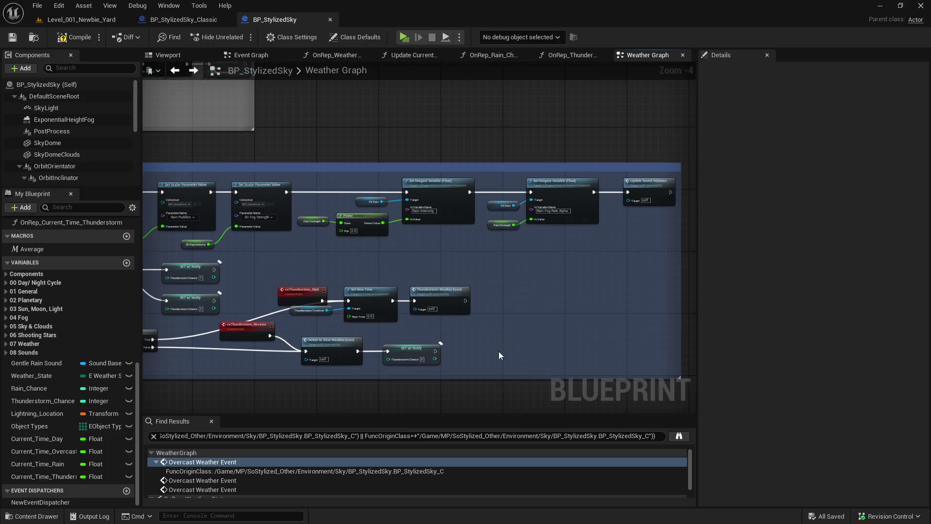
{"action": "left_click_drag", "start_coordinate": [498, 355], "coordinate": [601, 366]}
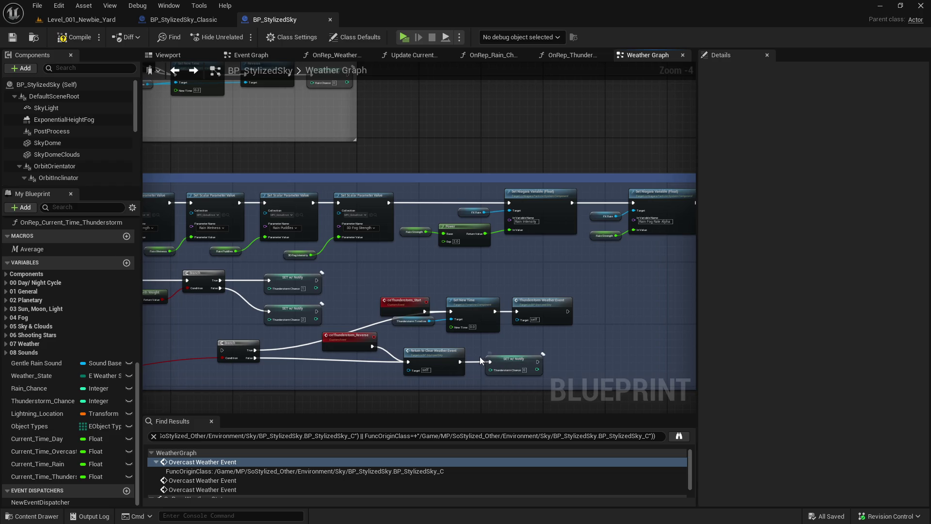
{"action": "double_click", "coordinate": [432, 352]}
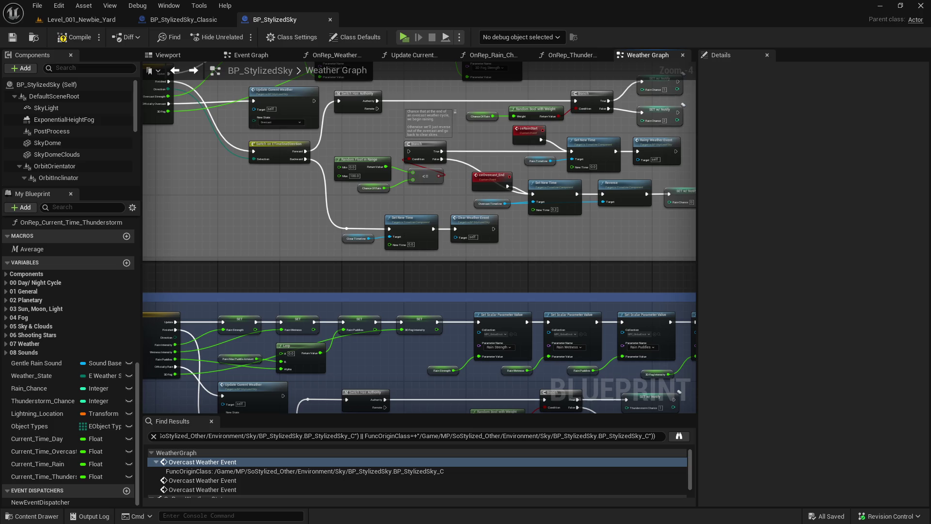
{"action": "mouse_move", "coordinate": [656, 423]}
{"action": "left_mouse_down"}
{"action": "mouse_move", "coordinate": [347, 287]}
{"action": "mouse_move", "coordinate": [360, 295]}
{"action": "left_mouse_up"}
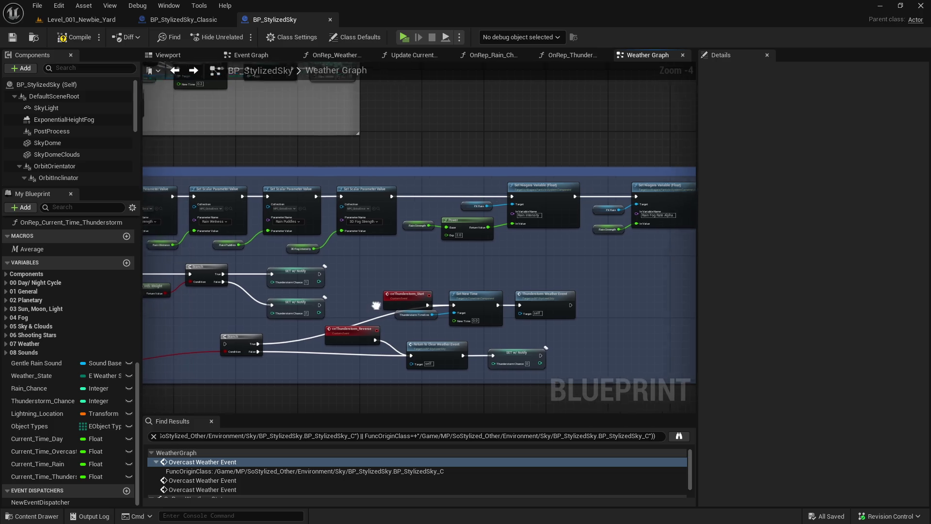
- Inspect the OnRep_Thunderstorm_Chance function twice, returning to the Weather Graph each time
{"action": "double_click", "coordinate": [418, 262]}
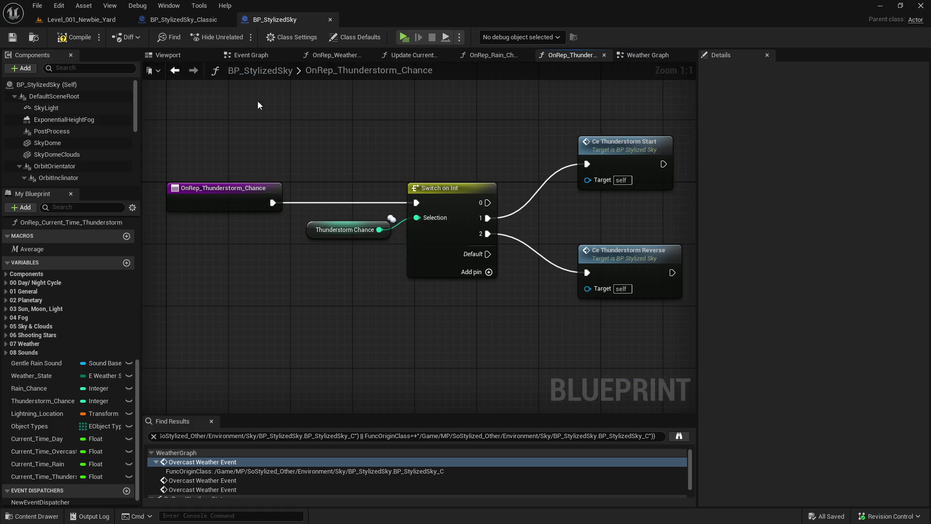
{"action": "left_click", "coordinate": [175, 71]}
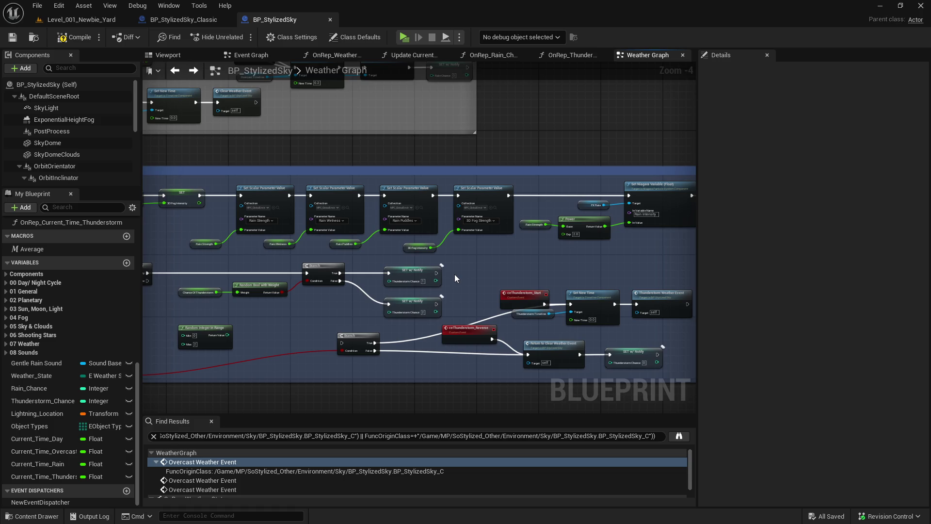
{"action": "double_click", "coordinate": [368, 268]}
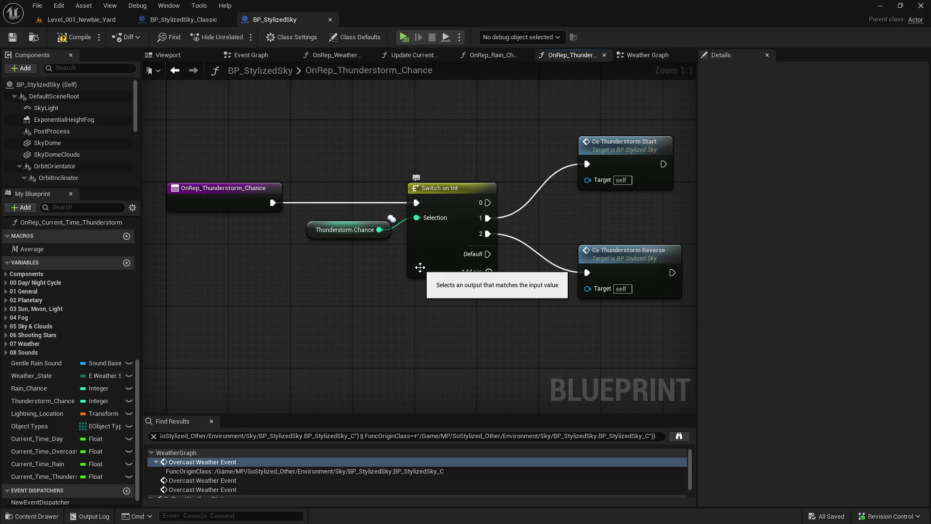
{"action": "left_click", "coordinate": [175, 71]}
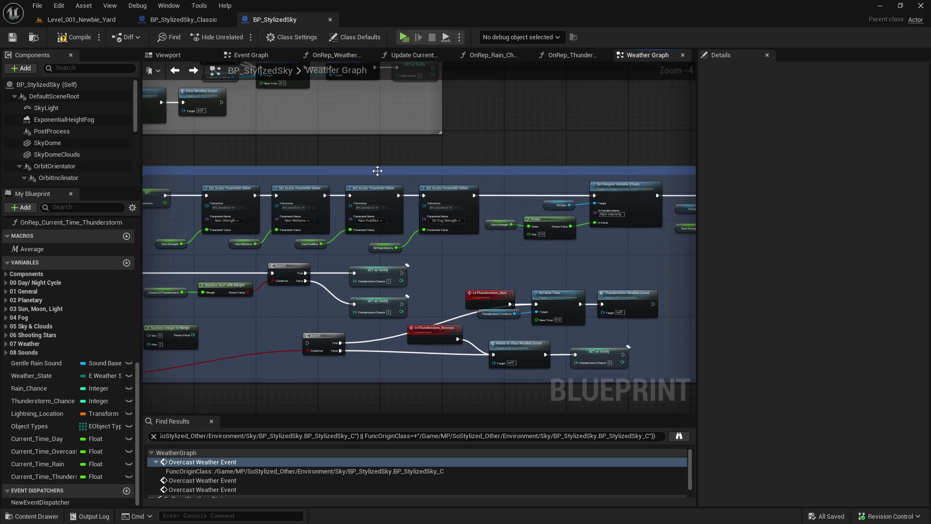
- Delete the SET w/ Notify node following the overcast Reverse step
{"action": "scroll", "coordinate": [456, 246], "scroll_direction": "up", "scroll_amount": 5}
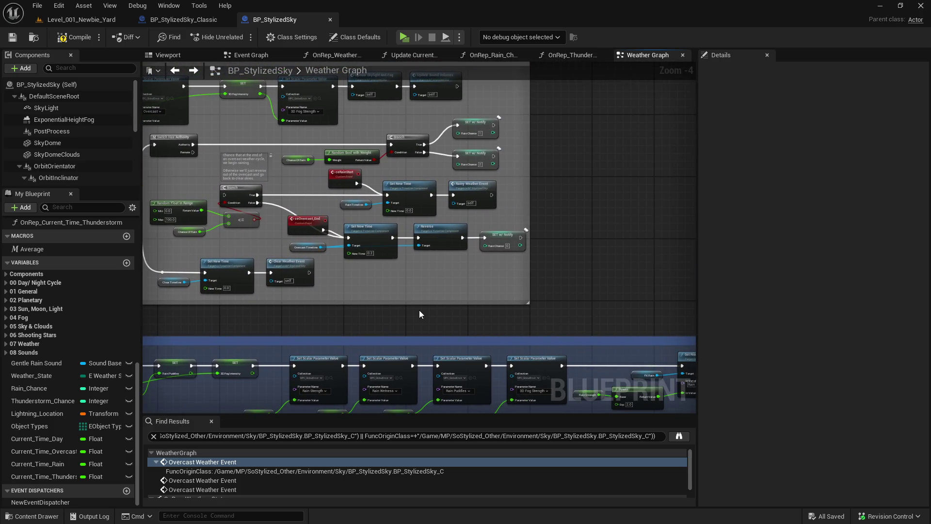
{"action": "scroll", "coordinate": [497, 287], "scroll_direction": "down", "scroll_amount": 2}
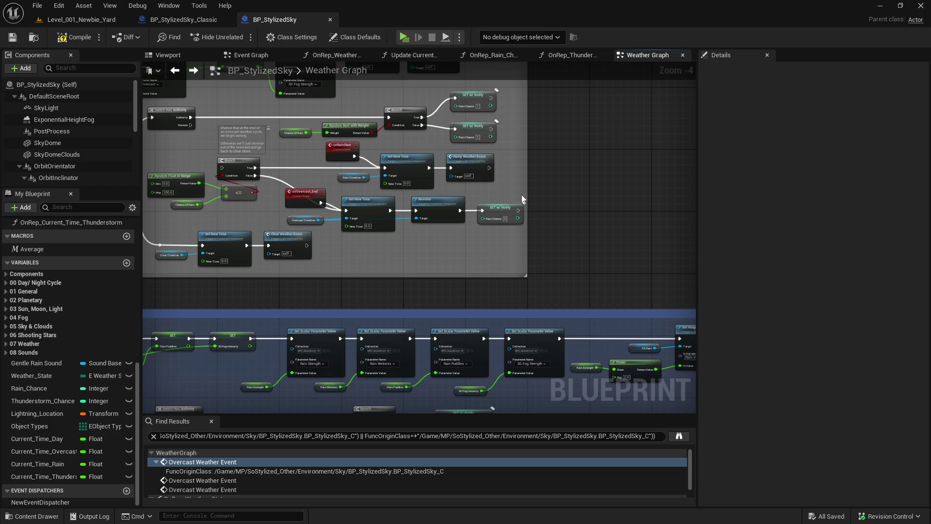
{"action": "left_click", "coordinate": [521, 199]}
{"action": "scroll", "coordinate": [522, 199], "scroll_direction": "down", "scroll_amount": 5}
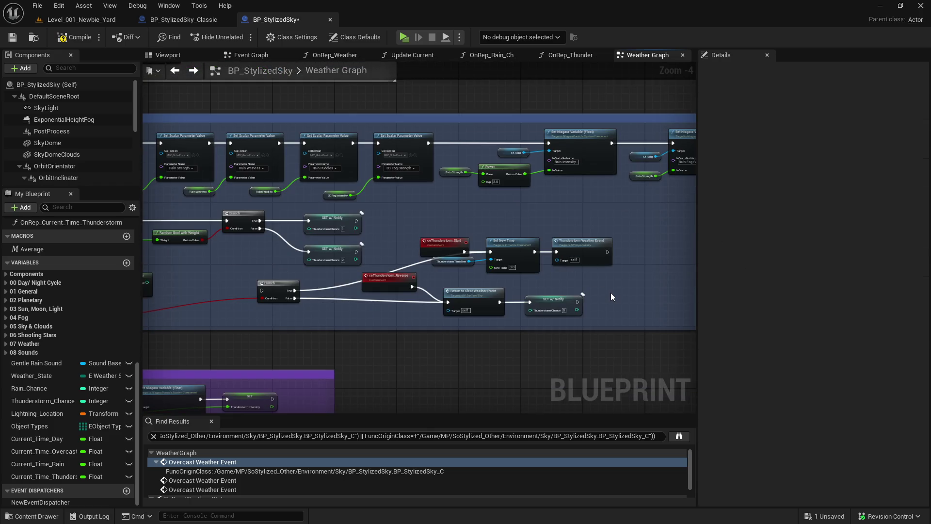
{"action": "key", "text": "ctrl+z"}
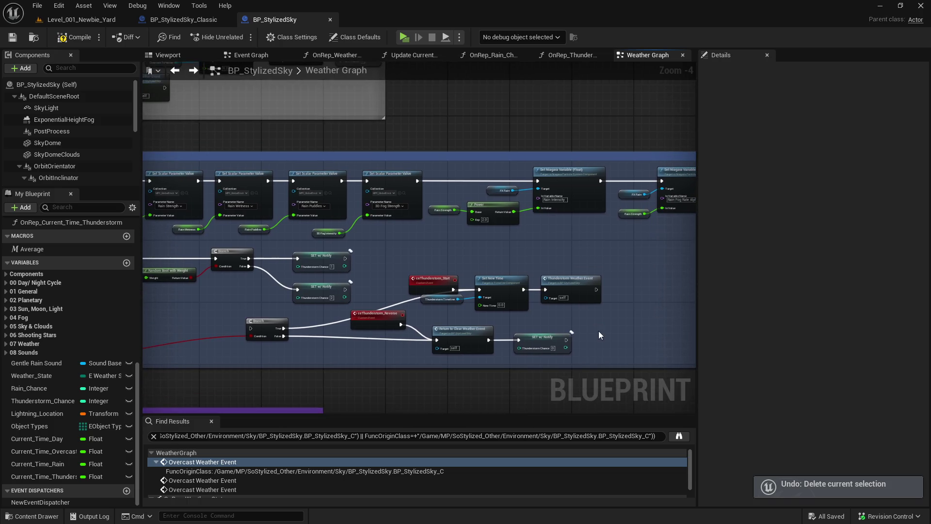
{"action": "key", "text": "Delete"}
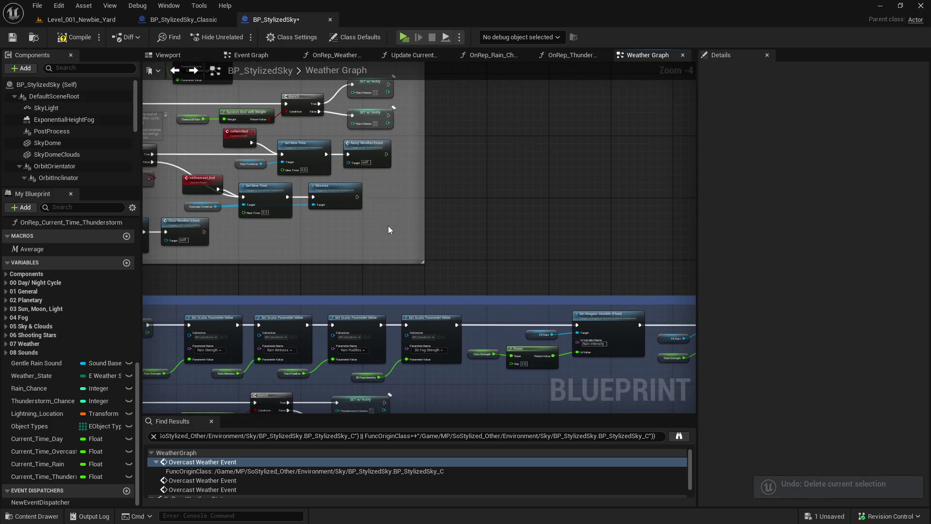
{"action": "left_click_drag", "start_coordinate": [362, 244], "coordinate": [429, 228]}
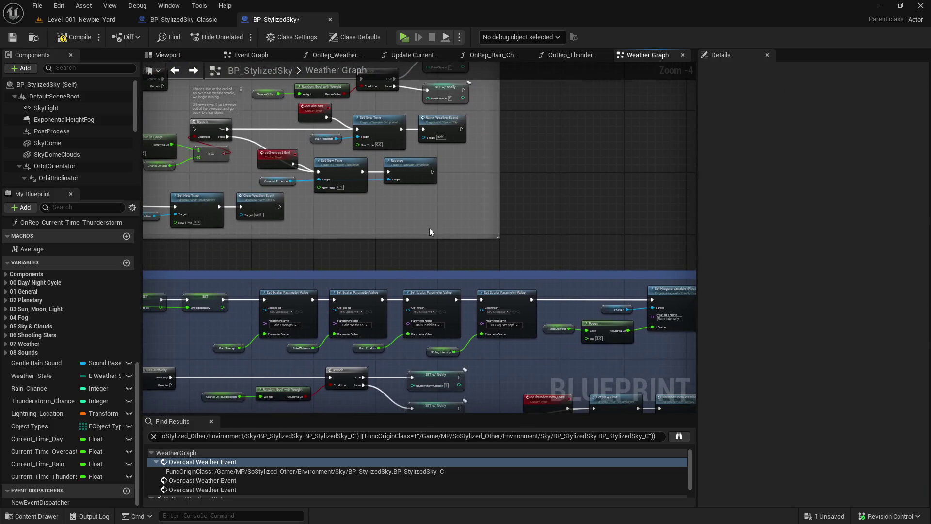
{"action": "double_click", "coordinate": [239, 201]}
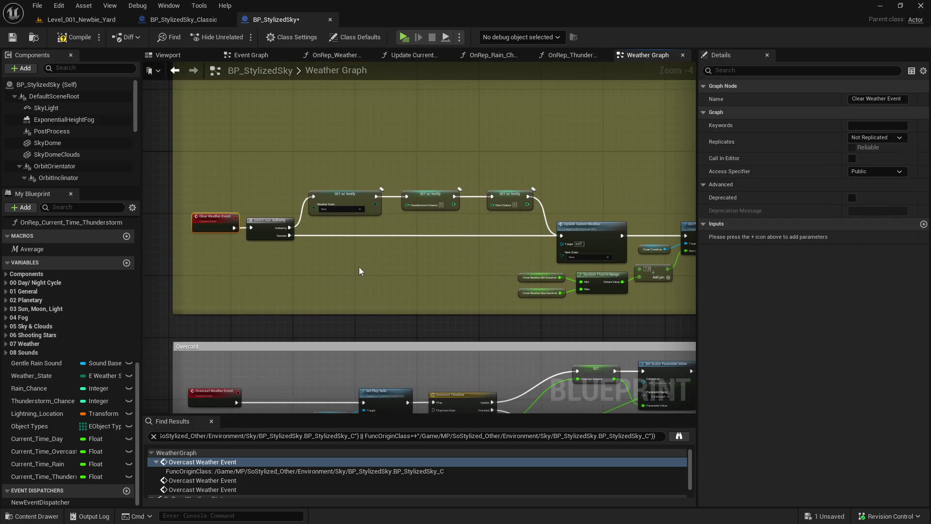
{"action": "left_click", "coordinate": [377, 264]}
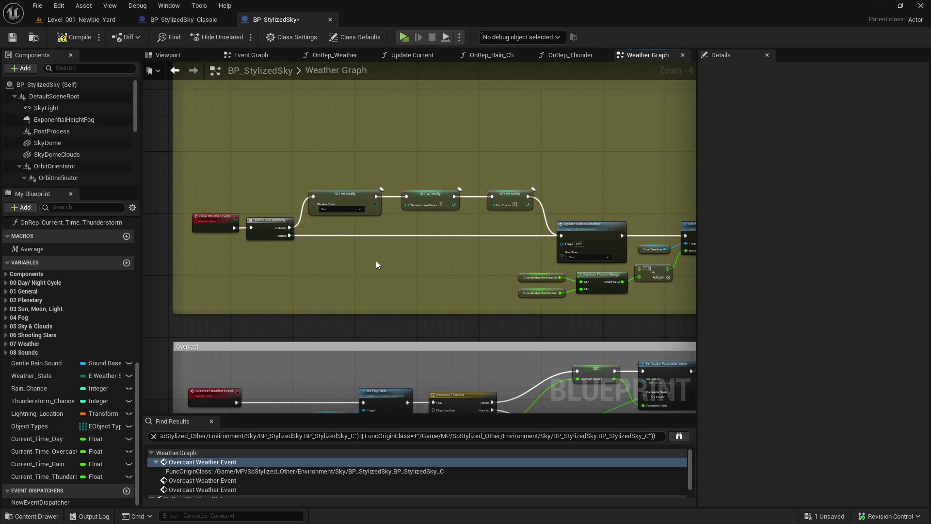
{"action": "double_click", "coordinate": [353, 195]}
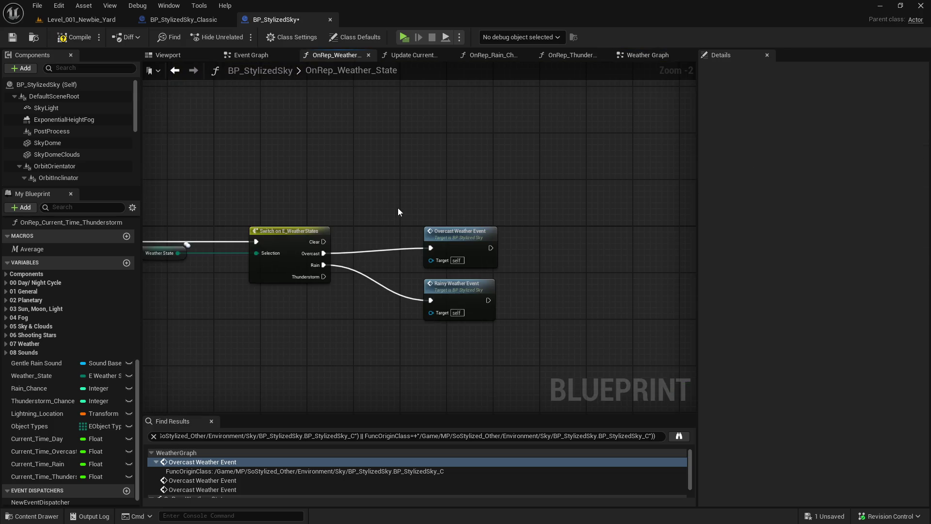
{"action": "left_click", "coordinate": [175, 71]}
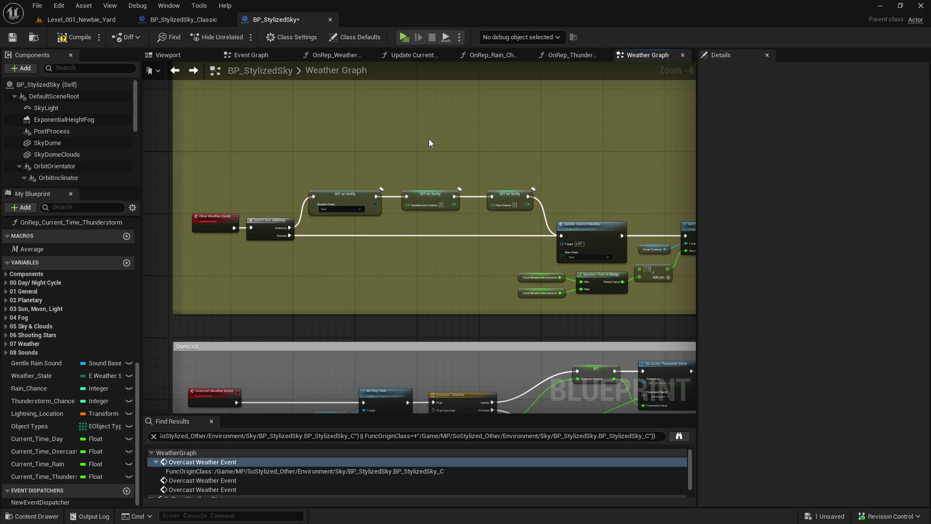
{"action": "left_click_drag", "start_coordinate": [429, 140], "coordinate": [335, 155]}
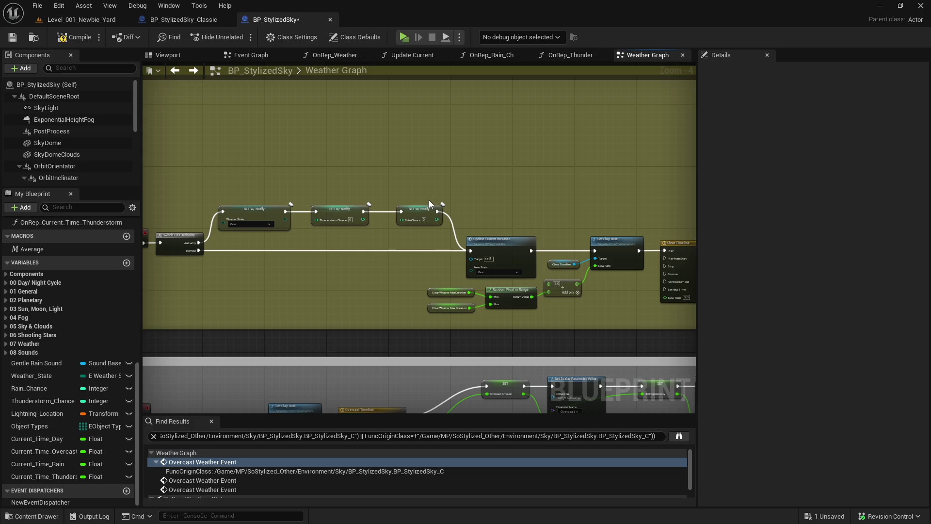
{"action": "left_click_drag", "start_coordinate": [428, 200], "coordinate": [249, 227]}
{"action": "left_click", "coordinate": [253, 240]}
{"action": "left_click_drag", "start_coordinate": [252, 241], "coordinate": [363, 231]}
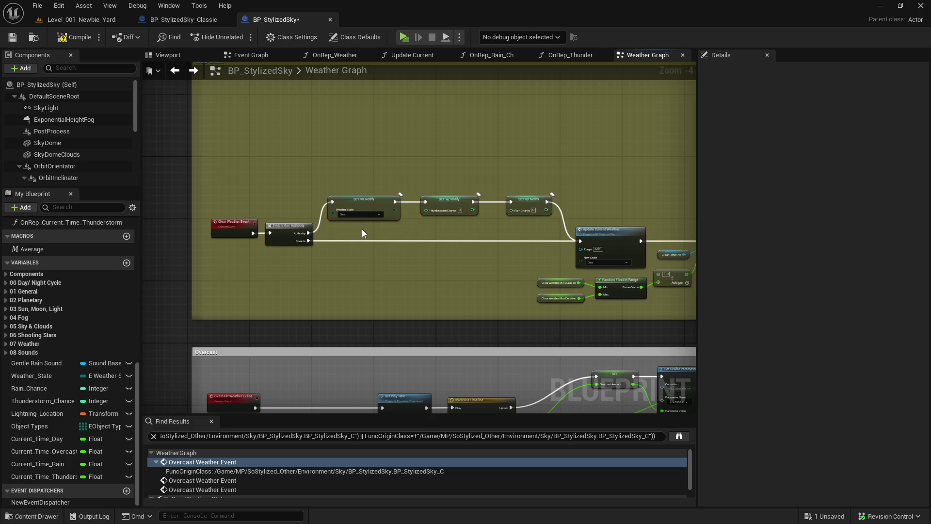
{"action": "scroll", "coordinate": [361, 228], "scroll_direction": "down", "scroll_amount": 3}
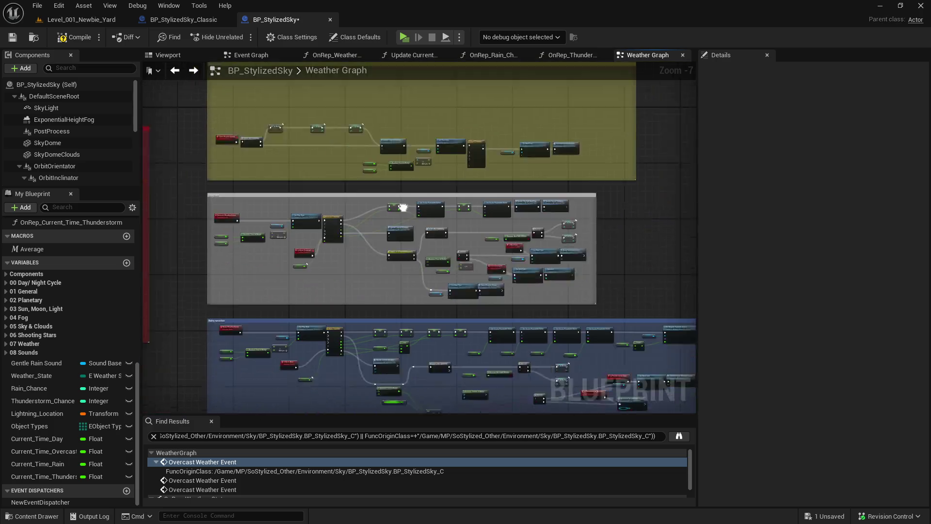
{"action": "left_click_drag", "start_coordinate": [403, 207], "coordinate": [466, 248]}
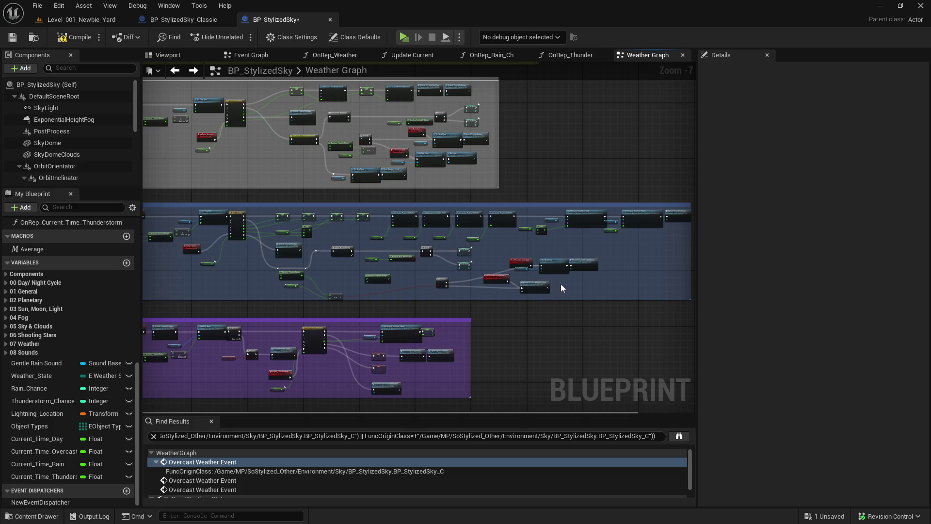
{"action": "scroll", "coordinate": [356, 132], "scroll_direction": "up", "scroll_amount": 3}
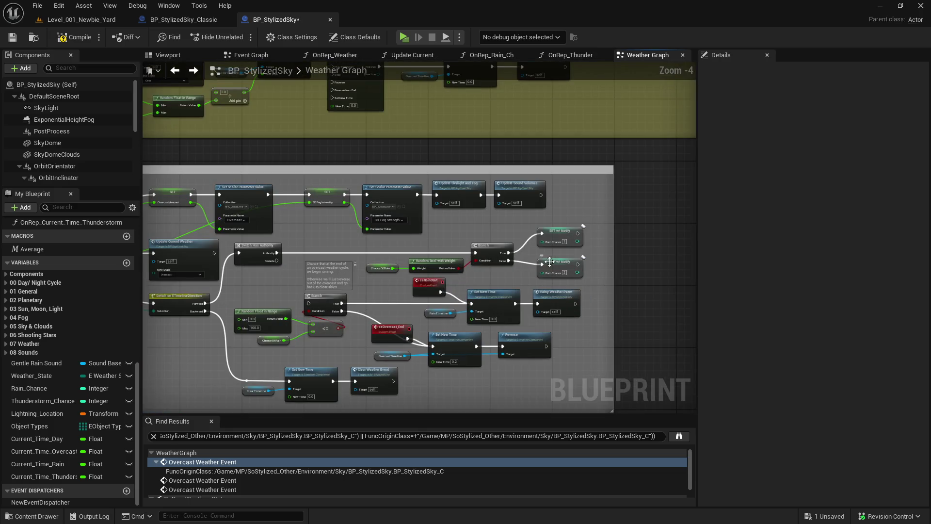
{"action": "left_click_drag", "start_coordinate": [487, 384], "coordinate": [576, 313]}
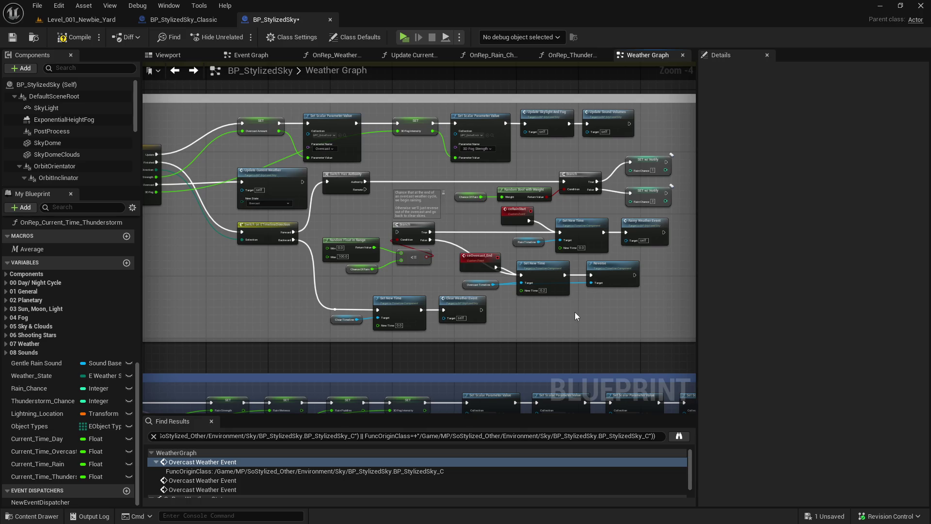
{"action": "double_click", "coordinate": [451, 303]}
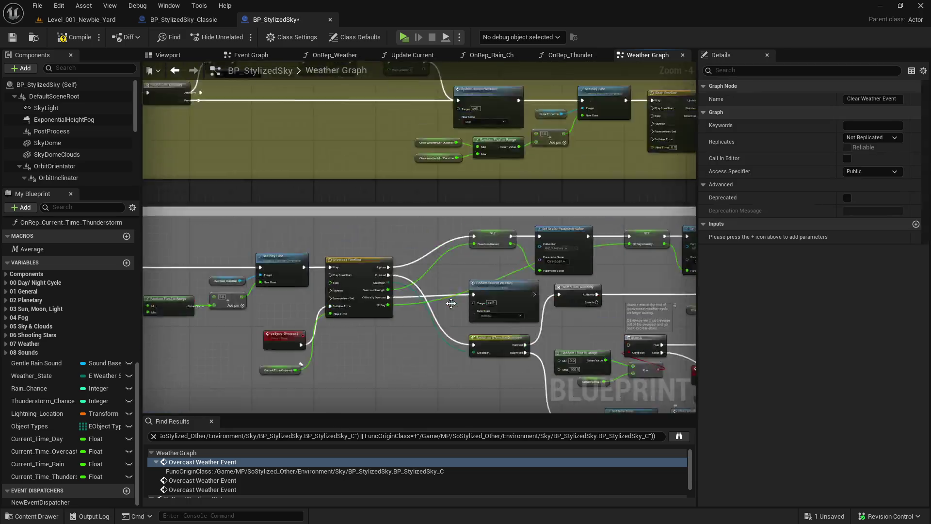
{"action": "scroll", "coordinate": [451, 303], "scroll_direction": "down", "scroll_amount": 3}
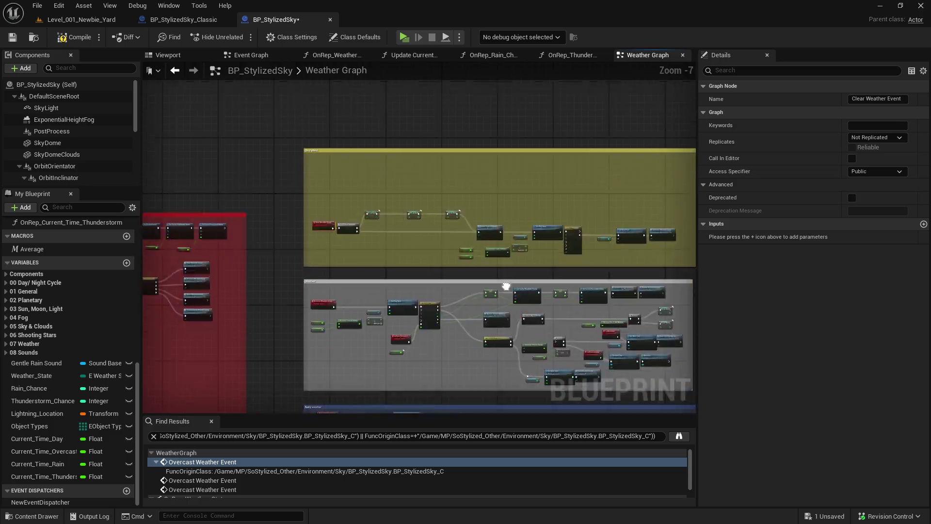
{"action": "key", "text": "alt+Left"}
{"action": "left_click", "coordinate": [542, 355]}
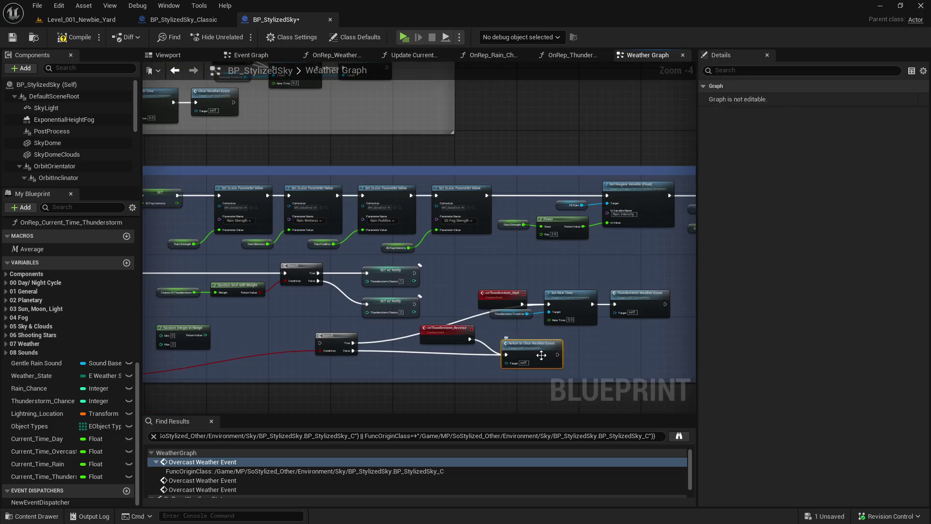
{"action": "double_click", "coordinate": [541, 355]}
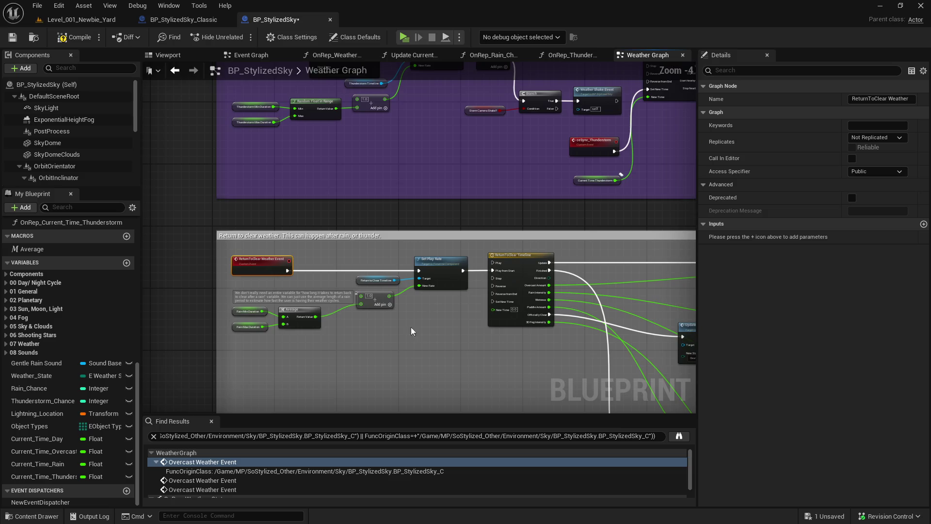
{"action": "left_click_drag", "start_coordinate": [411, 331], "coordinate": [143, 233]}
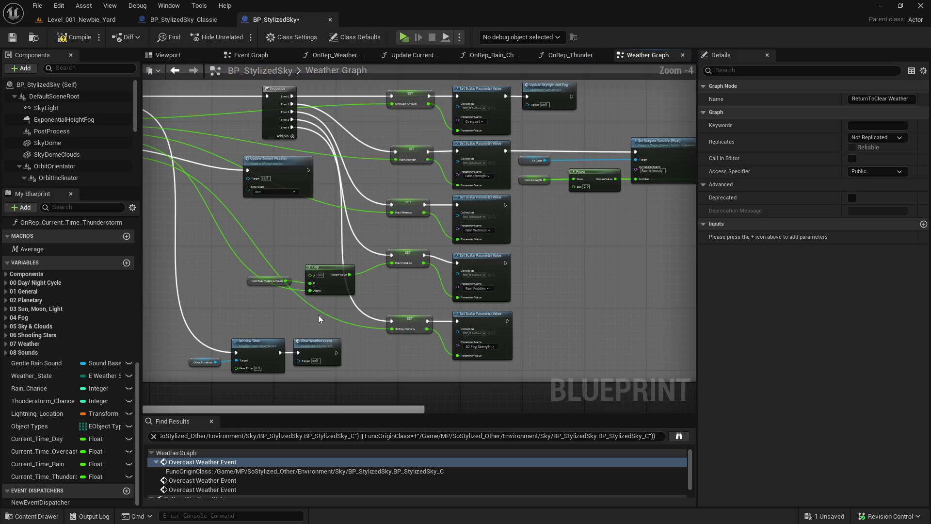
{"action": "double_click", "coordinate": [321, 348]}
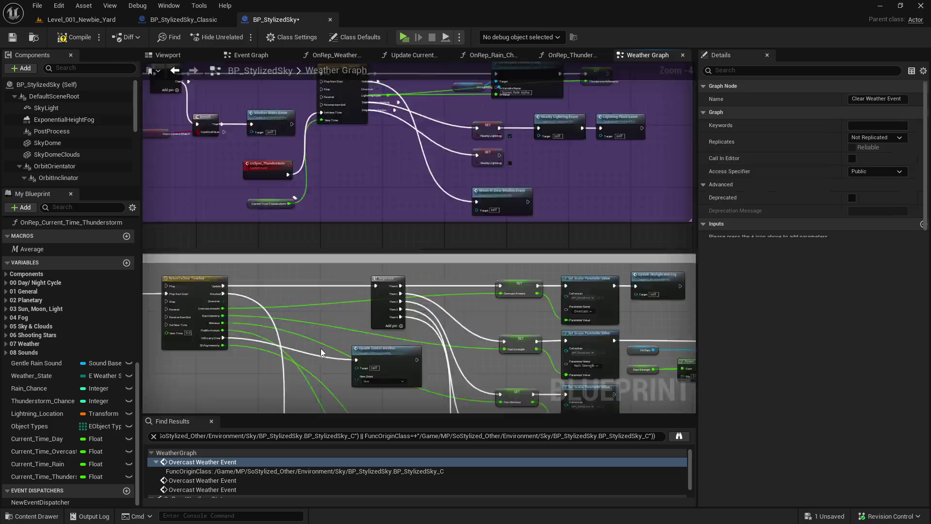
{"action": "scroll", "coordinate": [482, 341], "scroll_direction": "down", "scroll_amount": 6}
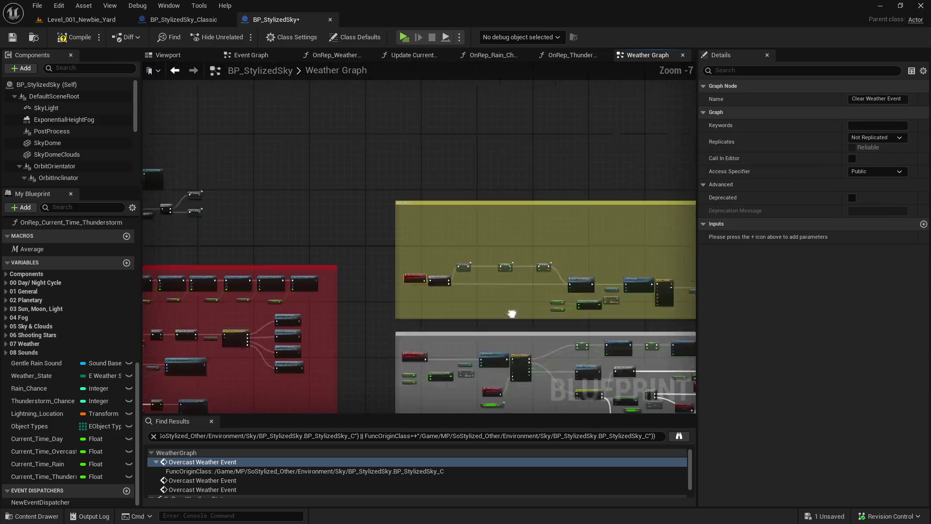
{"action": "scroll", "coordinate": [509, 262], "scroll_direction": "up", "scroll_amount": 1}
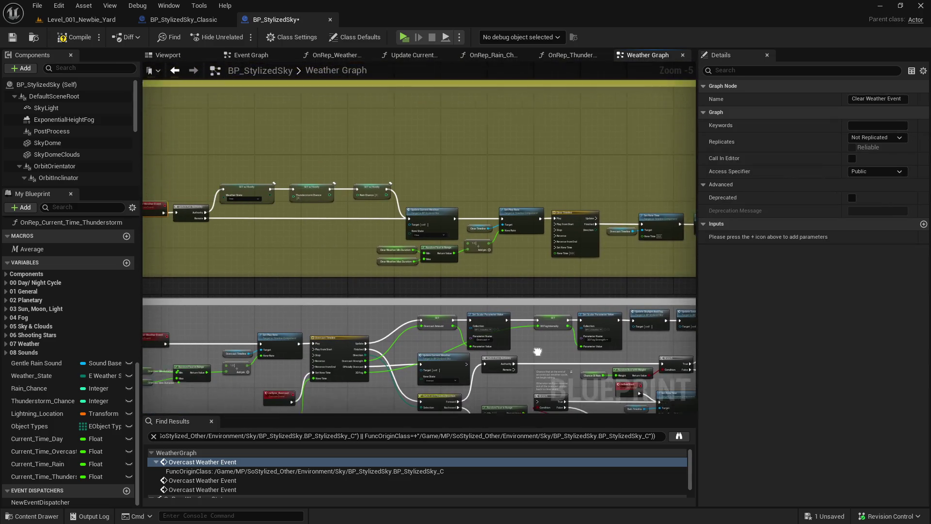
{"action": "left_click_drag", "start_coordinate": [283, 203], "coordinate": [388, 243]}
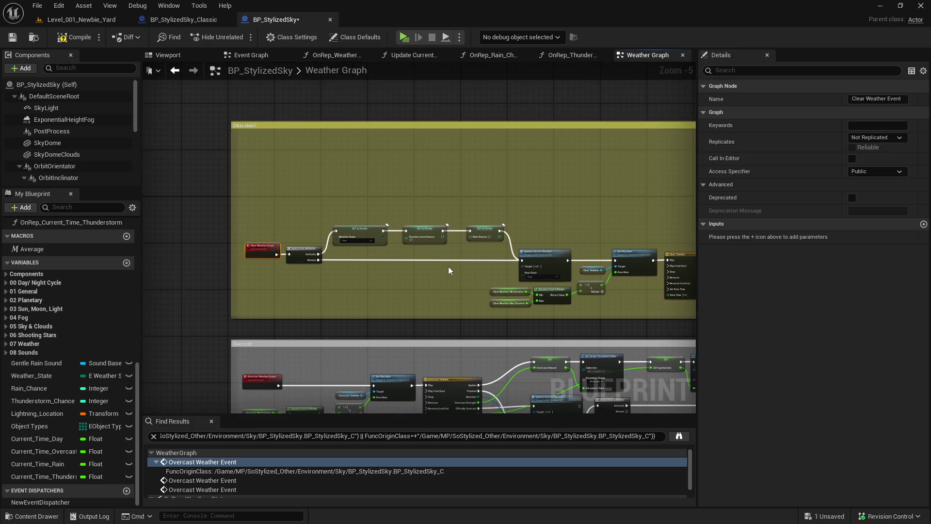
{"action": "left_click", "coordinate": [451, 208]}
{"action": "scroll", "coordinate": [461, 212], "scroll_direction": "up", "scroll_amount": 3}
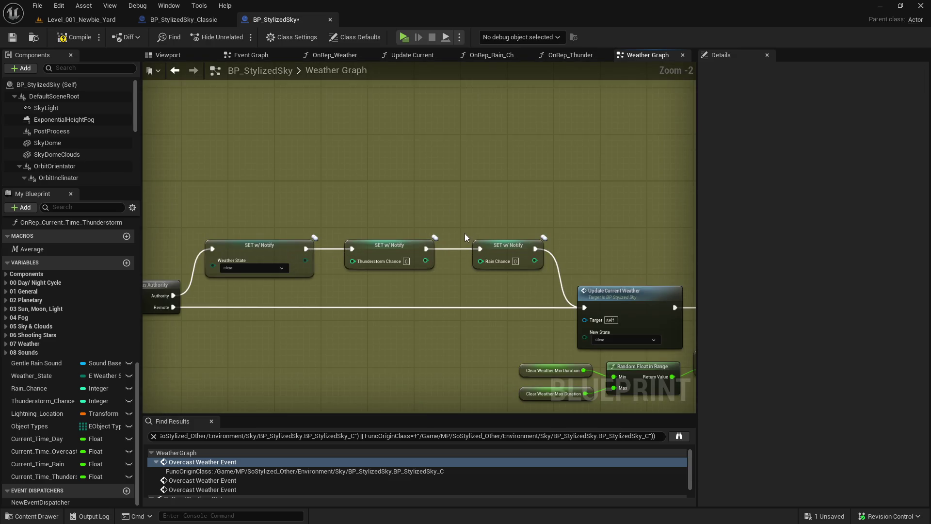
{"action": "double_click", "coordinate": [513, 248]}
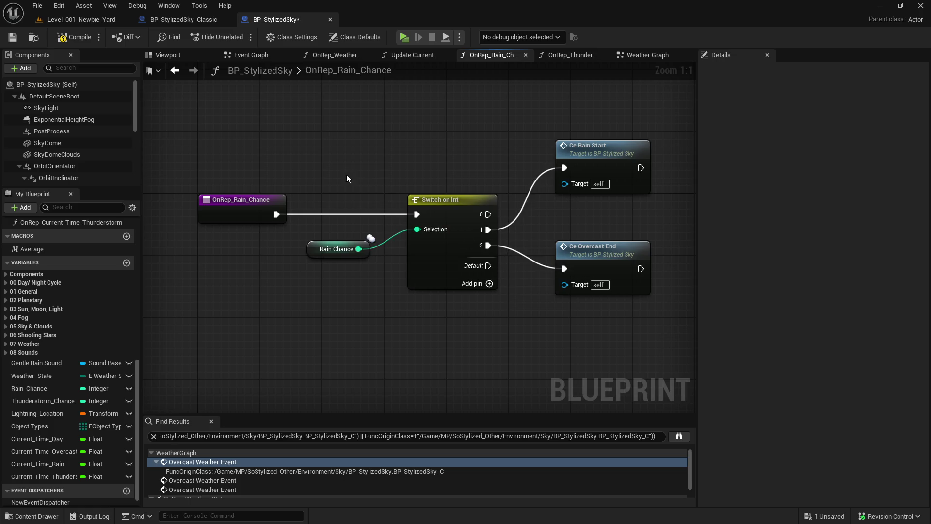
{"action": "left_click_drag", "start_coordinate": [345, 176], "coordinate": [337, 312]}
{"action": "left_click", "coordinate": [337, 312]}
{"action": "left_click", "coordinate": [566, 173]}
{"action": "left_click", "coordinate": [176, 71]}
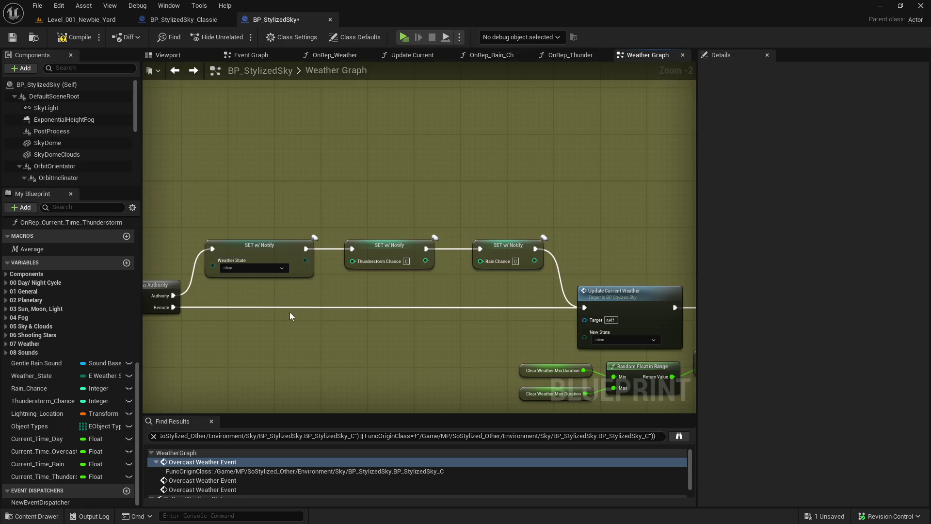
{"action": "scroll", "coordinate": [292, 309], "scroll_direction": "down", "scroll_amount": 5}
{"action": "left_click_drag", "start_coordinate": [313, 268], "coordinate": [271, 133]}
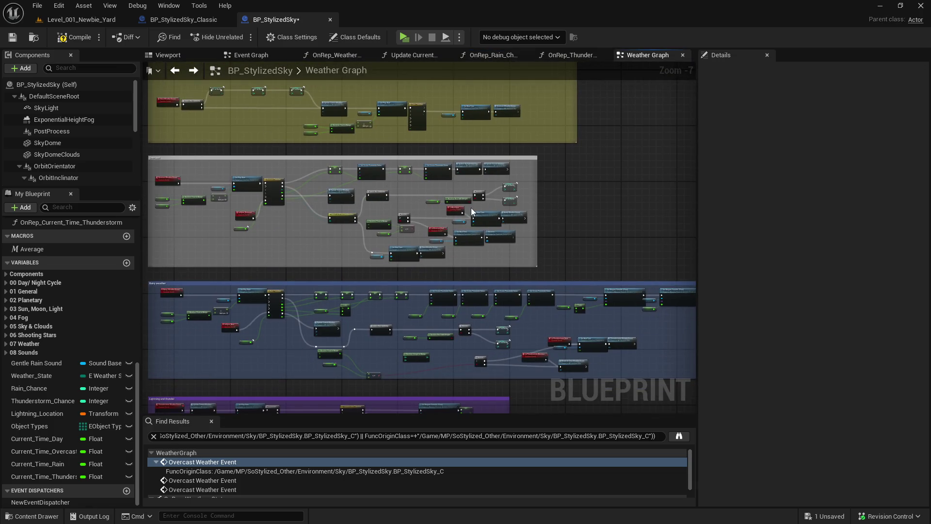
{"action": "scroll", "coordinate": [470, 208], "scroll_direction": "up", "scroll_amount": 4}
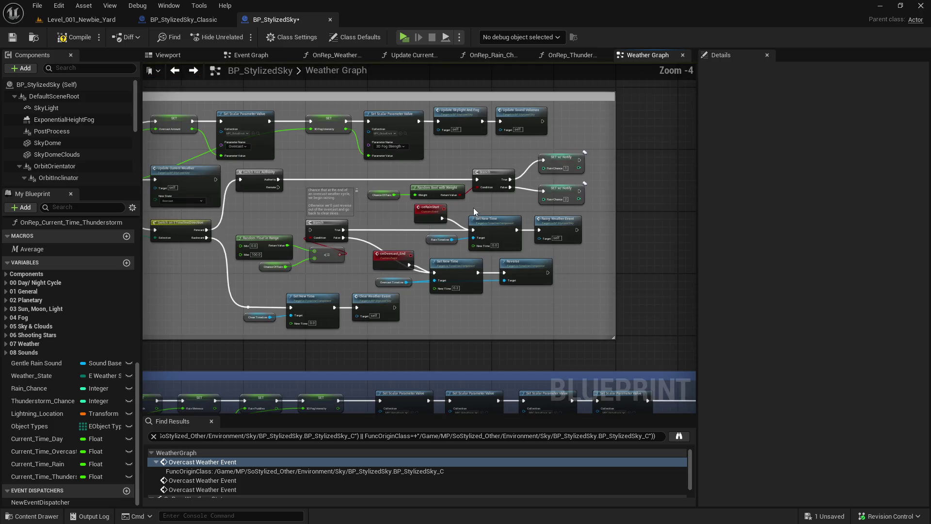
{"action": "scroll", "coordinate": [494, 214], "scroll_direction": "down", "scroll_amount": 1}
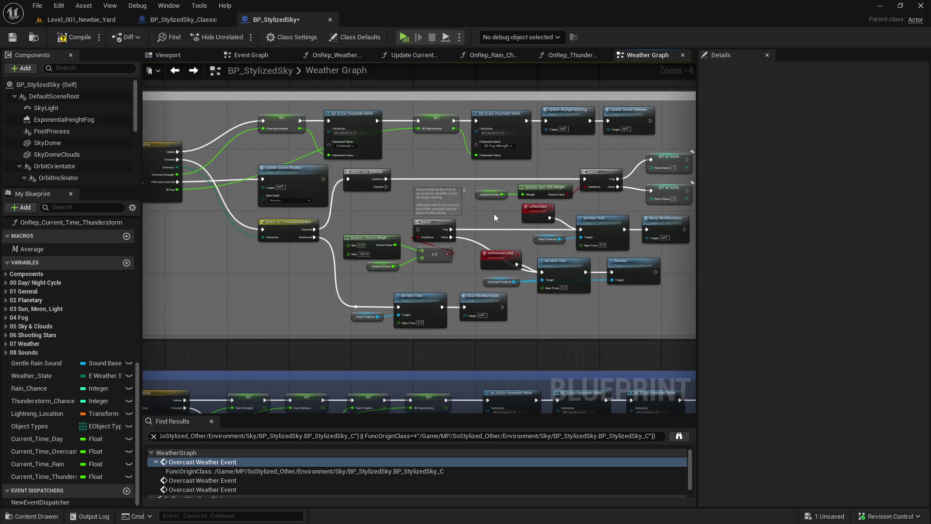
{"action": "left_click_drag", "start_coordinate": [664, 158], "coordinate": [554, 166]}
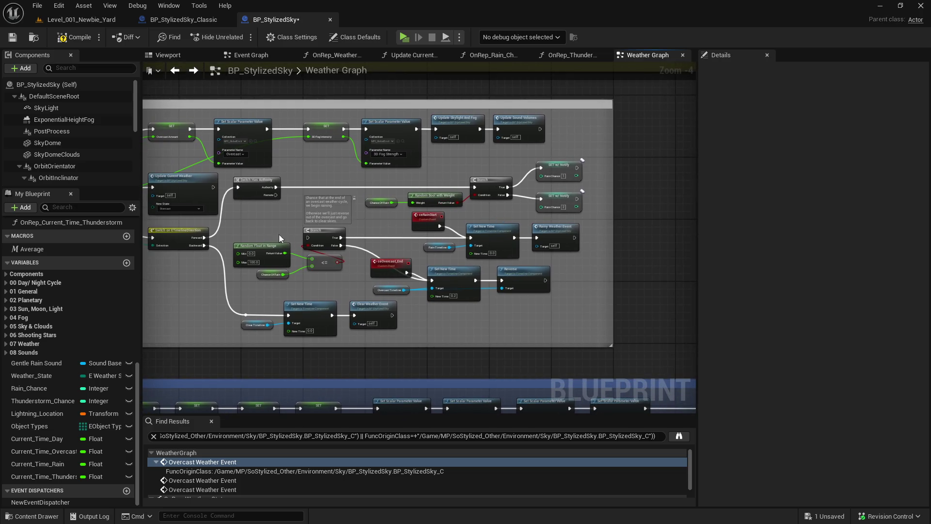
{"action": "scroll", "coordinate": [279, 234], "scroll_direction": "up", "scroll_amount": 1}
{"action": "mouse_move", "coordinate": [278, 235]}
{"action": "left_mouse_down"}
{"action": "mouse_move", "coordinate": [456, 226]}
{"action": "mouse_move", "coordinate": [446, 285]}
{"action": "left_mouse_up"}
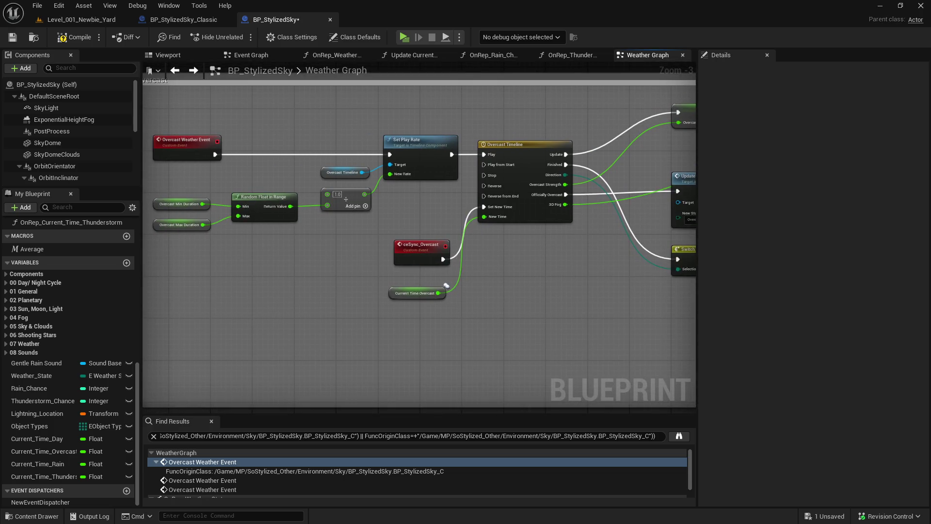
{"action": "scroll", "coordinate": [622, 200], "scroll_direction": "down", "scroll_amount": 2}
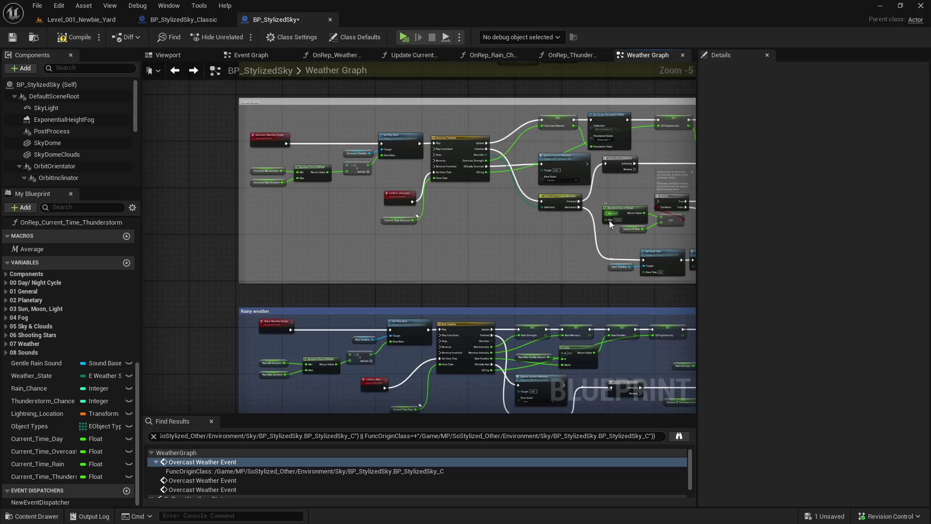
{"action": "scroll", "coordinate": [403, 245], "scroll_direction": "up", "scroll_amount": 2}
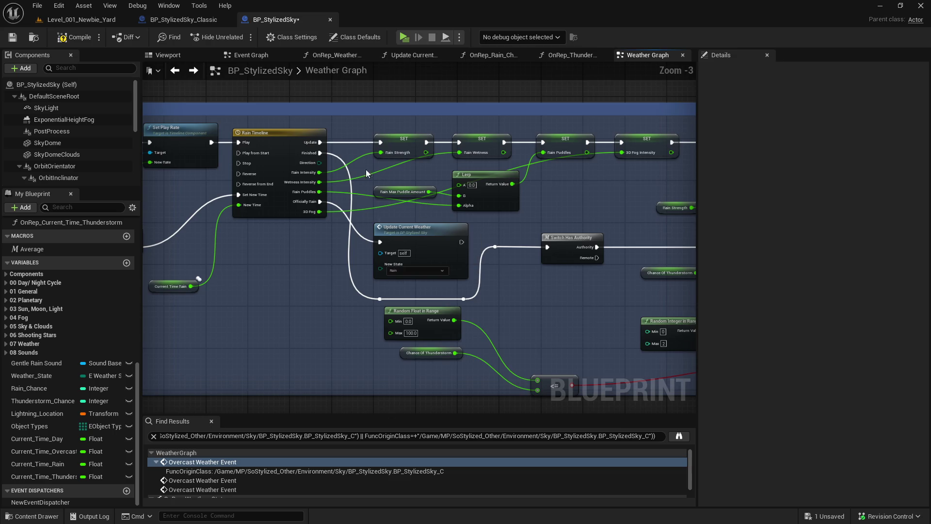
{"action": "left_click_drag", "start_coordinate": [551, 281], "coordinate": [164, 236]}
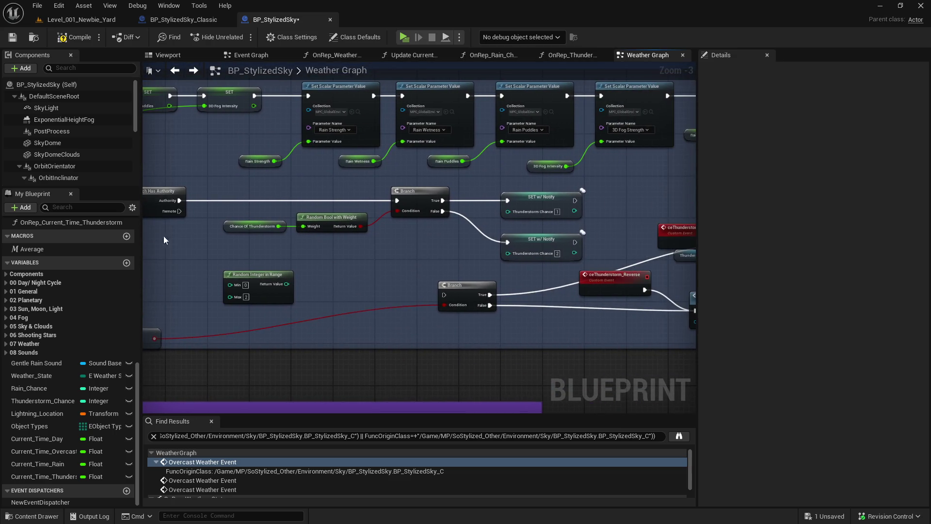
{"action": "mouse_move", "coordinate": [258, 229]}
{"action": "left_mouse_down"}
{"action": "mouse_move", "coordinate": [388, 283]}
{"action": "mouse_move", "coordinate": [381, 318]}
{"action": "left_mouse_up"}
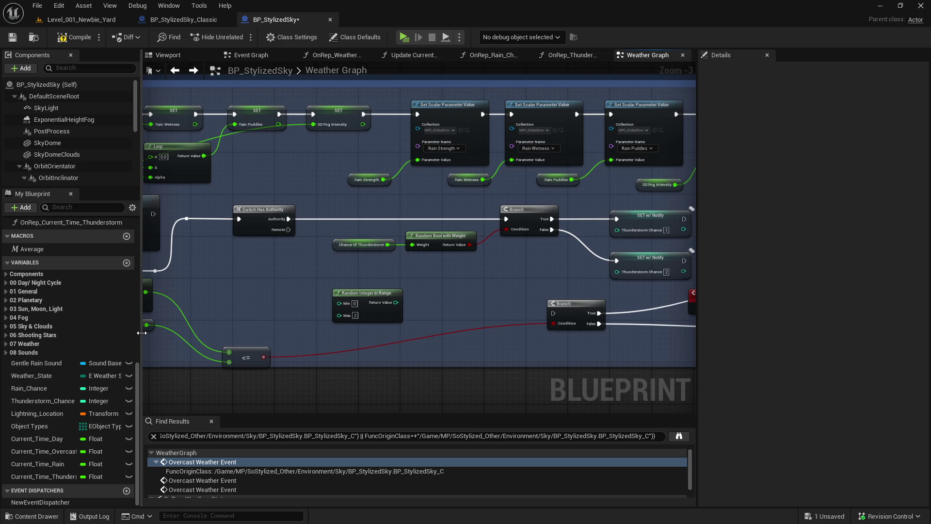
- Insert a Rain_Chance setter between Switch Has Authority and the Branch, then compile and save
{"action": "mouse_move", "coordinate": [39, 388]}
{"action": "left_mouse_down"}
{"action": "mouse_move", "coordinate": [320, 260]}
{"action": "mouse_move", "coordinate": [354, 205]}
{"action": "left_mouse_up"}
{"action": "left_click", "coordinate": [369, 227]}
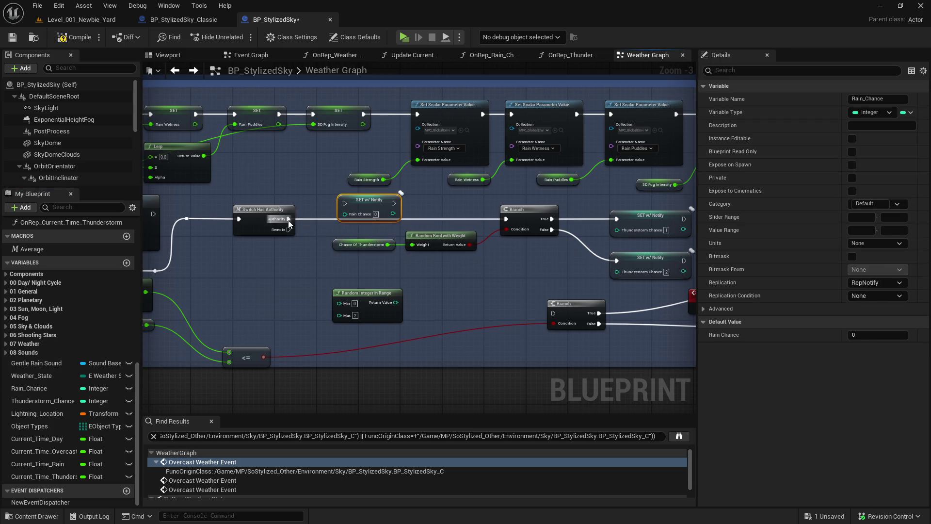
{"action": "mouse_move", "coordinate": [288, 218]}
{"action": "left_mouse_down"}
{"action": "mouse_move", "coordinate": [344, 203]}
{"action": "mouse_move", "coordinate": [368, 215]}
{"action": "mouse_move", "coordinate": [506, 218]}
{"action": "left_mouse_up"}
{"action": "left_click", "coordinate": [388, 140]}
{"action": "left_click", "coordinate": [71, 38]}
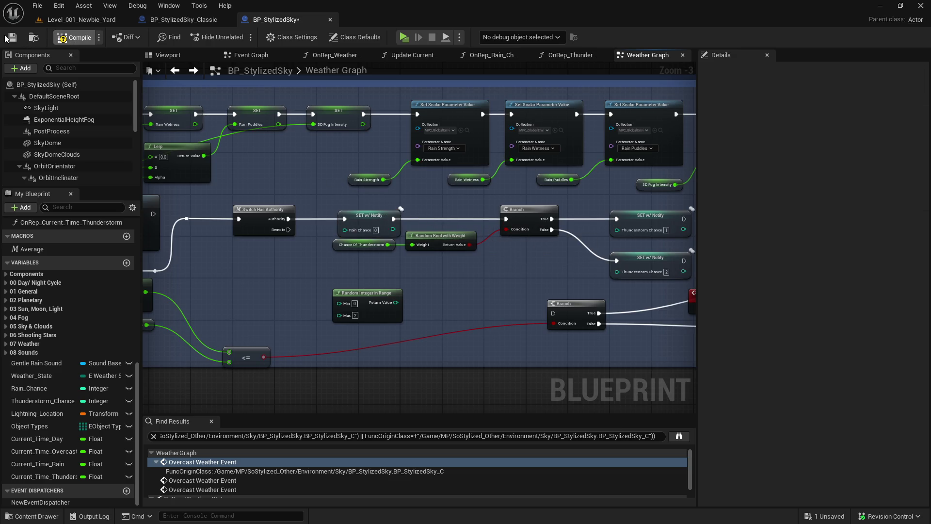
{"action": "left_click", "coordinate": [13, 36]}
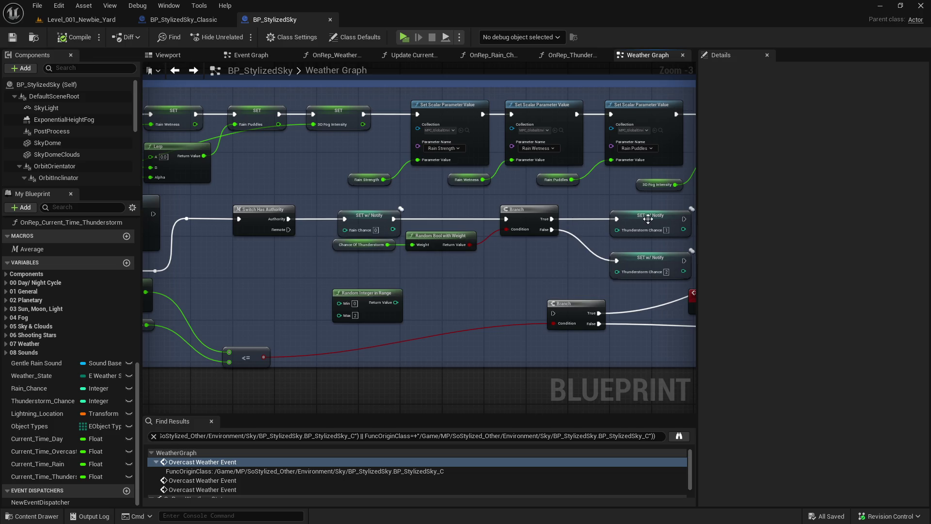
- Wire Authority straight to the Branch, delete the Rain Chance setter, and save BP_StylizedSky
{"action": "scroll", "coordinate": [459, 299], "scroll_direction": "down", "scroll_amount": 3}
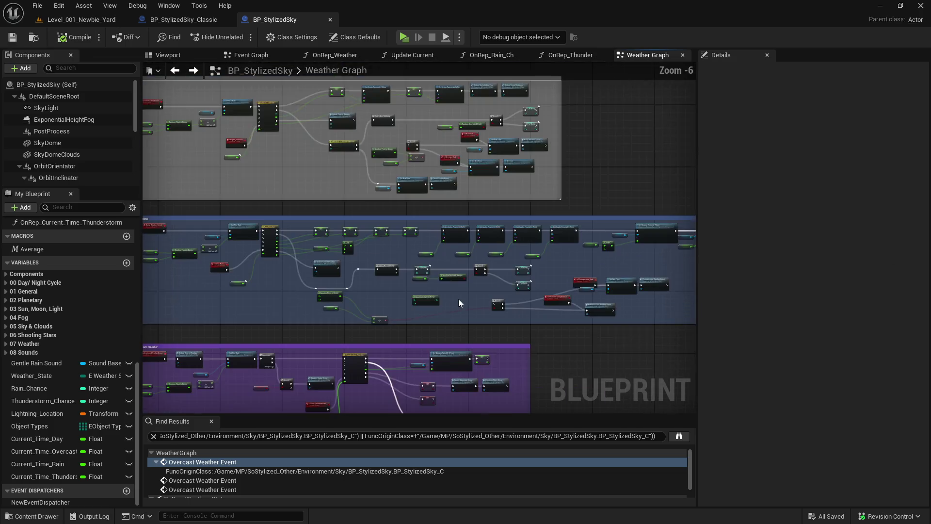
{"action": "scroll", "coordinate": [203, 260], "scroll_direction": "up", "scroll_amount": 3}
{"action": "scroll", "coordinate": [203, 259], "scroll_direction": "down", "scroll_amount": 3}
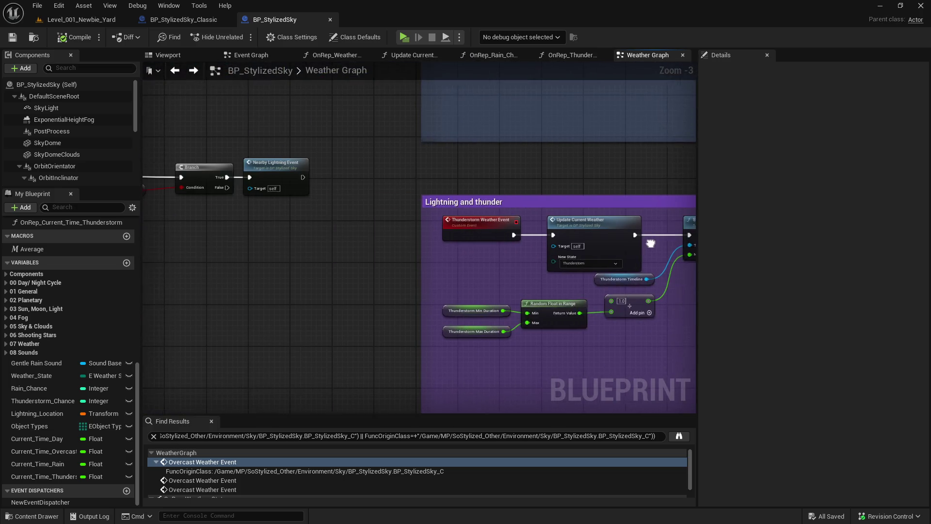
{"action": "scroll", "coordinate": [558, 305], "scroll_direction": "up", "scroll_amount": 3}
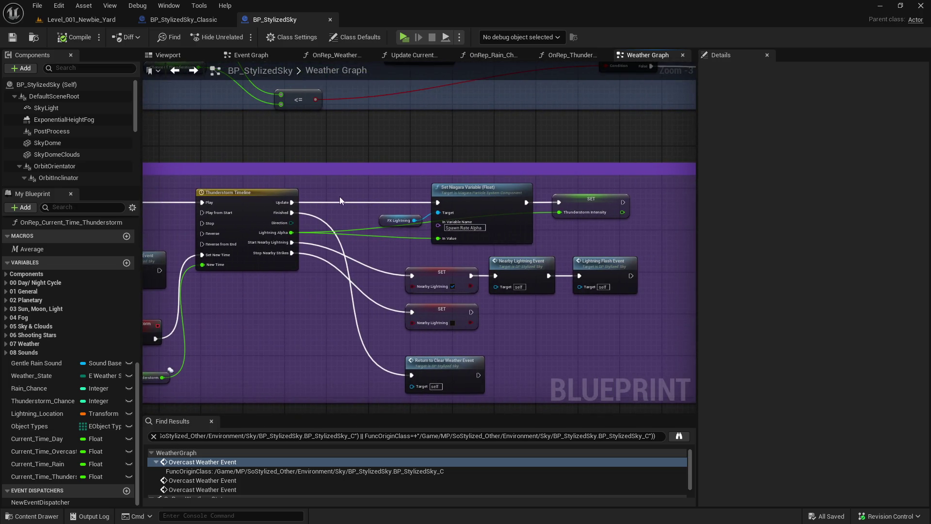
{"action": "scroll", "coordinate": [361, 206], "scroll_direction": "down", "scroll_amount": 1}
{"action": "left_click_drag", "start_coordinate": [502, 160], "coordinate": [468, 338]}
{"action": "scroll", "coordinate": [468, 338], "scroll_direction": "up", "scroll_amount": 2}
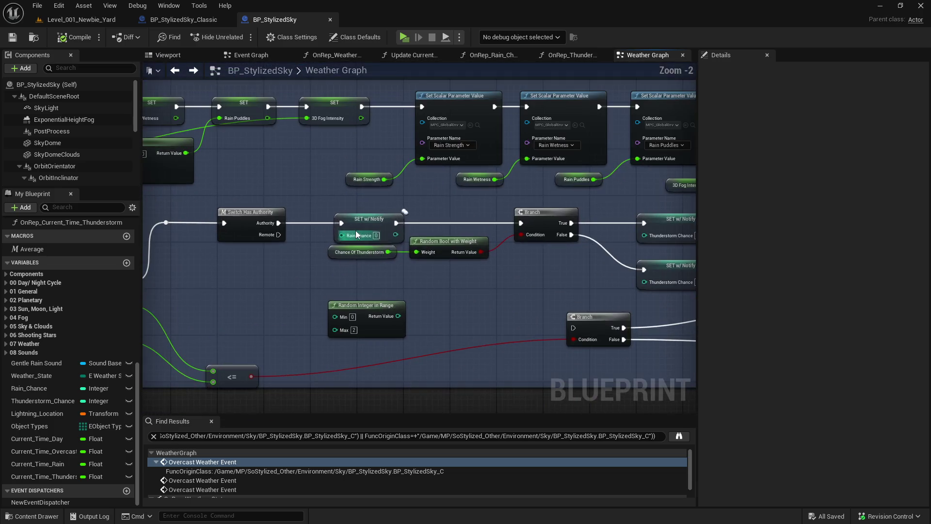
{"action": "left_click_drag", "start_coordinate": [341, 224], "coordinate": [520, 223]}
{"action": "left_click", "coordinate": [368, 221]}
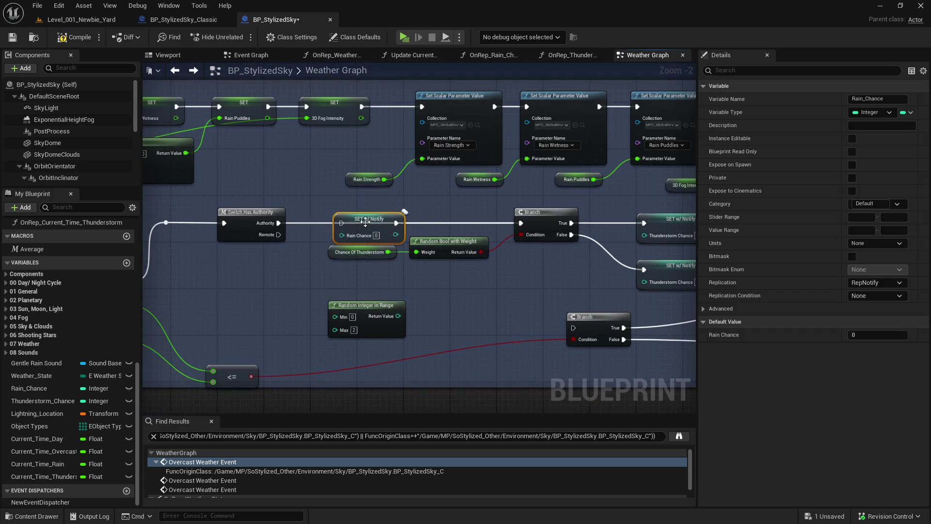
{"action": "key", "text": "Delete"}
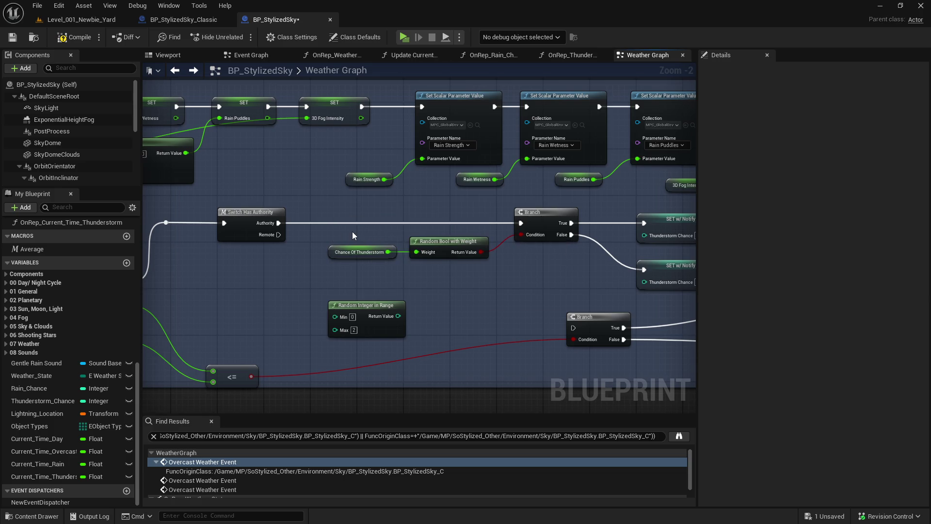
{"action": "left_click", "coordinate": [13, 37]}
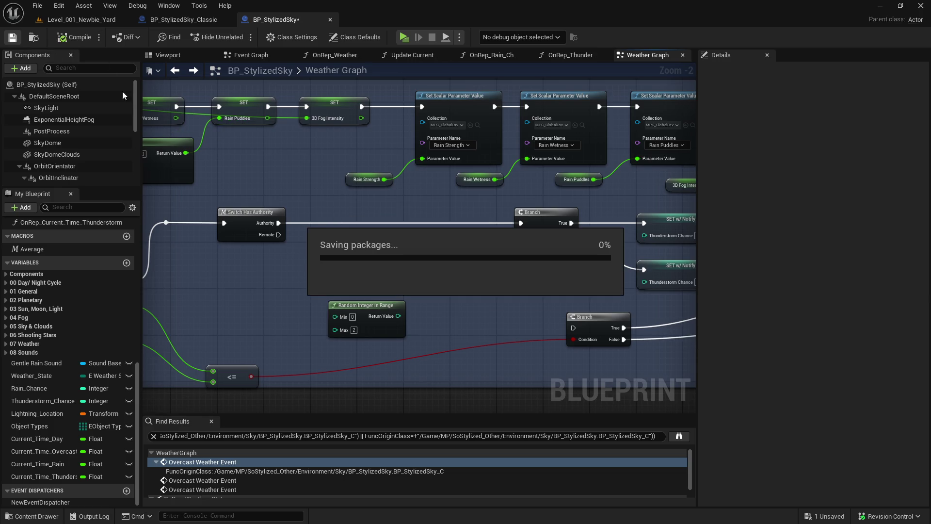
{"action": "scroll", "coordinate": [380, 270], "scroll_direction": "down", "scroll_amount": 2}
- Follow ReturnToClear Weather Event to the Clear Weather Event definition that resets Weather State and chances
{"action": "mouse_move", "coordinate": [502, 284]}
{"action": "left_mouse_down"}
{"action": "mouse_move", "coordinate": [470, 202]}
{"action": "mouse_move", "coordinate": [452, 94]}
{"action": "left_mouse_up"}
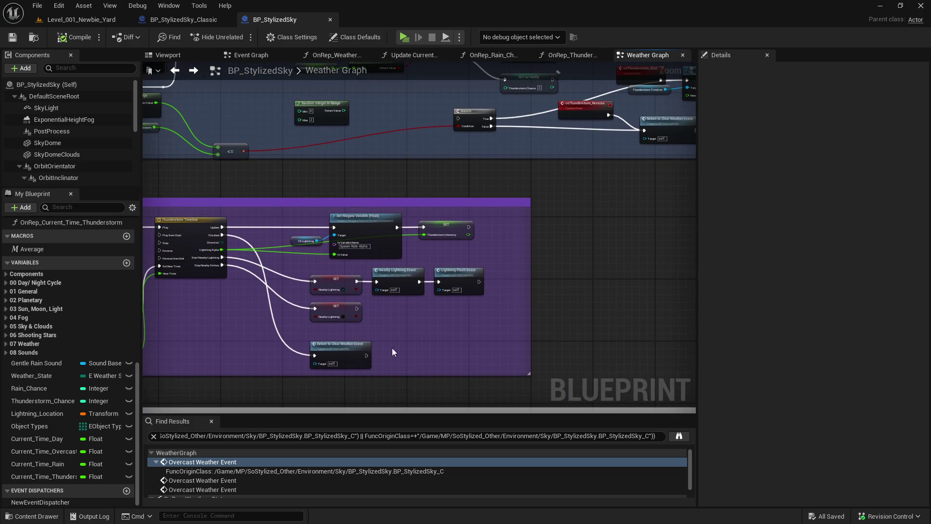
{"action": "double_click", "coordinate": [364, 345]}
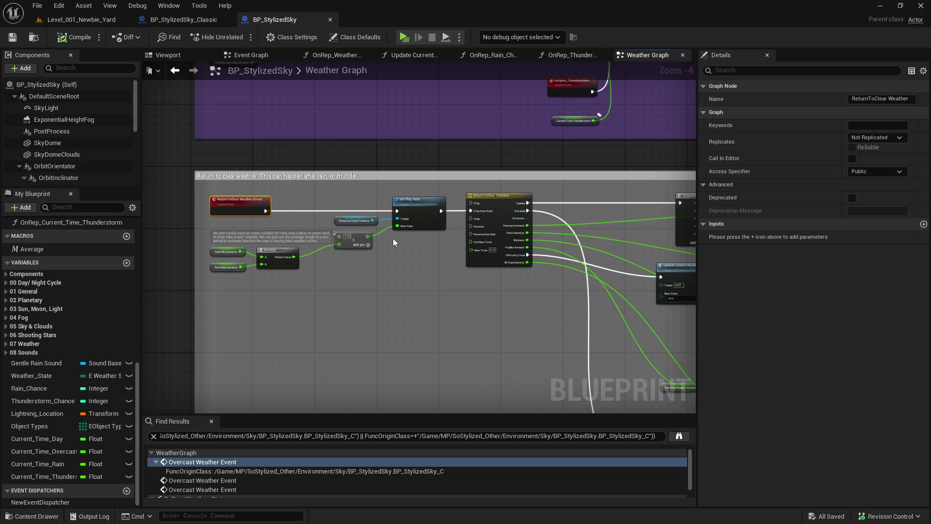
{"action": "left_click_drag", "start_coordinate": [393, 237], "coordinate": [309, 148]}
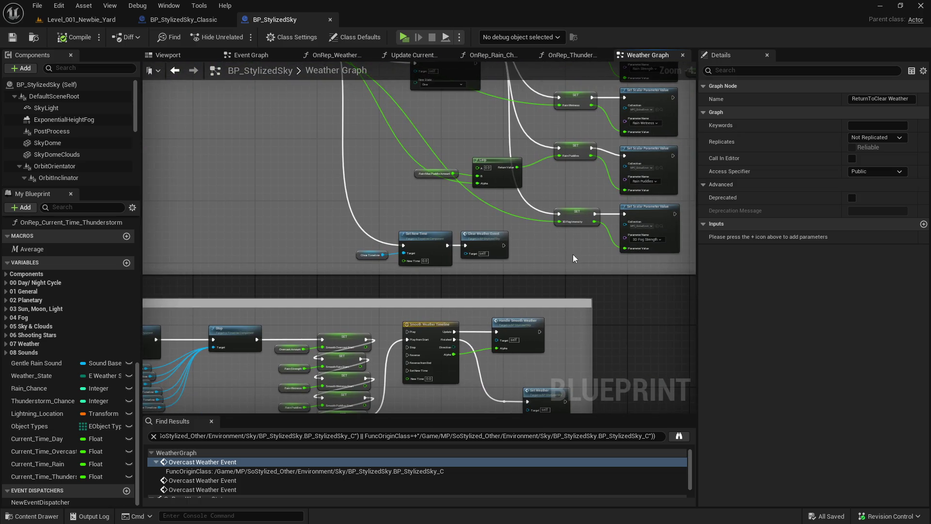
{"action": "double_click", "coordinate": [487, 241]}
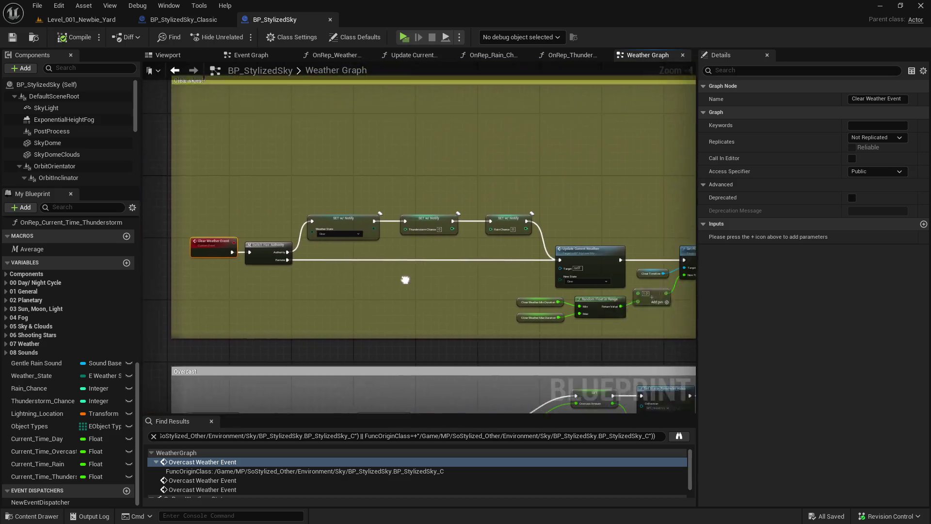
{"action": "scroll", "coordinate": [226, 240], "scroll_direction": "up", "scroll_amount": 2}
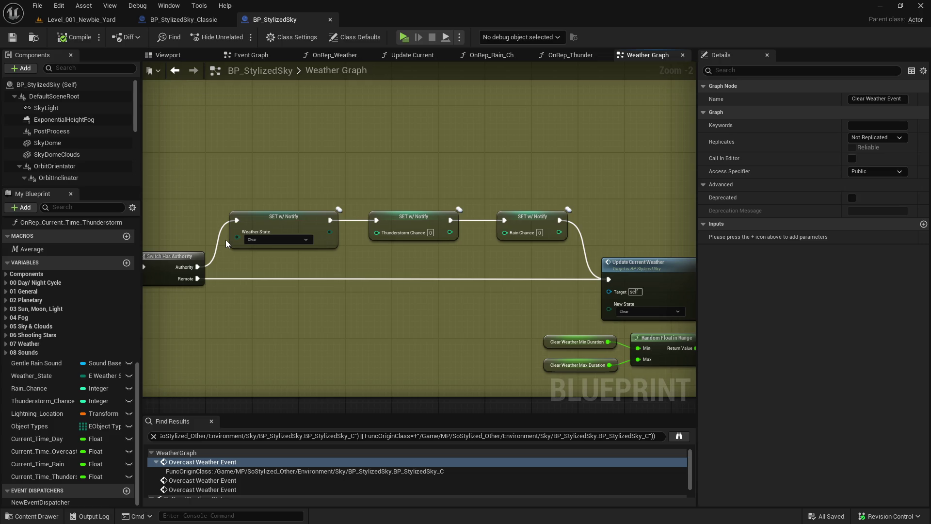
{"action": "left_click_drag", "start_coordinate": [225, 239], "coordinate": [365, 237]}
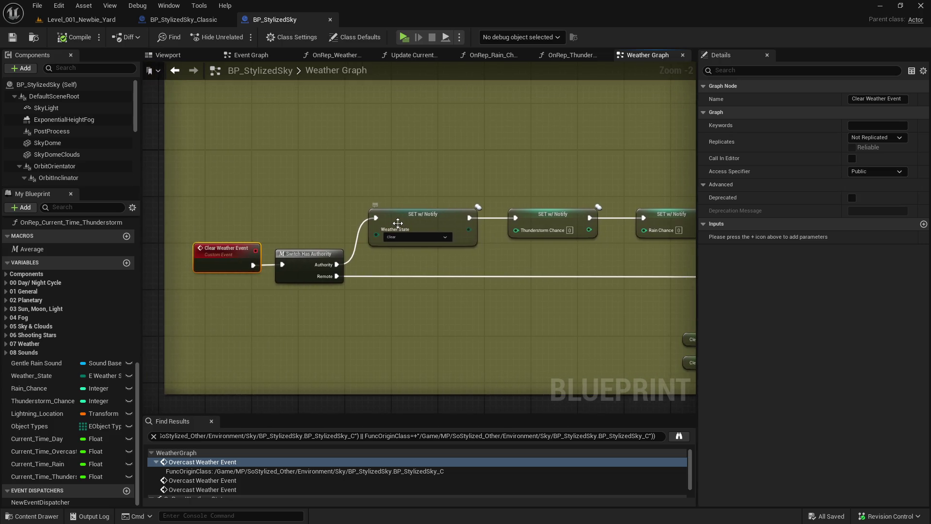
{"action": "double_click", "coordinate": [431, 216]}
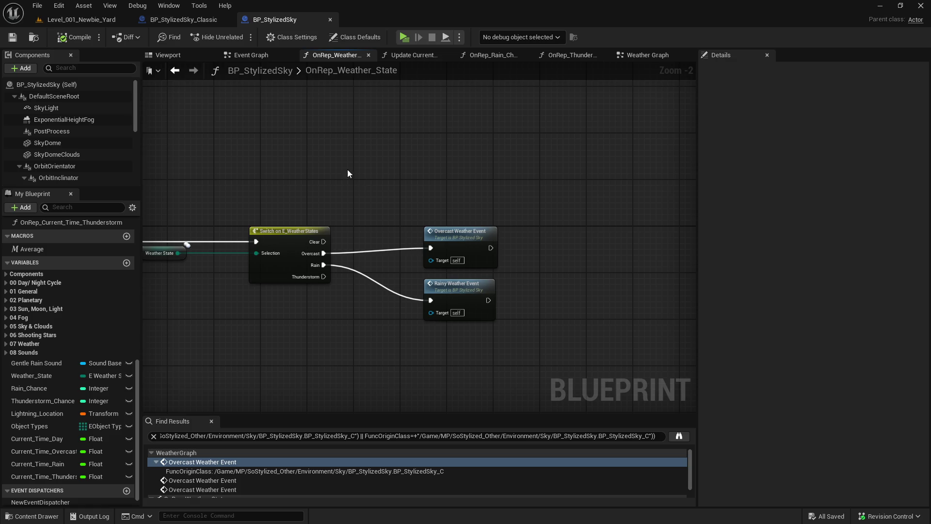
{"action": "left_click", "coordinate": [175, 70]}
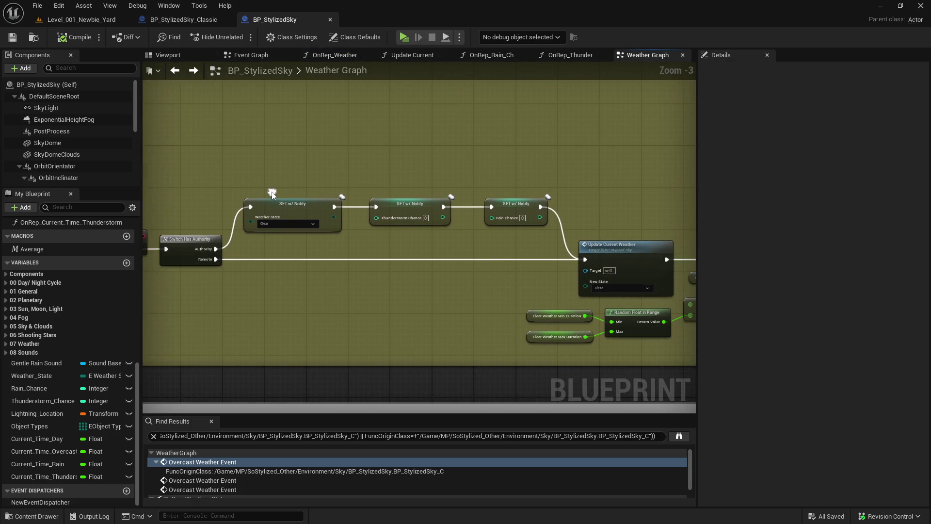
{"action": "double_click", "coordinate": [414, 209]}
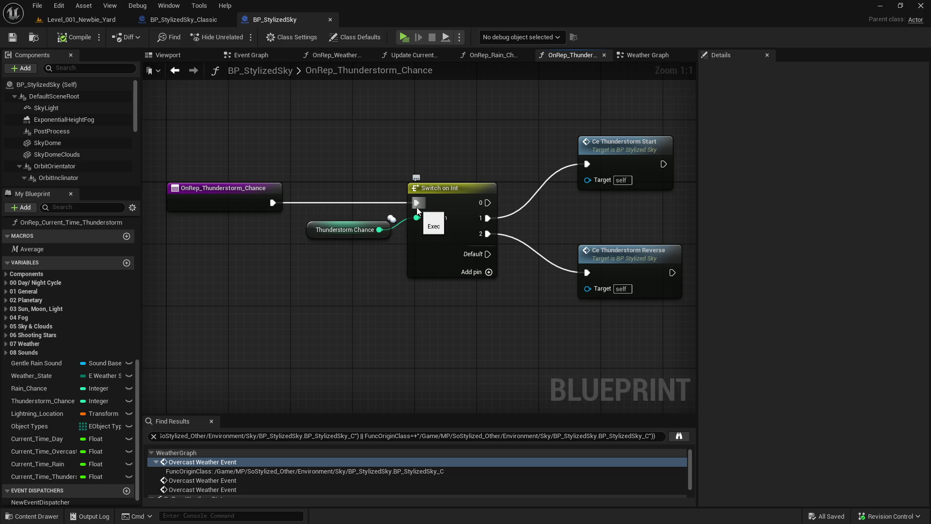
{"action": "left_click", "coordinate": [175, 70]}
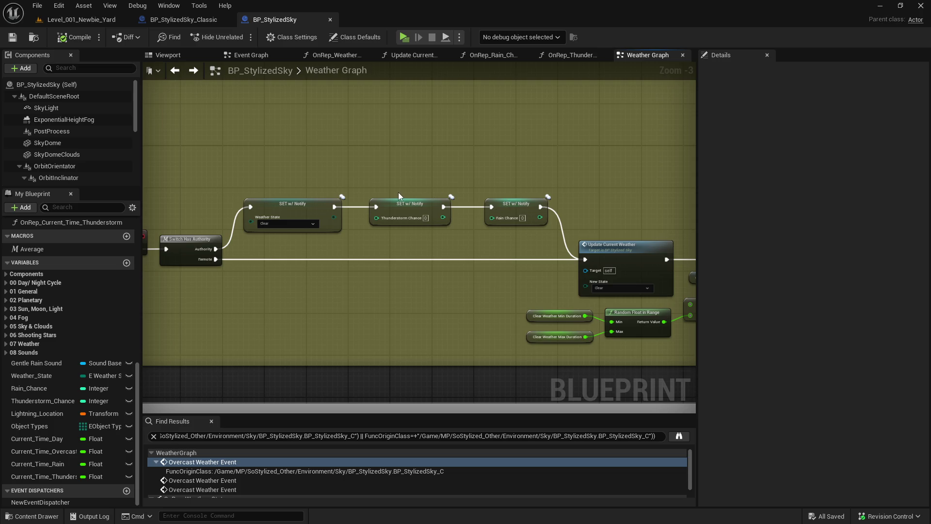
{"action": "double_click", "coordinate": [295, 209]}
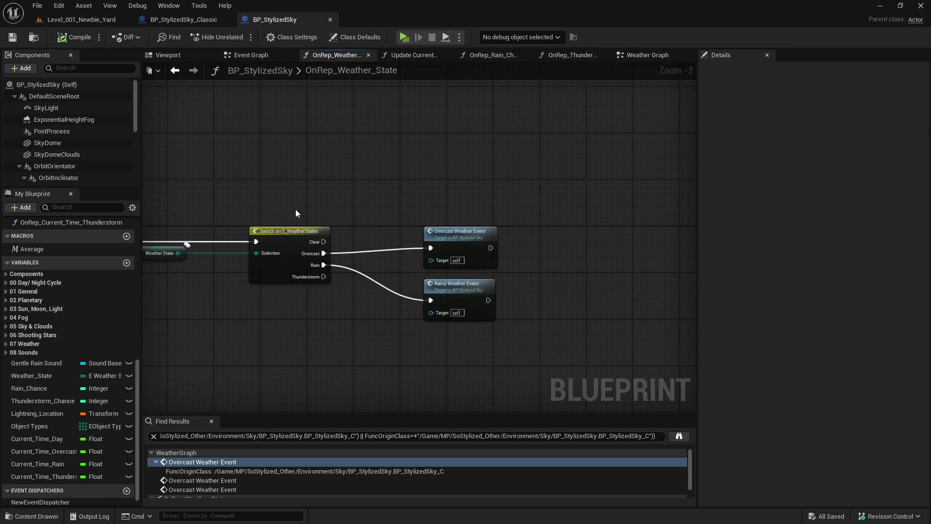
{"action": "left_click", "coordinate": [174, 70]}
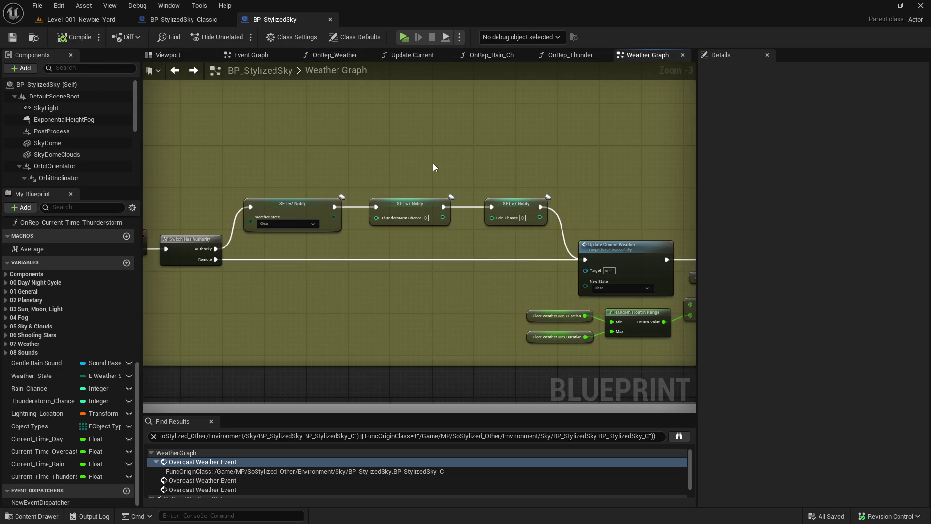
- Check the Rain Chance and Weather_State setters, then open OnRep_Weather_State from the Weather_State node
{"action": "left_click", "coordinate": [424, 204]}
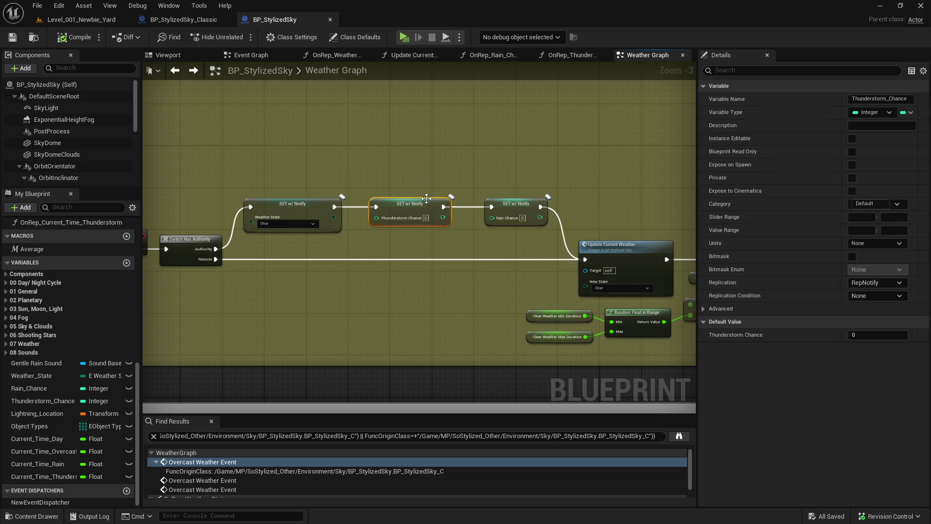
{"action": "left_click", "coordinate": [285, 204]}
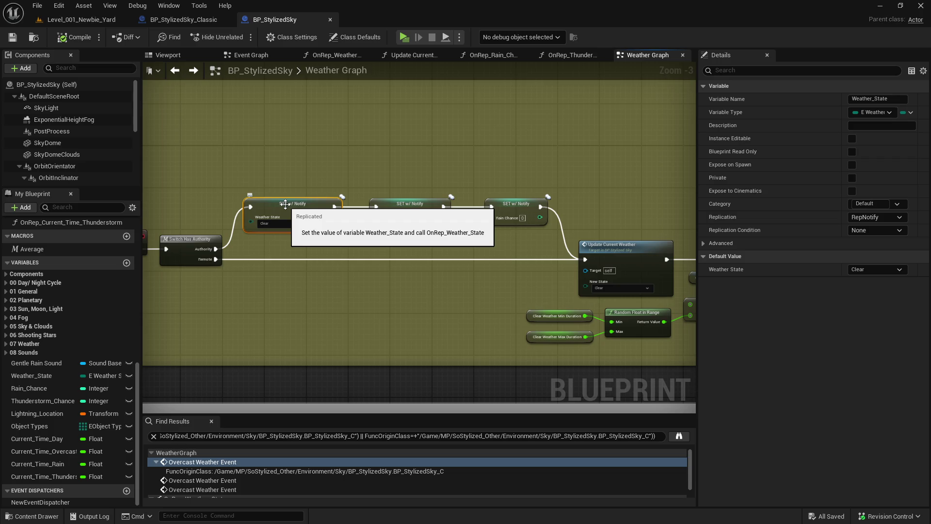
{"action": "double_click", "coordinate": [285, 204]}
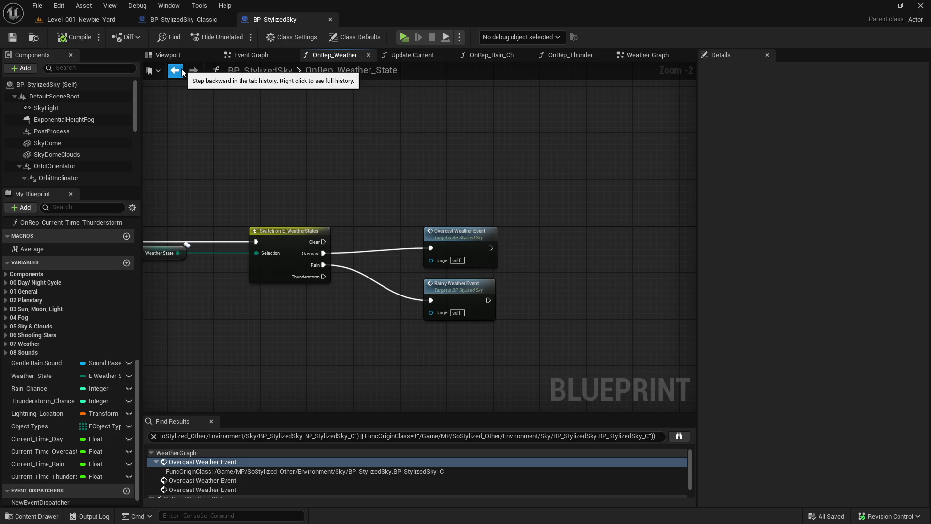
- Return to the Weather Graph and select the clear-weather group's SET w/ Notify Weather_State node
{"action": "left_click", "coordinate": [183, 72]}
{"action": "scroll", "coordinate": [403, 258], "scroll_direction": "down", "scroll_amount": 5}
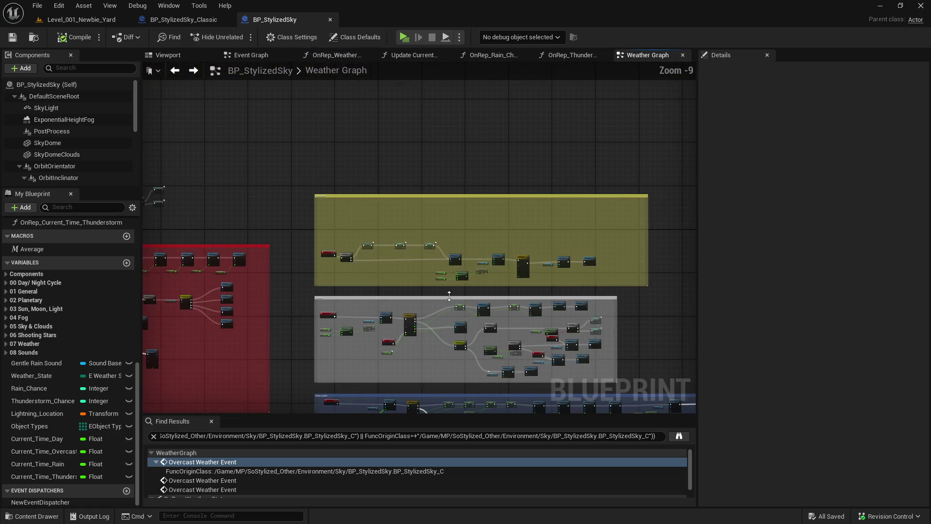
{"action": "scroll", "coordinate": [449, 295], "scroll_direction": "up", "scroll_amount": 5}
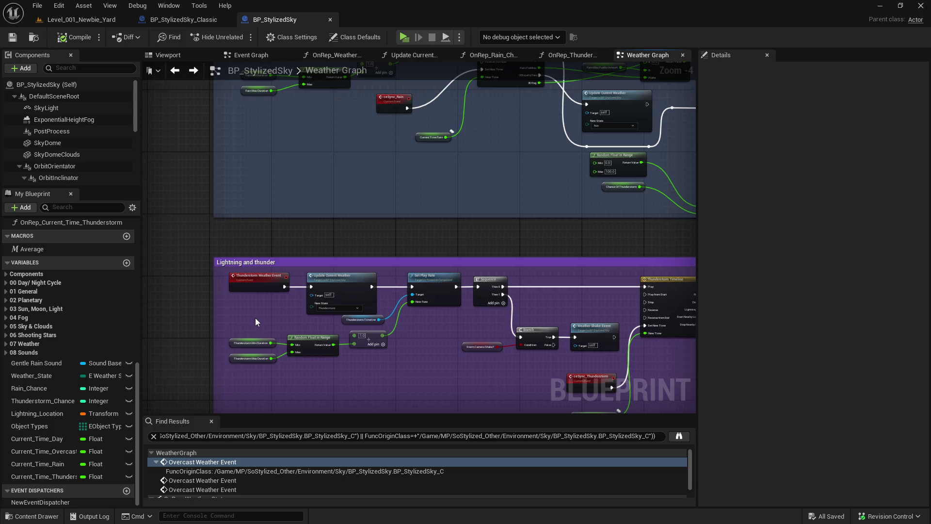
{"action": "scroll", "coordinate": [255, 318], "scroll_direction": "down", "scroll_amount": 2}
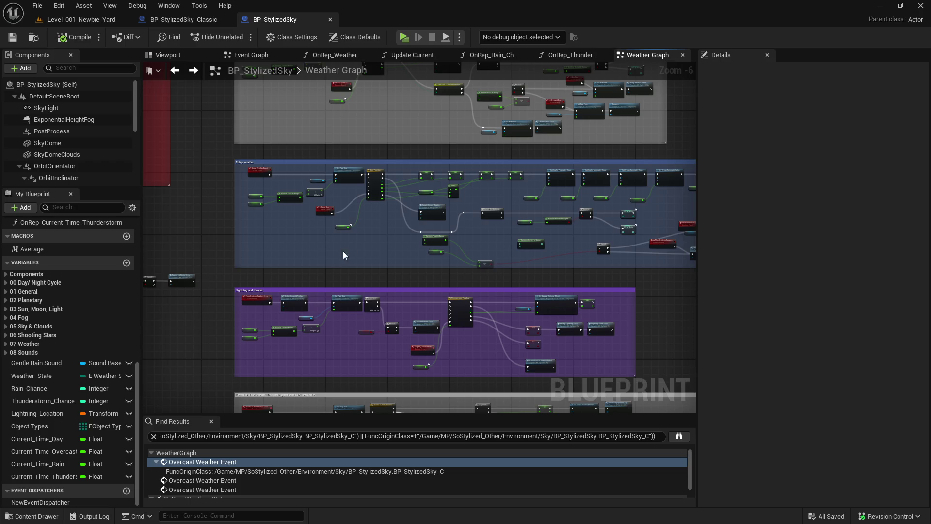
{"action": "scroll", "coordinate": [297, 303], "scroll_direction": "up", "scroll_amount": 3}
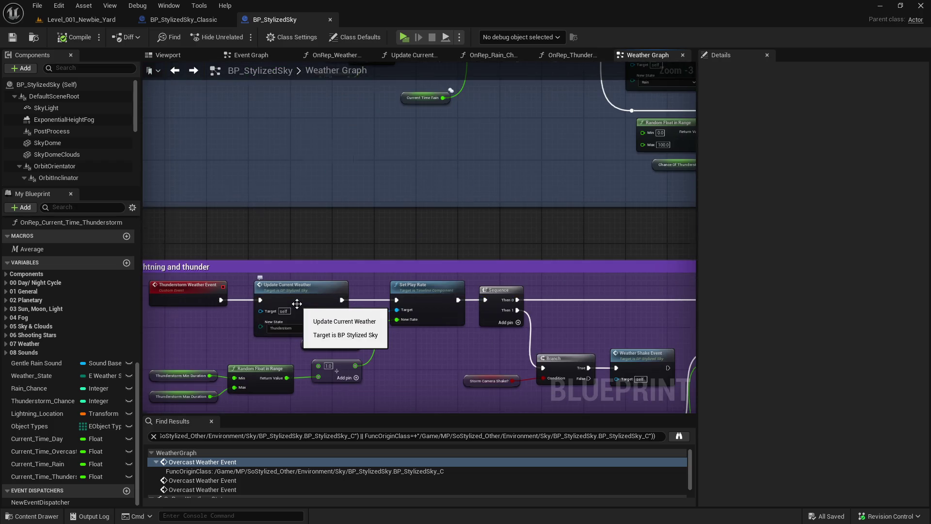
{"action": "scroll", "coordinate": [297, 303], "scroll_direction": "down", "scroll_amount": 4}
{"action": "left_click_drag", "start_coordinate": [354, 237], "coordinate": [333, 334]}
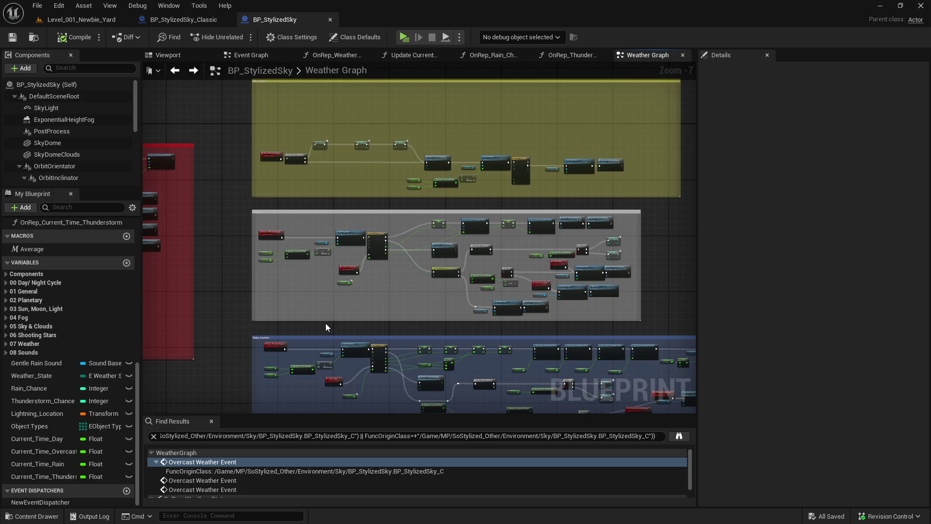
{"action": "scroll", "coordinate": [323, 143], "scroll_direction": "up", "scroll_amount": 5}
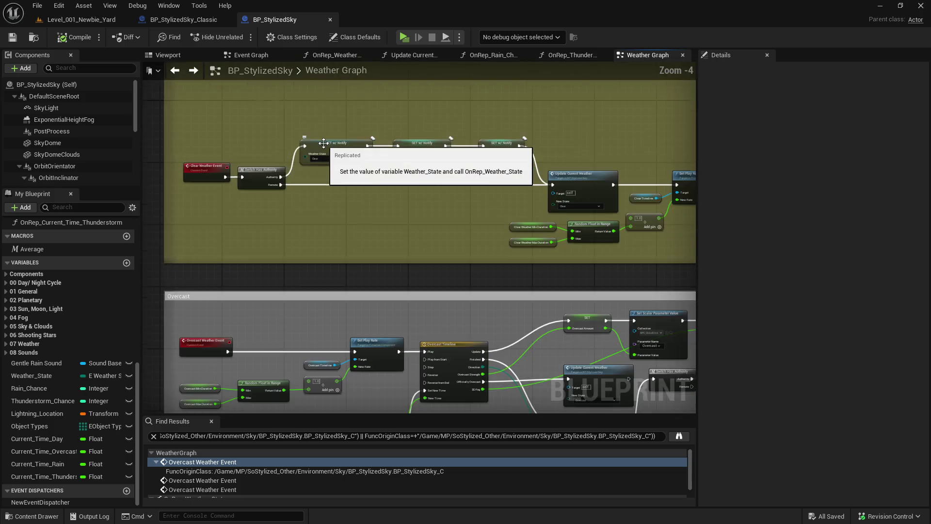
{"action": "left_click", "coordinate": [324, 144]}
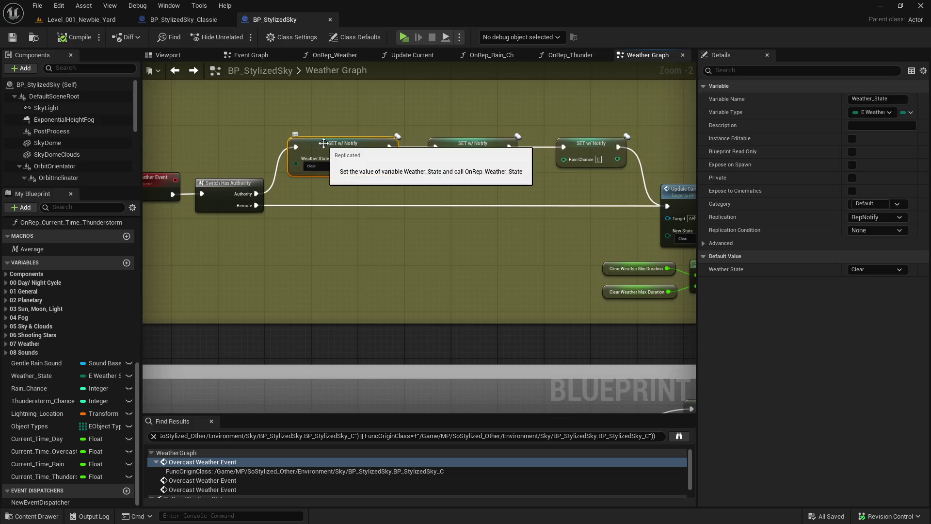
- In OnRep_Weather_State, connect the Thunderstorm case to a new Thunderstorm Weather Event call, then jump to Rainy Weather Event
{"action": "double_click", "coordinate": [341, 143]}
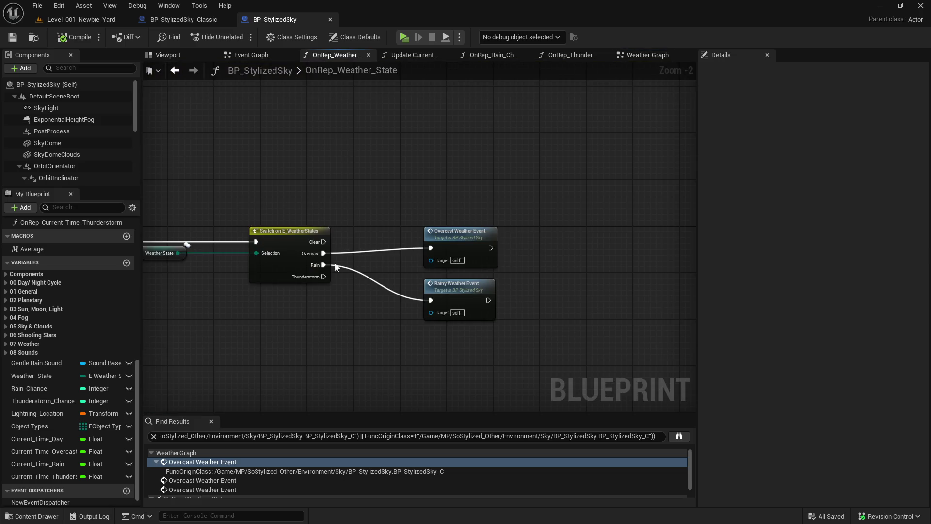
{"action": "mouse_move", "coordinate": [324, 276]}
{"action": "left_mouse_down"}
{"action": "mouse_move", "coordinate": [391, 354]}
{"action": "mouse_move", "coordinate": [430, 359]}
{"action": "left_mouse_up"}
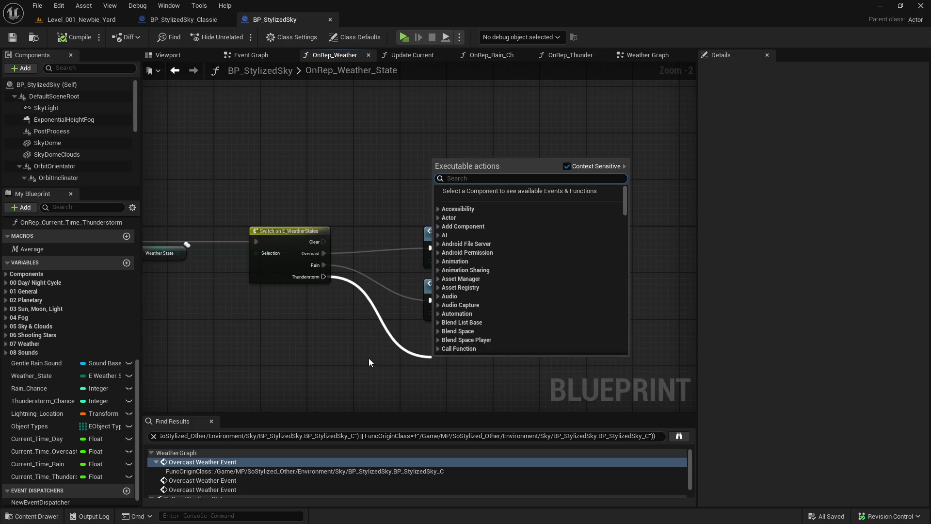
{"action": "type", "text": "thunde"}
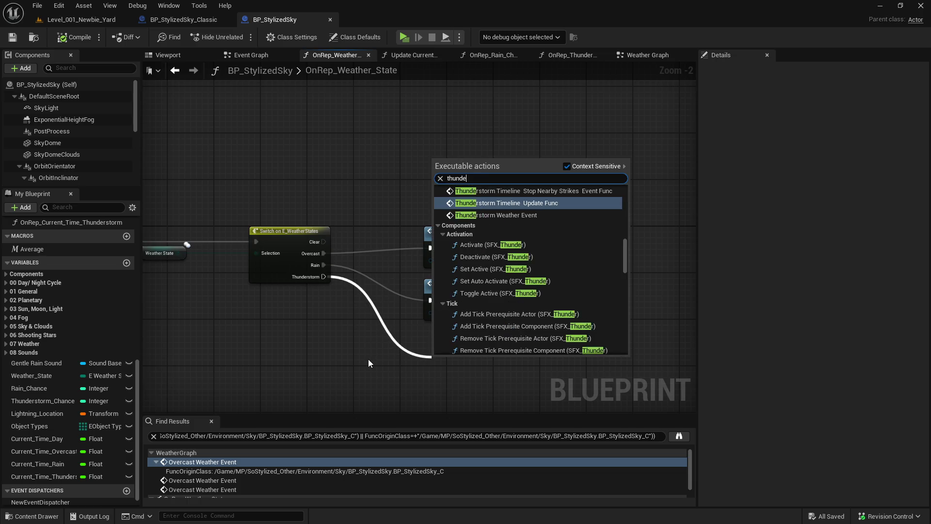
{"action": "type", "text": "r storm wear"}
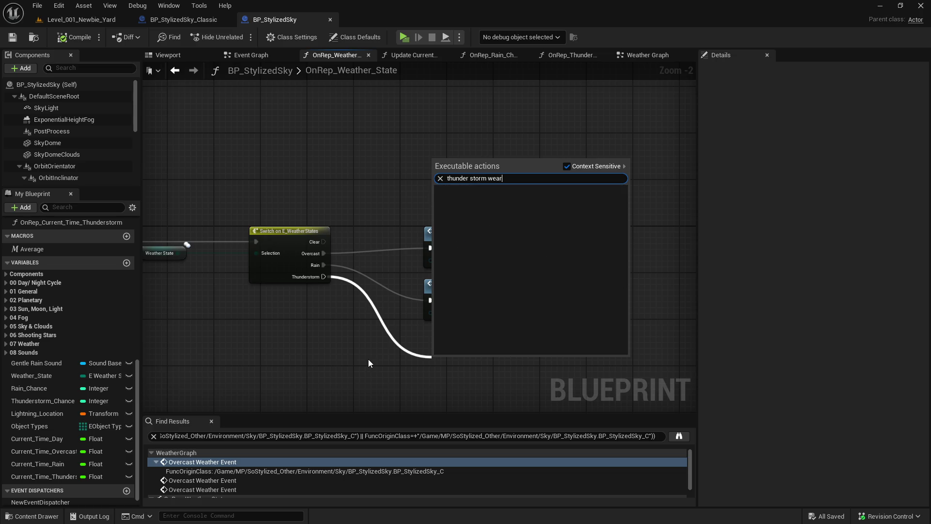
{"action": "key", "text": "Return"}
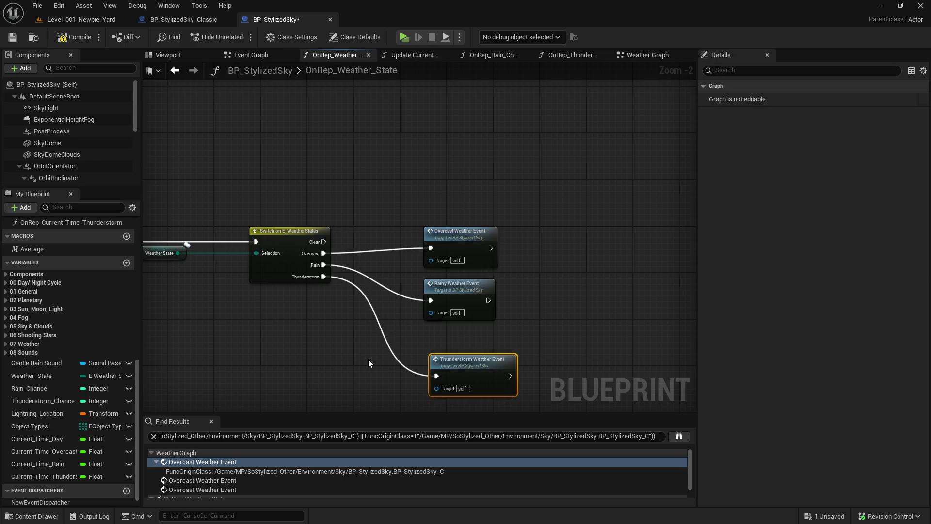
{"action": "left_click_drag", "start_coordinate": [439, 359], "coordinate": [436, 346]}
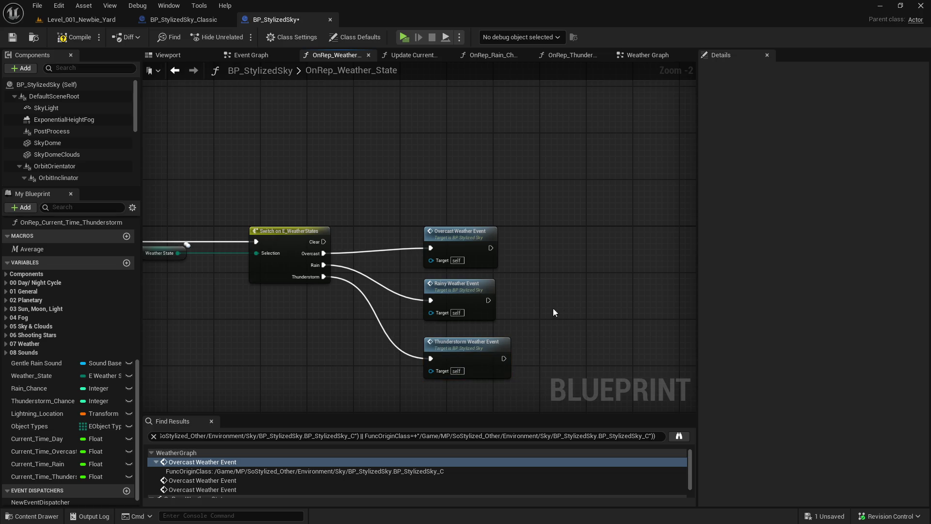
{"action": "double_click", "coordinate": [476, 294]}
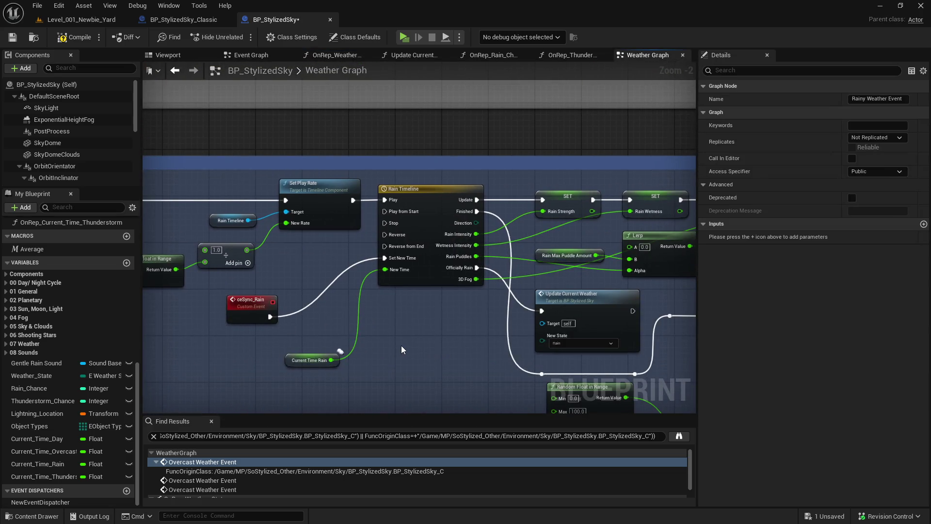
- Review the rain and clear-weather sections of the Weather Graph and save BP_StylizedSky
{"action": "scroll", "coordinate": [401, 346], "scroll_direction": "down", "scroll_amount": 1}
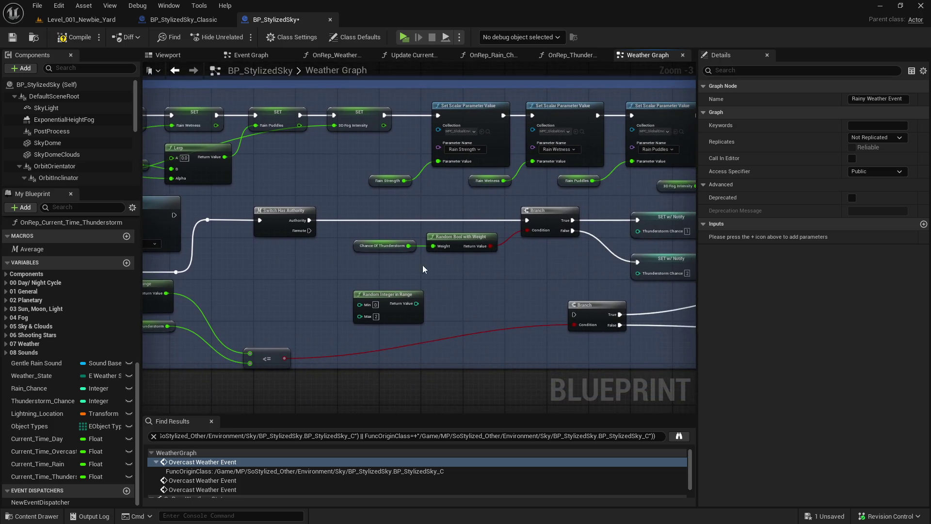
{"action": "scroll", "coordinate": [300, 270], "scroll_direction": "up", "scroll_amount": 1}
{"action": "scroll", "coordinate": [591, 281], "scroll_direction": "down", "scroll_amount": 1}
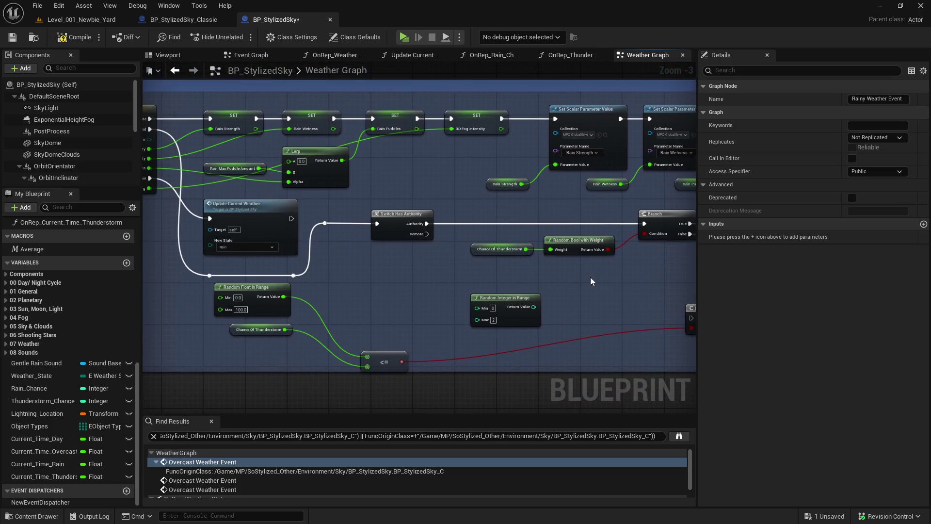
{"action": "left_click_drag", "start_coordinate": [412, 262], "coordinate": [555, 244]}
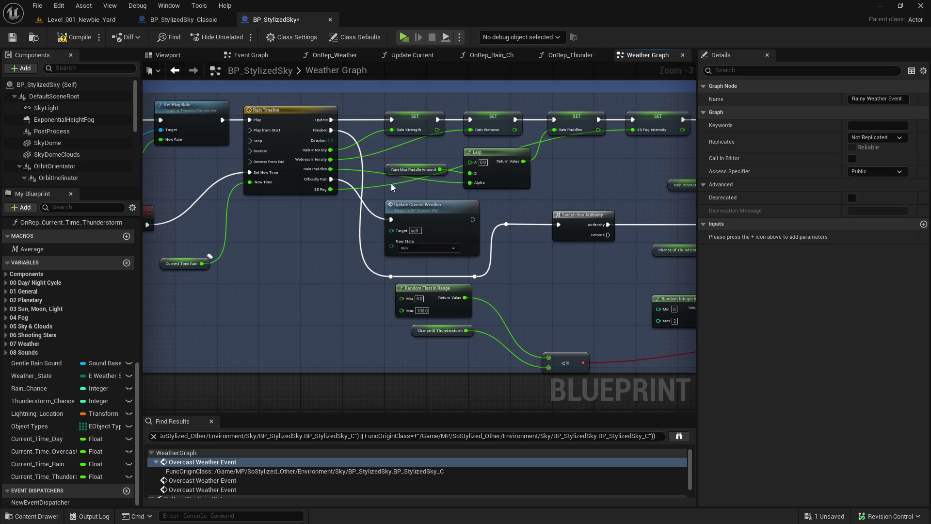
{"action": "left_click_drag", "start_coordinate": [391, 183], "coordinate": [167, 216]}
{"action": "scroll", "coordinate": [275, 228], "scroll_direction": "down", "scroll_amount": 3}
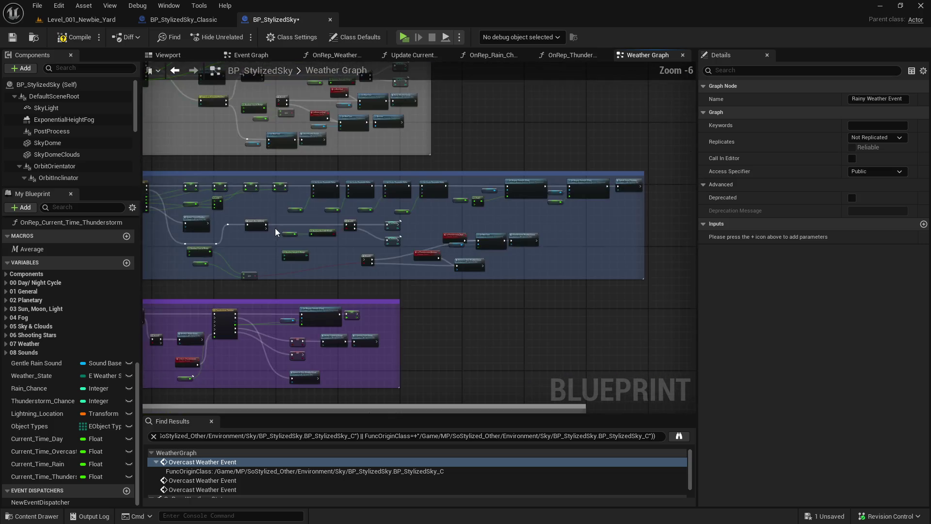
{"action": "left_click_drag", "start_coordinate": [275, 228], "coordinate": [543, 365]}
{"action": "scroll", "coordinate": [470, 200], "scroll_direction": "up", "scroll_amount": 3}
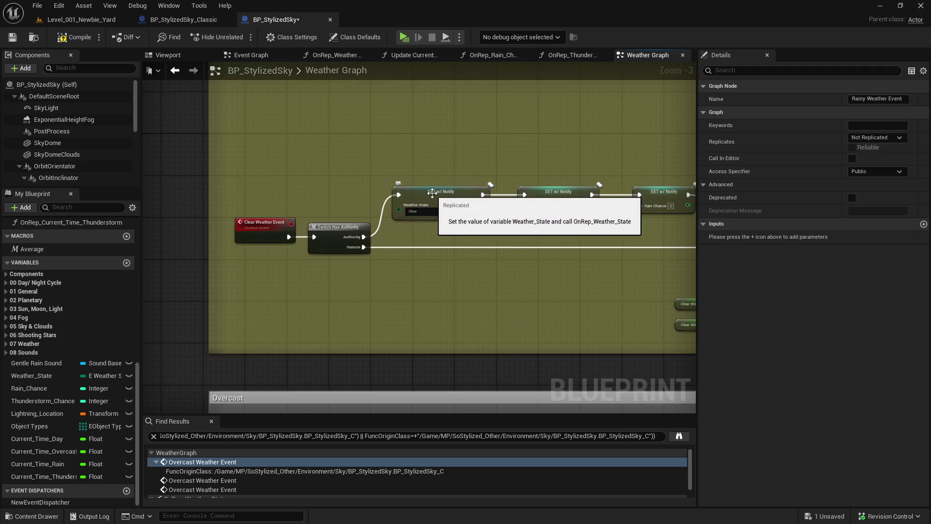
{"action": "scroll", "coordinate": [432, 193], "scroll_direction": "down", "scroll_amount": 5}
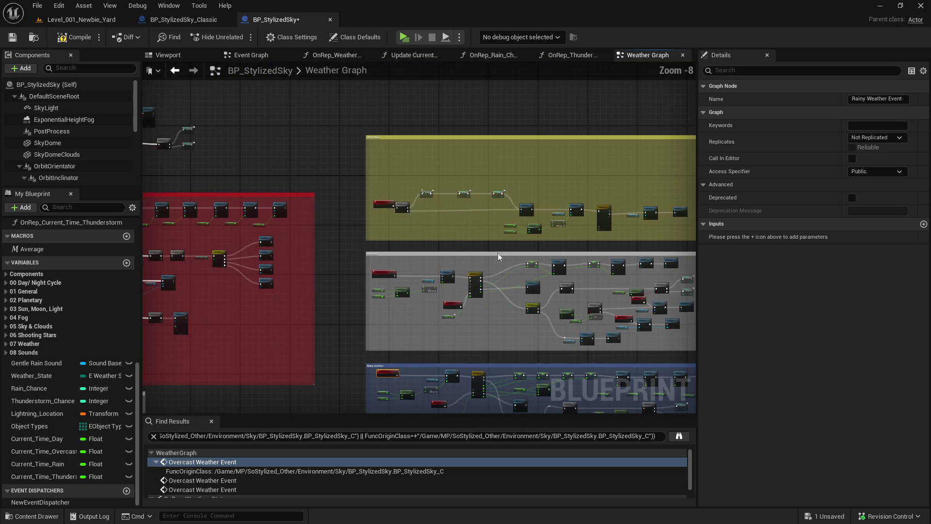
{"action": "left_click", "coordinate": [12, 37]}
{"action": "scroll", "coordinate": [412, 358], "scroll_direction": "up", "scroll_amount": 3}
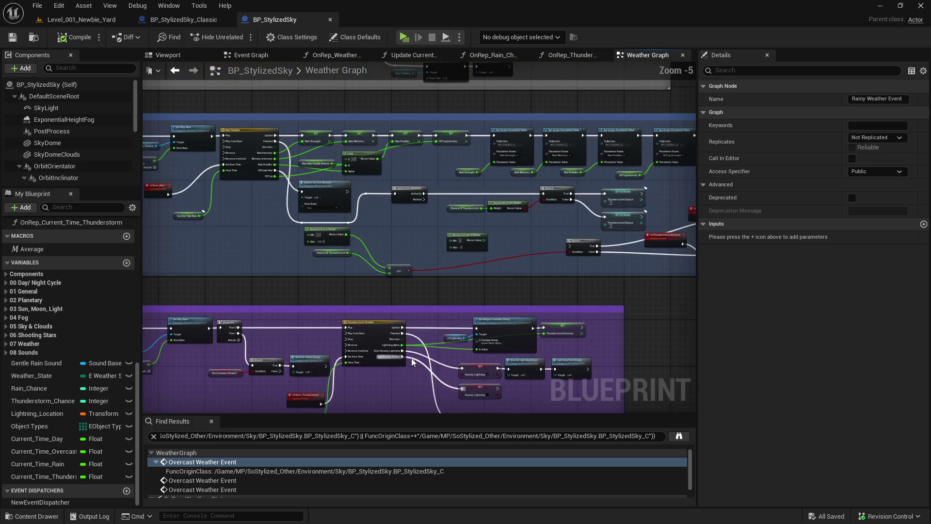
{"action": "scroll", "coordinate": [388, 353], "scroll_direction": "down", "scroll_amount": 3}
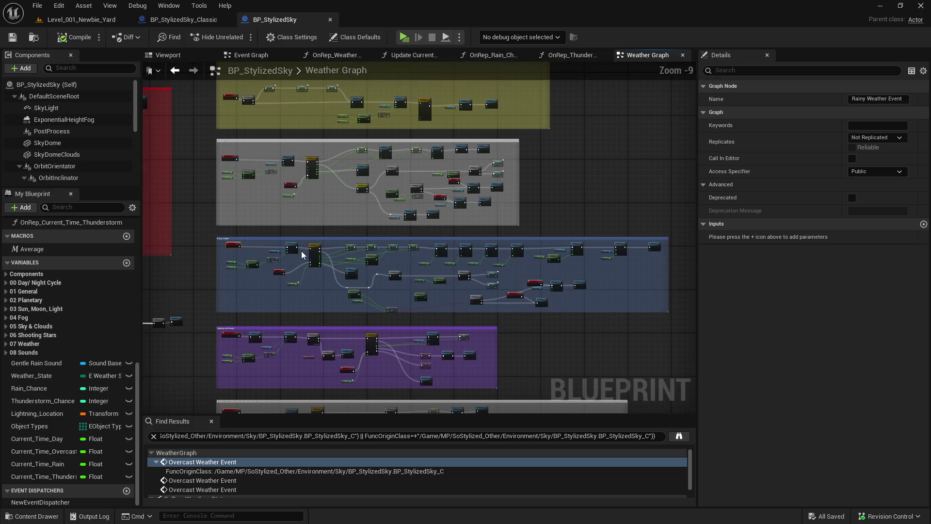
{"action": "mouse_move", "coordinate": [386, 344]}
{"action": "left_mouse_down"}
{"action": "mouse_move", "coordinate": [493, 313]}
{"action": "mouse_move", "coordinate": [468, 281]}
{"action": "left_mouse_up"}
{"action": "scroll", "coordinate": [468, 282], "scroll_direction": "up", "scroll_amount": 6}
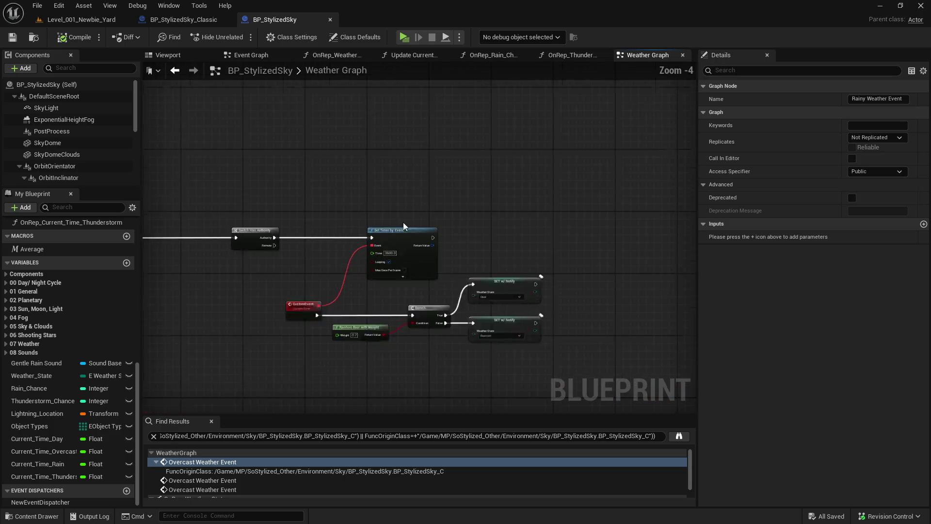
- Find all references to Weather_State and open OnRep_Weather_State from the search results
{"action": "right_click", "coordinate": [540, 305]}
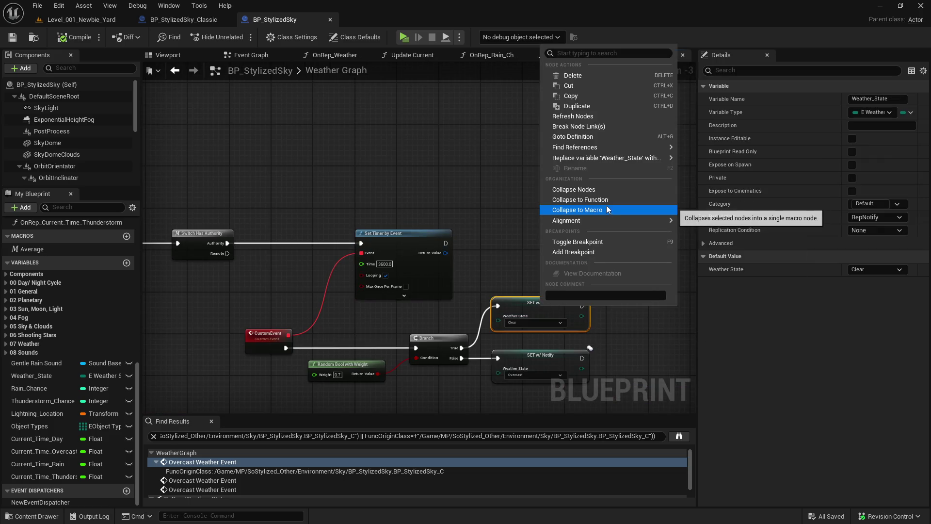
{"action": "mouse_move", "coordinate": [670, 158]}
{"action": "mouse_move", "coordinate": [630, 147]}
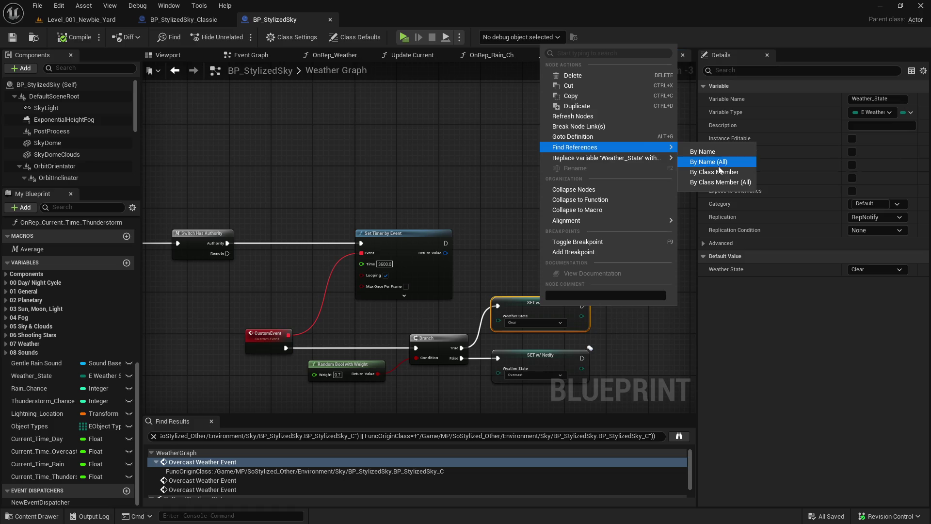
{"action": "left_click", "coordinate": [718, 166]}
{"action": "left_click", "coordinate": [249, 461]}
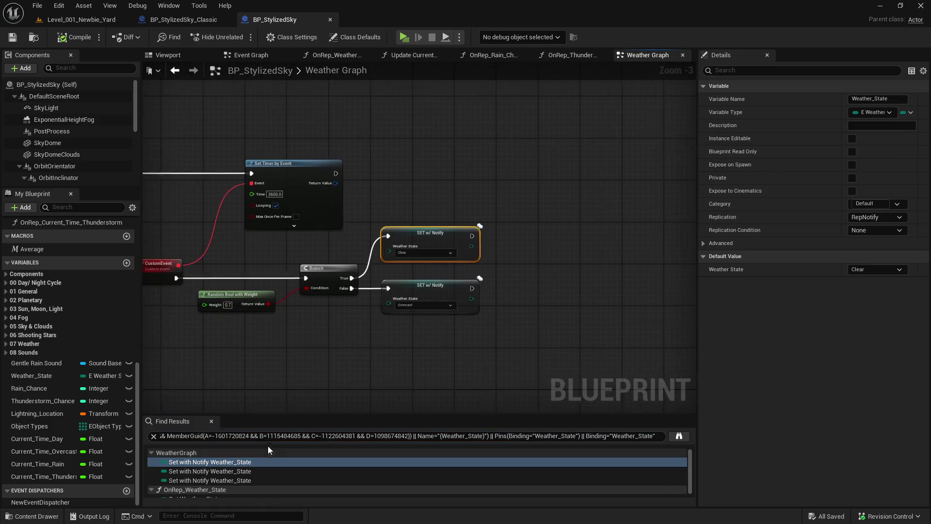
{"action": "left_click_drag", "start_coordinate": [311, 414], "coordinate": [311, 393]}
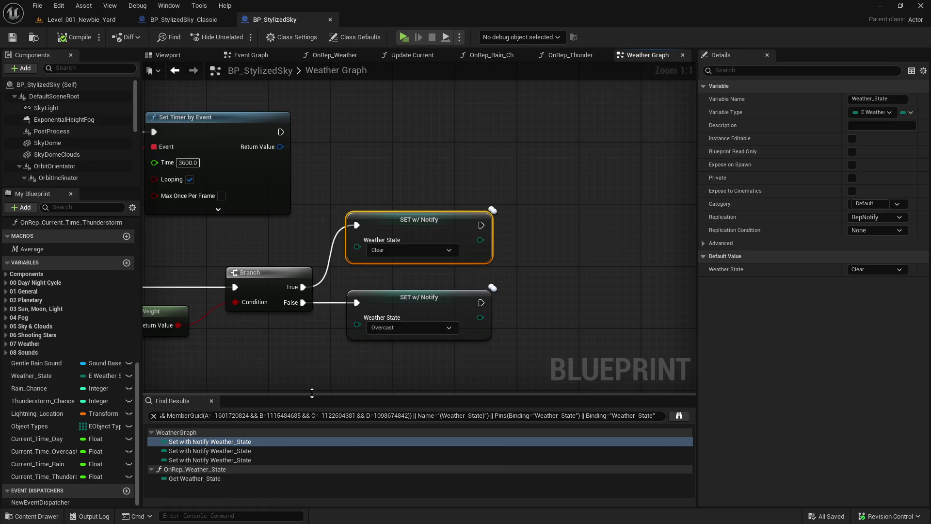
{"action": "left_click", "coordinate": [258, 449]}
{"action": "left_click", "coordinate": [252, 458]}
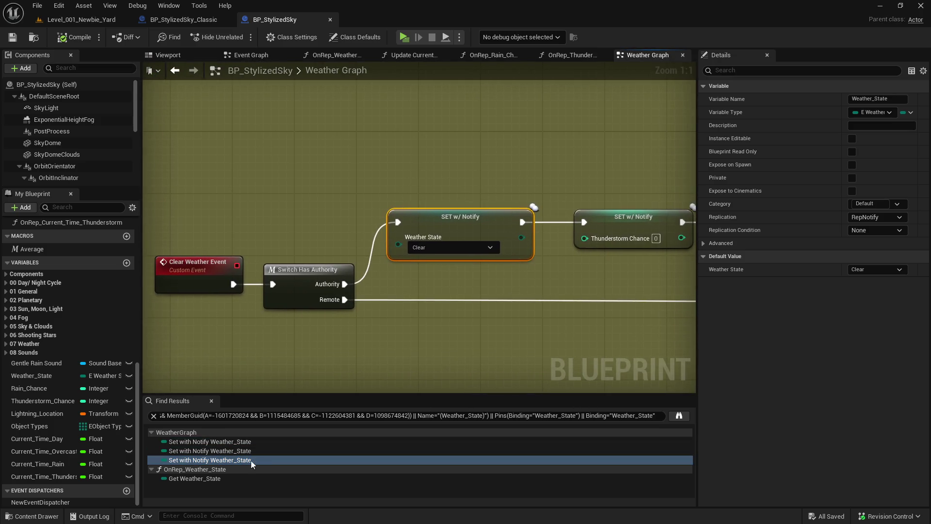
{"action": "left_click", "coordinate": [240, 476]}
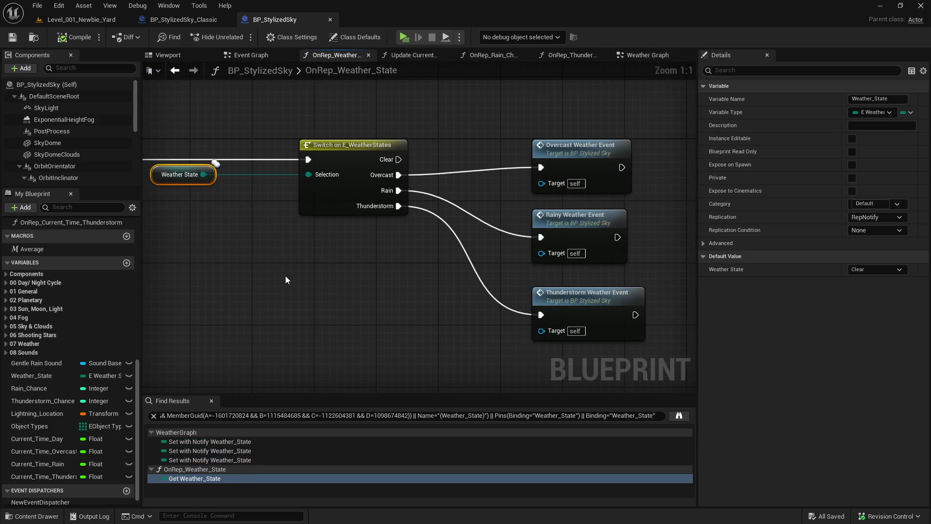
- Disconnect and delete the Thunderstorm Weather Event call from the switch, then save
{"action": "left_click", "coordinate": [394, 207], "text": "alt"}
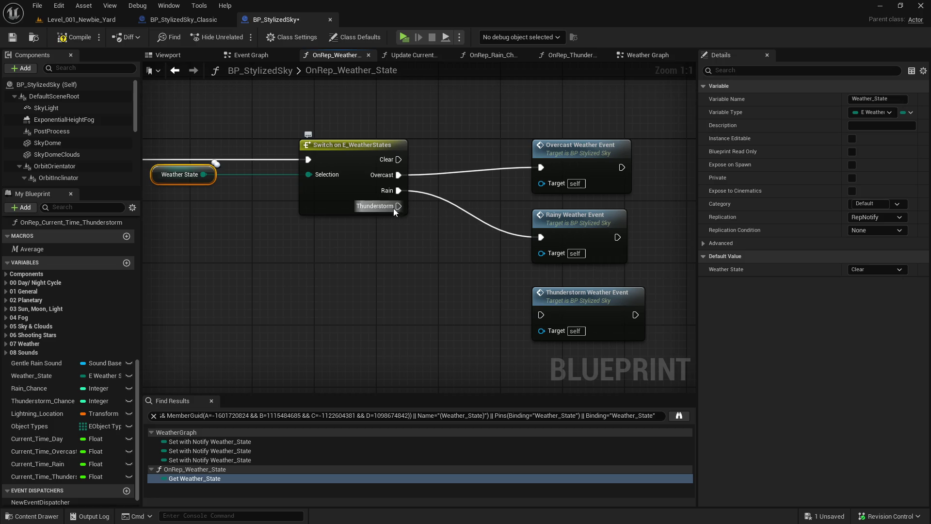
{"action": "left_click_drag", "start_coordinate": [432, 304], "coordinate": [600, 340]}
{"action": "key", "text": "Delete"}
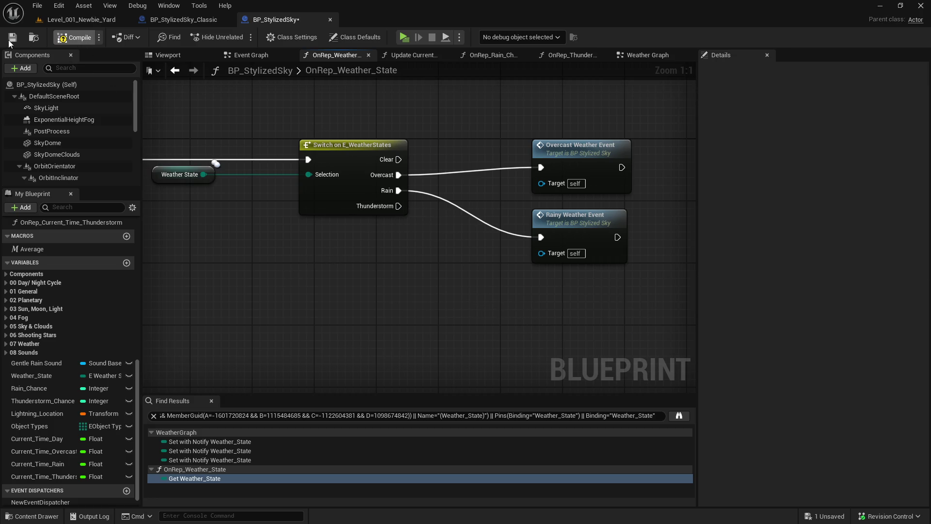
{"action": "key", "text": "ctrl+s"}
- Go to the Blueprint's Event Graph, then switch over to the Playtest notes
{"action": "left_click", "coordinate": [251, 55]}
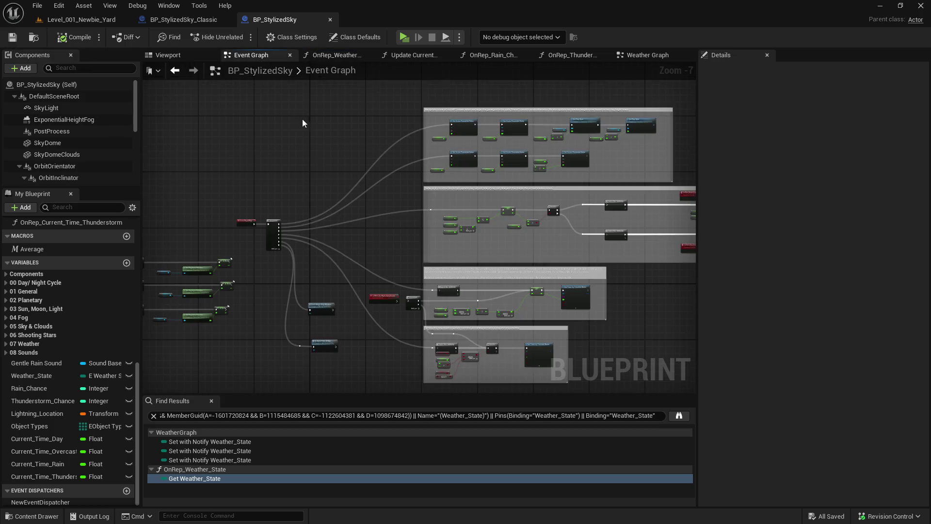
{"action": "key", "text": "ctrl+space"}
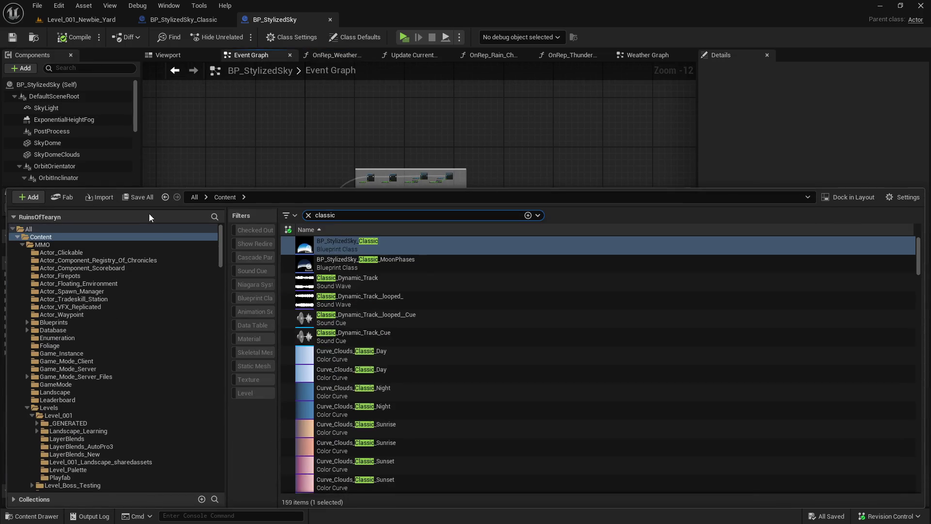
{"action": "key", "text": "ctrl+space"}
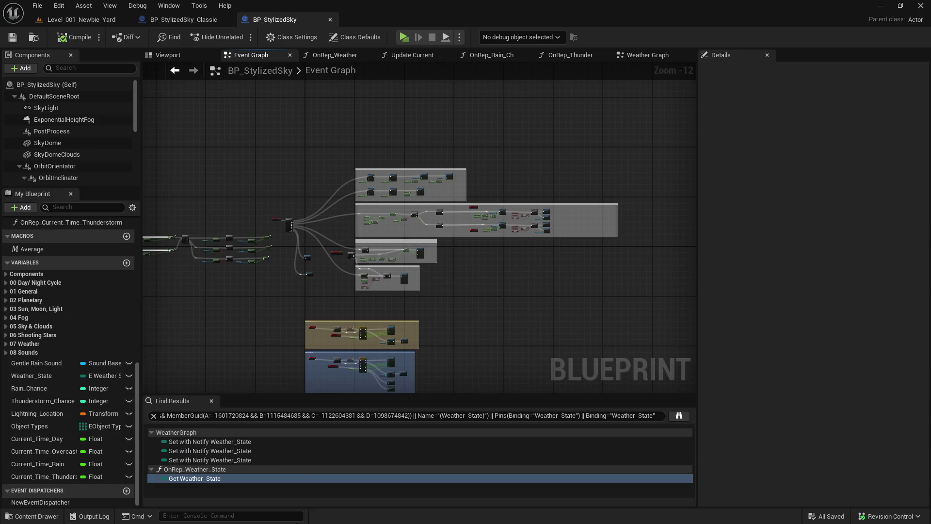
{"action": "key", "text": "alt+Tab"}
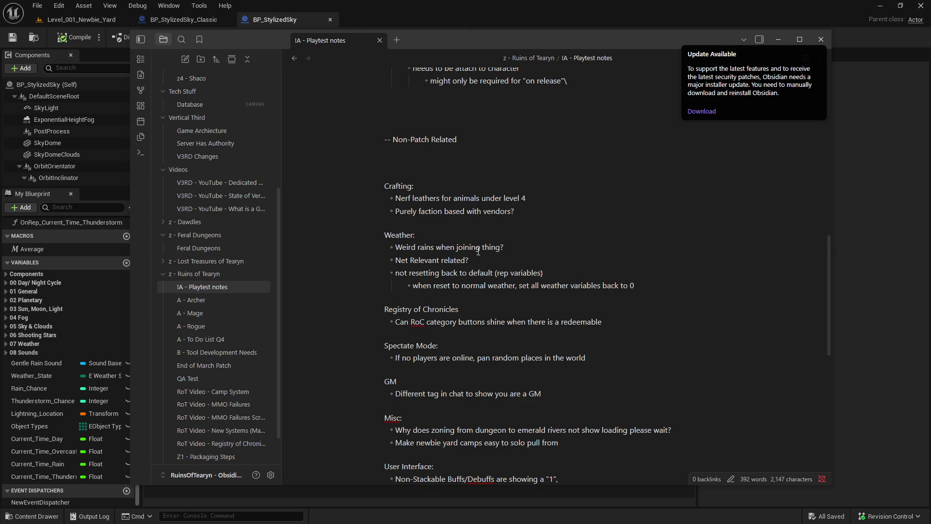
- Scroll through the '!A - Playtest notes', dismiss the Obsidian update notice, and close the window
{"action": "scroll", "coordinate": [478, 251], "scroll_direction": "down", "scroll_amount": 1}
{"action": "scroll", "coordinate": [478, 252], "scroll_direction": "down", "scroll_amount": 1}
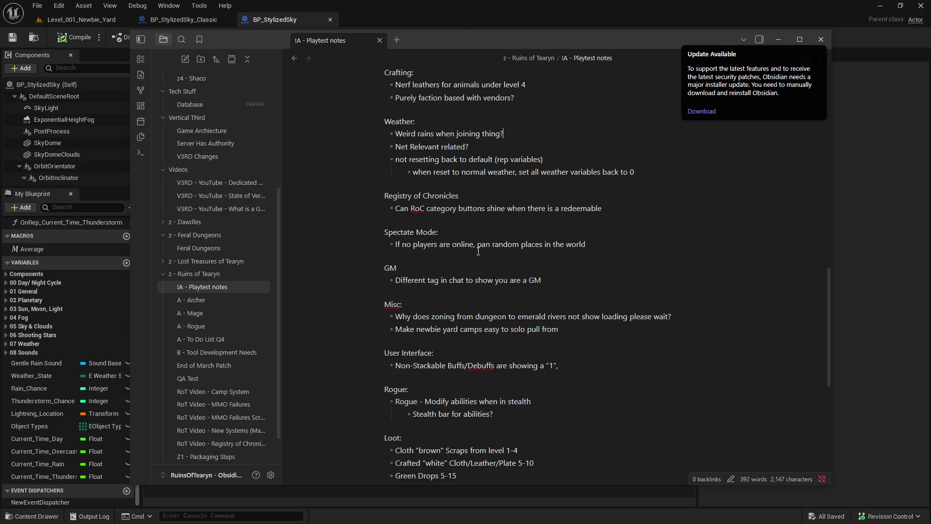
{"action": "scroll", "coordinate": [478, 251], "scroll_direction": "down", "scroll_amount": 1}
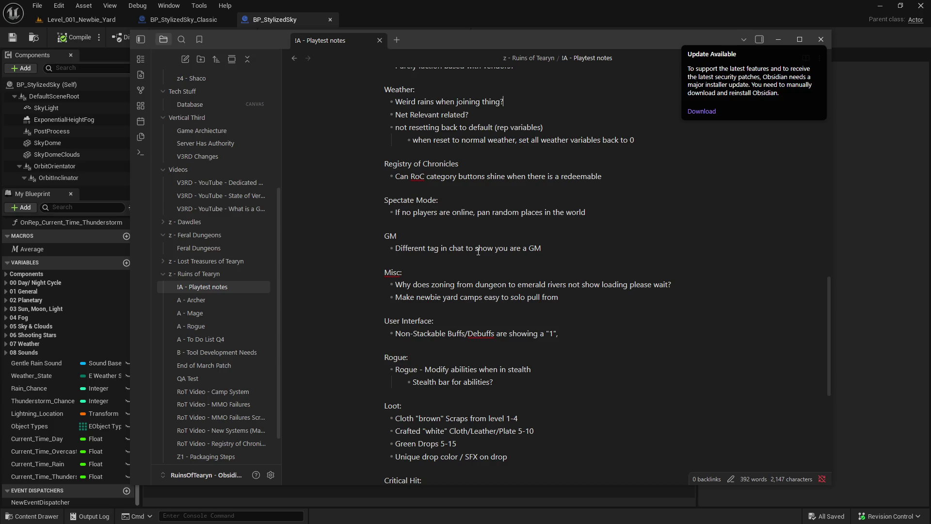
{"action": "scroll", "coordinate": [478, 251], "scroll_direction": "down", "scroll_amount": 1}
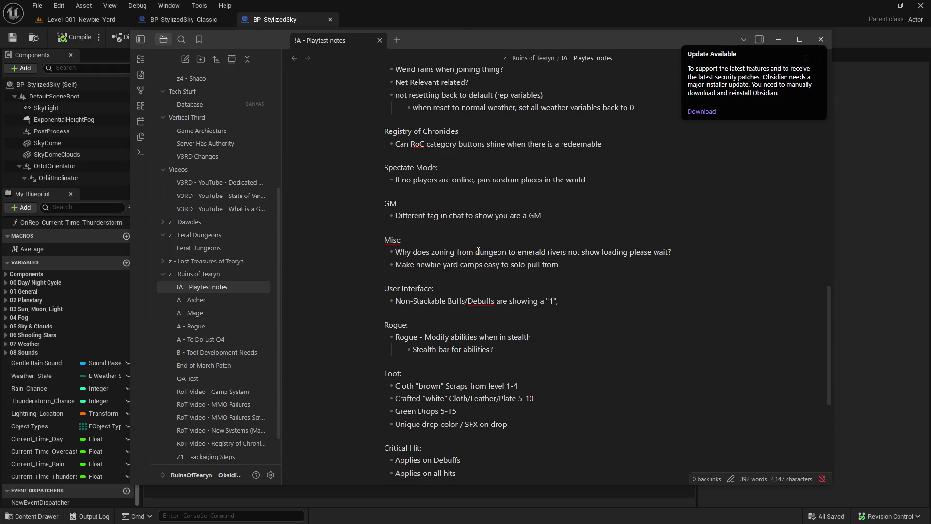
{"action": "scroll", "coordinate": [477, 252], "scroll_direction": "down", "scroll_amount": 1}
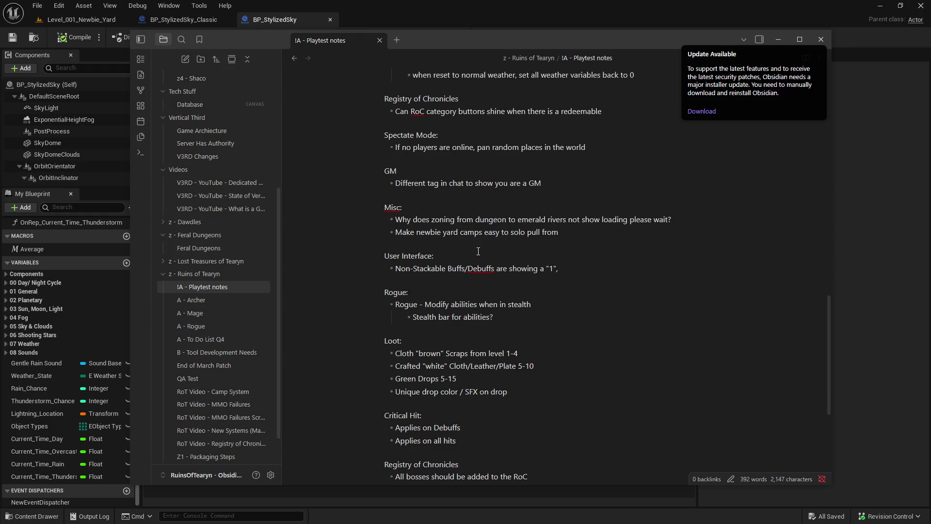
{"action": "scroll", "coordinate": [477, 251], "scroll_direction": "down", "scroll_amount": 3}
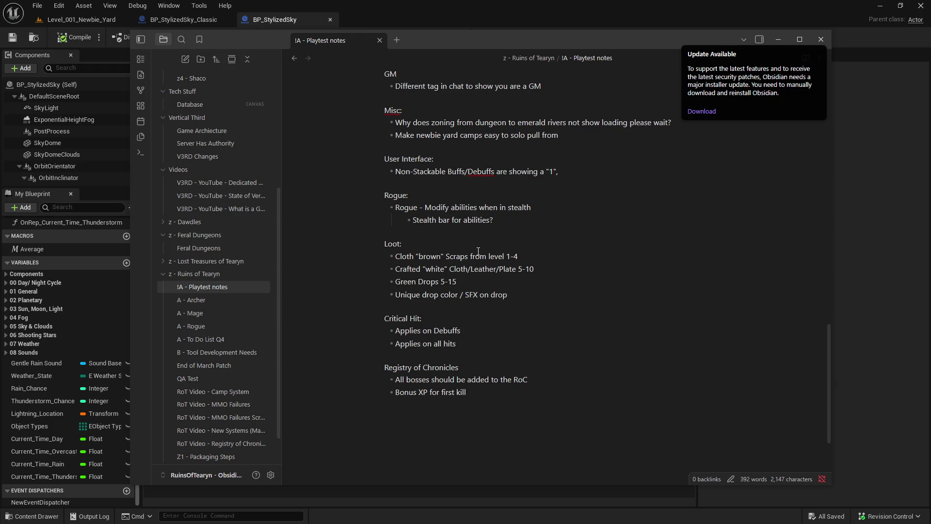
{"action": "scroll", "coordinate": [478, 252], "scroll_direction": "down", "scroll_amount": 2}
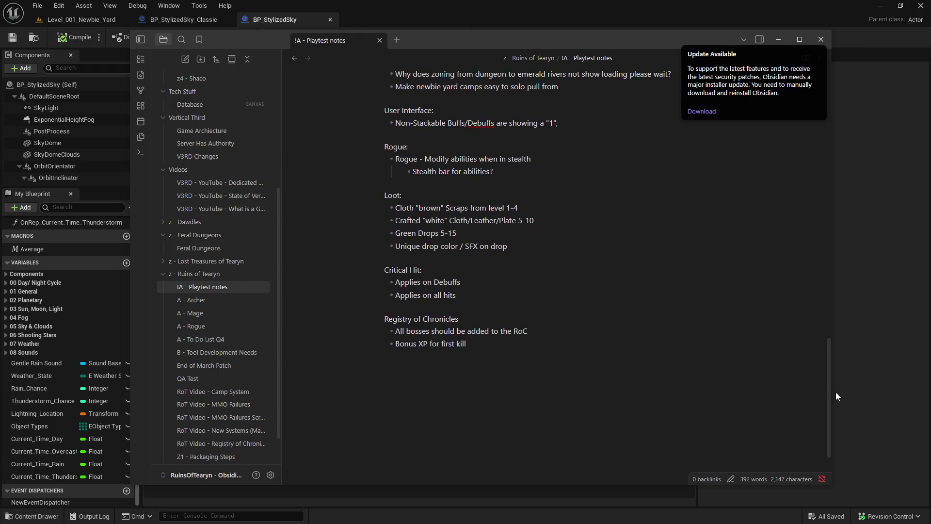
{"action": "left_click_drag", "start_coordinate": [829, 368], "coordinate": [832, 369]}
{"action": "left_click", "coordinate": [796, 53]}
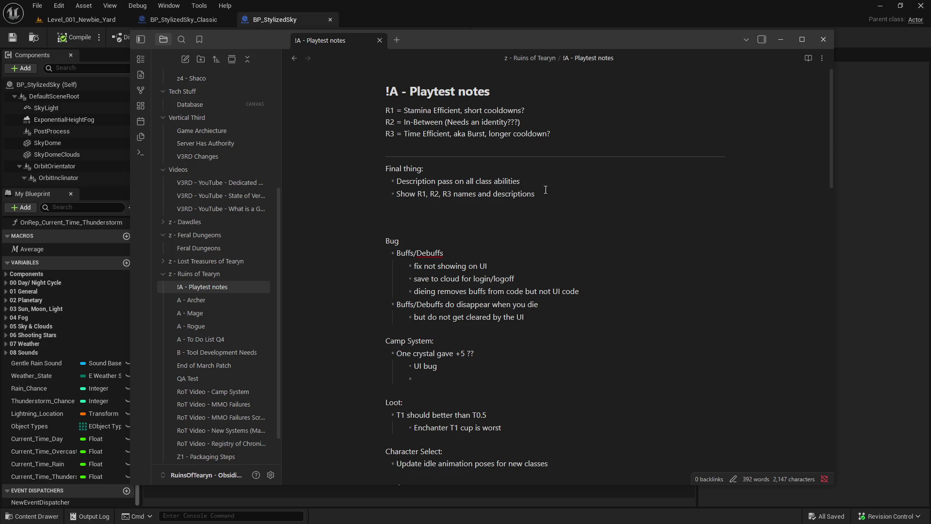
{"action": "left_click", "coordinate": [823, 40]}
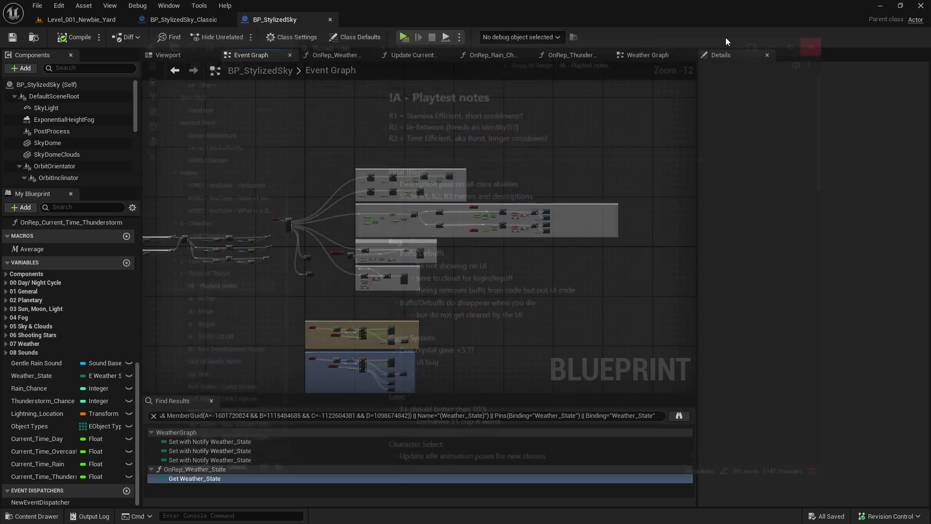
- Close the BP_StylizedSky and BP_StylizedSky_Classic Blueprints, clear the Content Drawer's classic search, and quit the editor
{"action": "left_click", "coordinate": [330, 19]}
{"action": "left_click", "coordinate": [229, 20]}
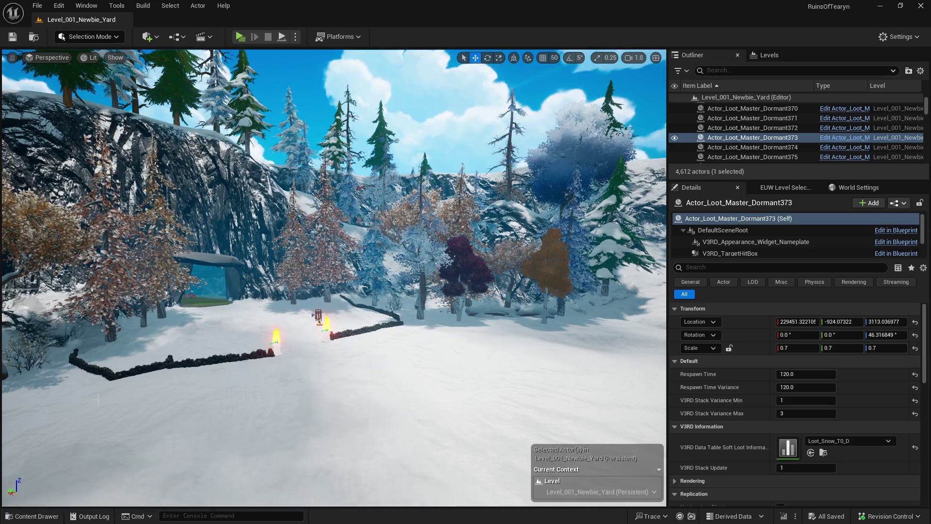
{"action": "left_click", "coordinate": [32, 516]}
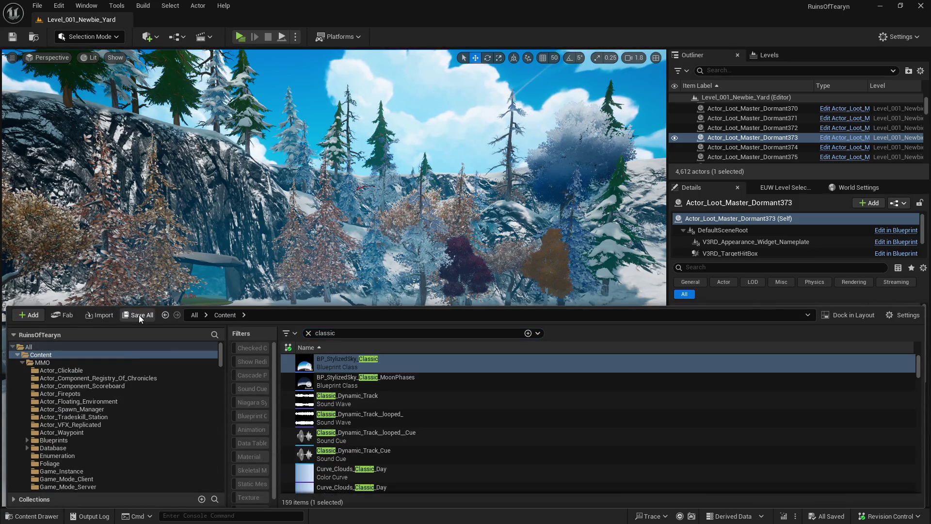
{"action": "left_click", "coordinate": [307, 333]}
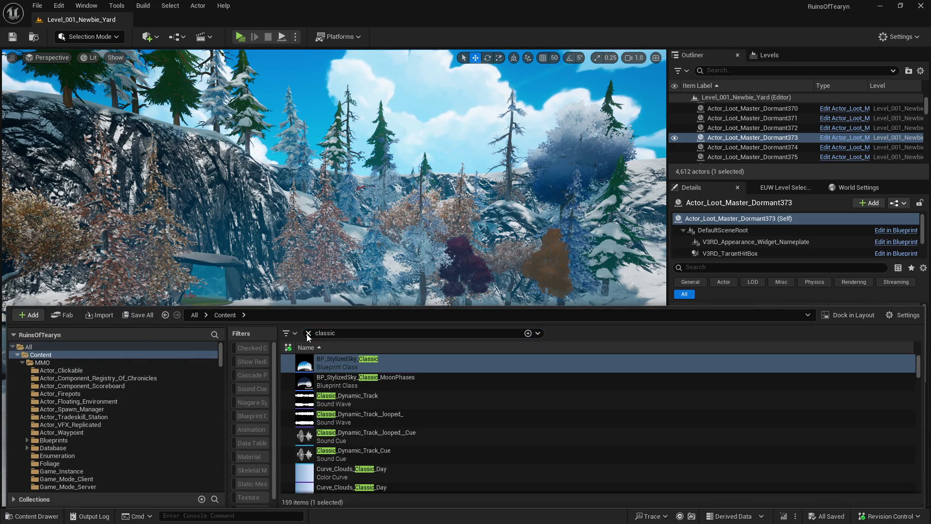
{"action": "left_click", "coordinate": [92, 21]}
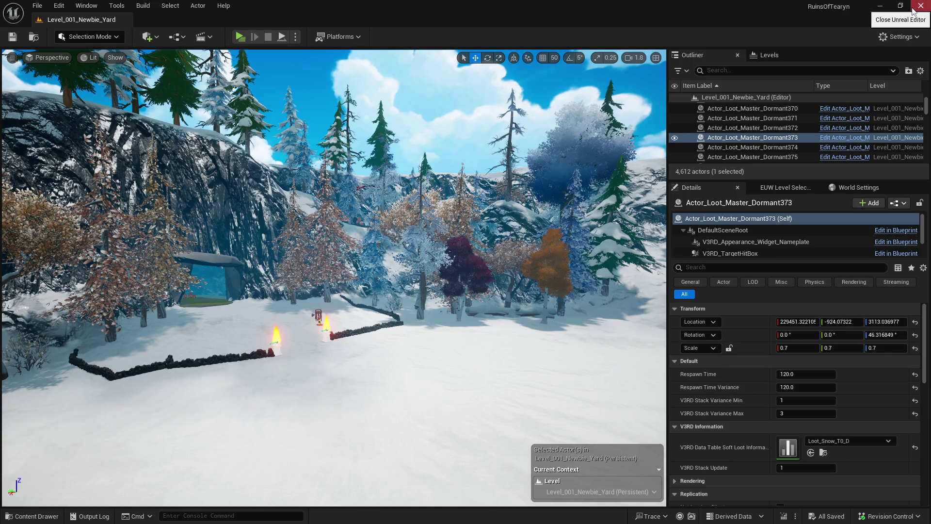
{"action": "left_click", "coordinate": [913, 11]}
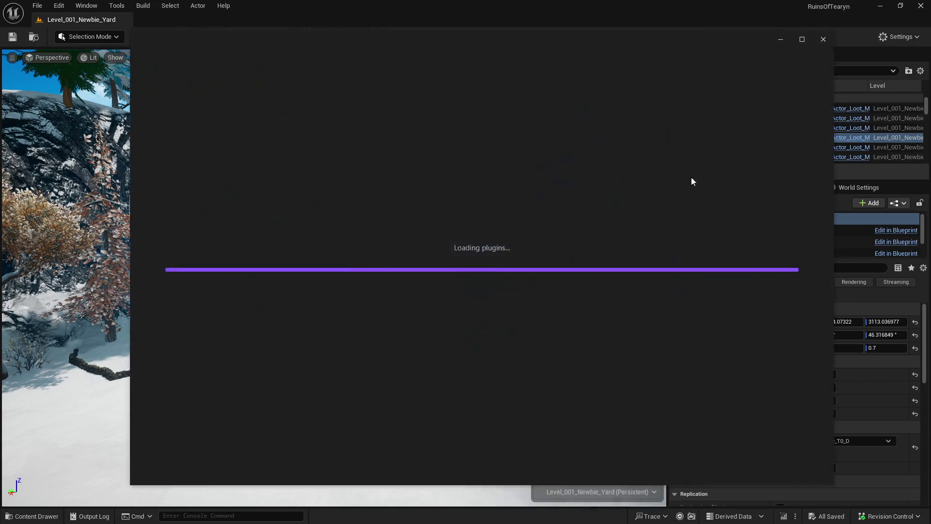
- Trust the Obsidian vault author, minimise Obsidian, and show the Content folder in Unreal's Content Drawer
{"action": "left_click", "coordinate": [606, 199]}
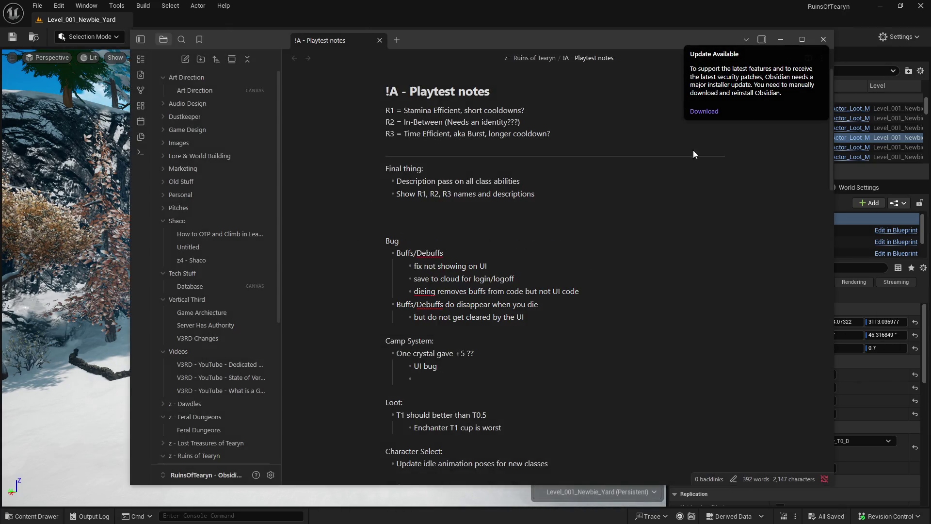
{"action": "left_click", "coordinate": [766, 39]}
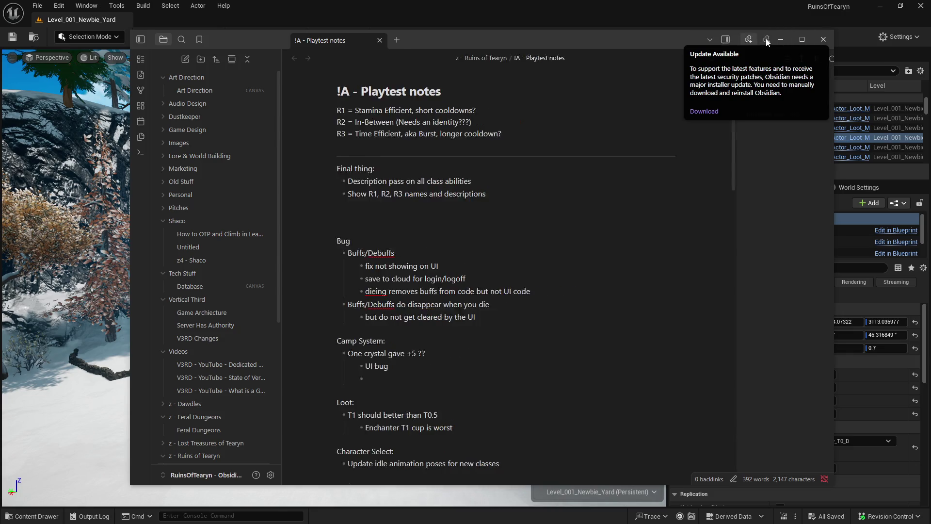
{"action": "left_click", "coordinate": [779, 39]}
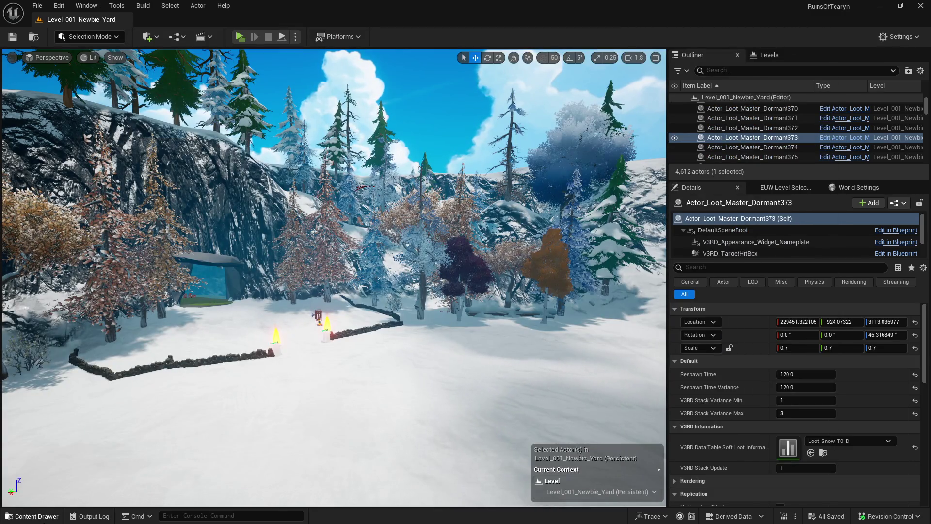
{"action": "left_click", "coordinate": [47, 514]}
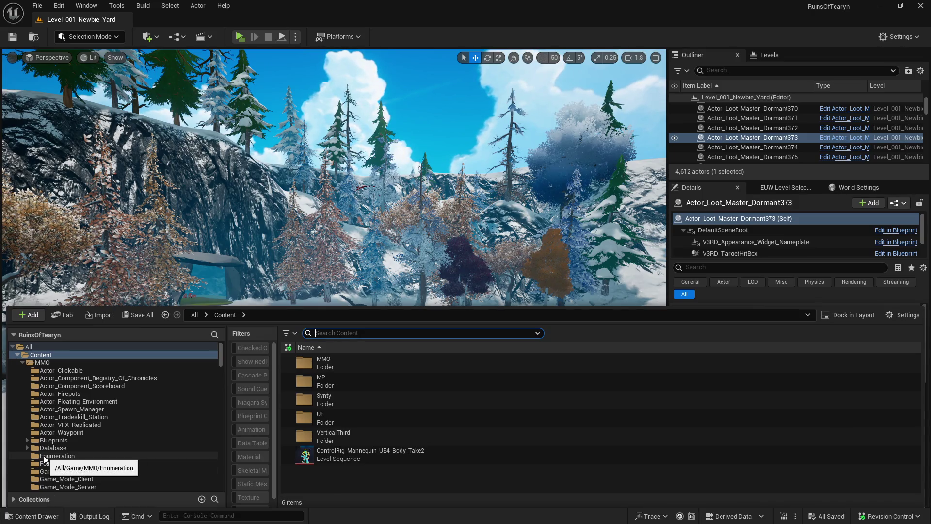